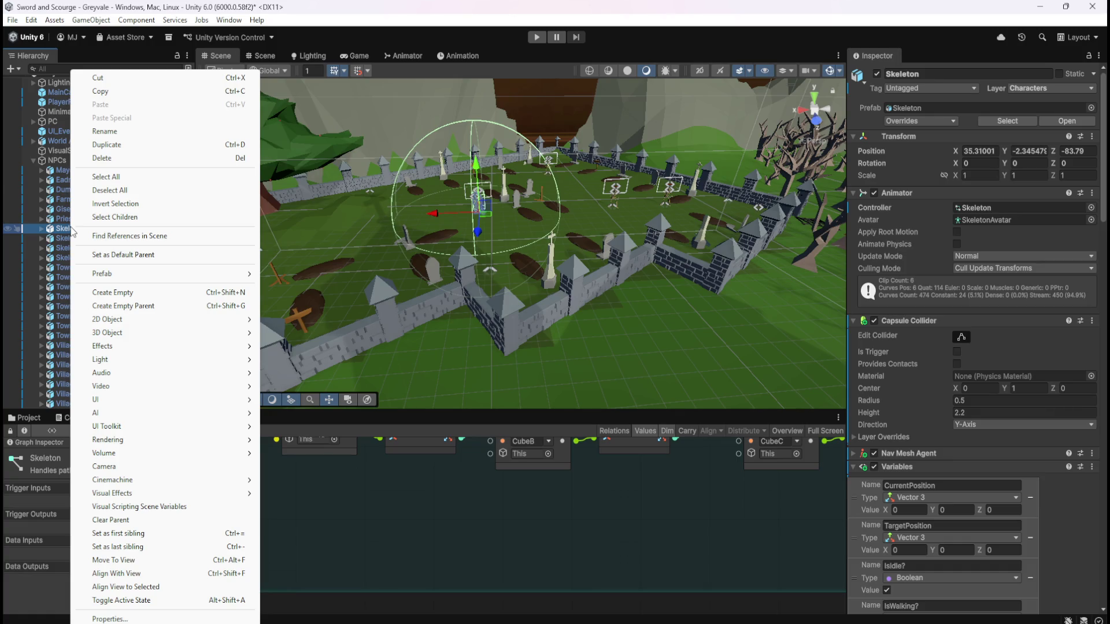
- Dismiss the Skeleton object's menu and switch to the Project asset browser
mouse_move(127, 274)
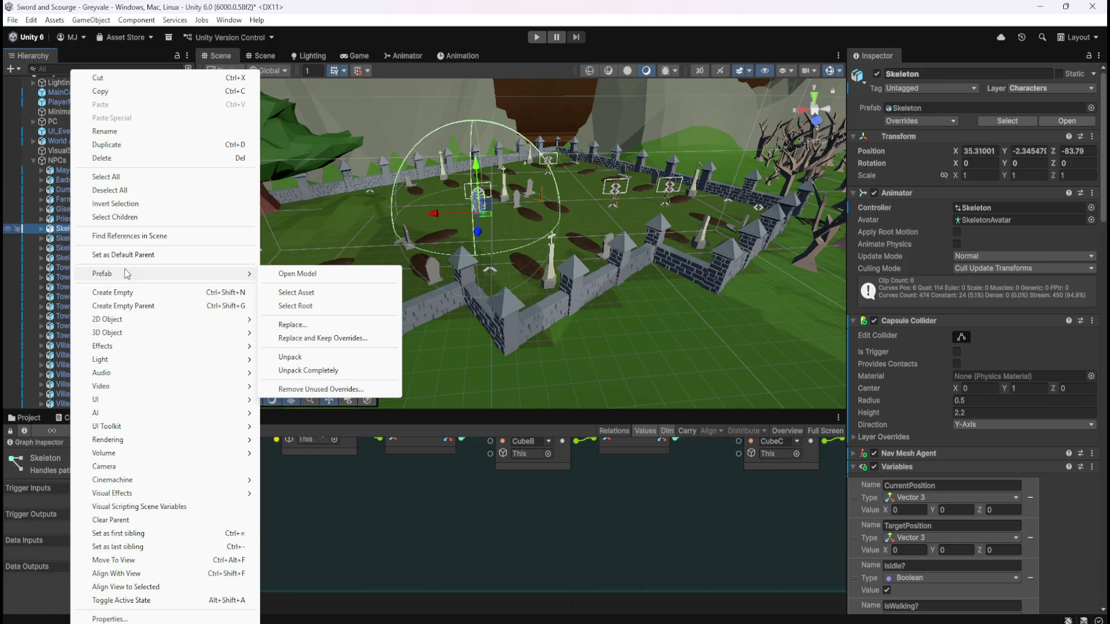
left_click(29, 416)
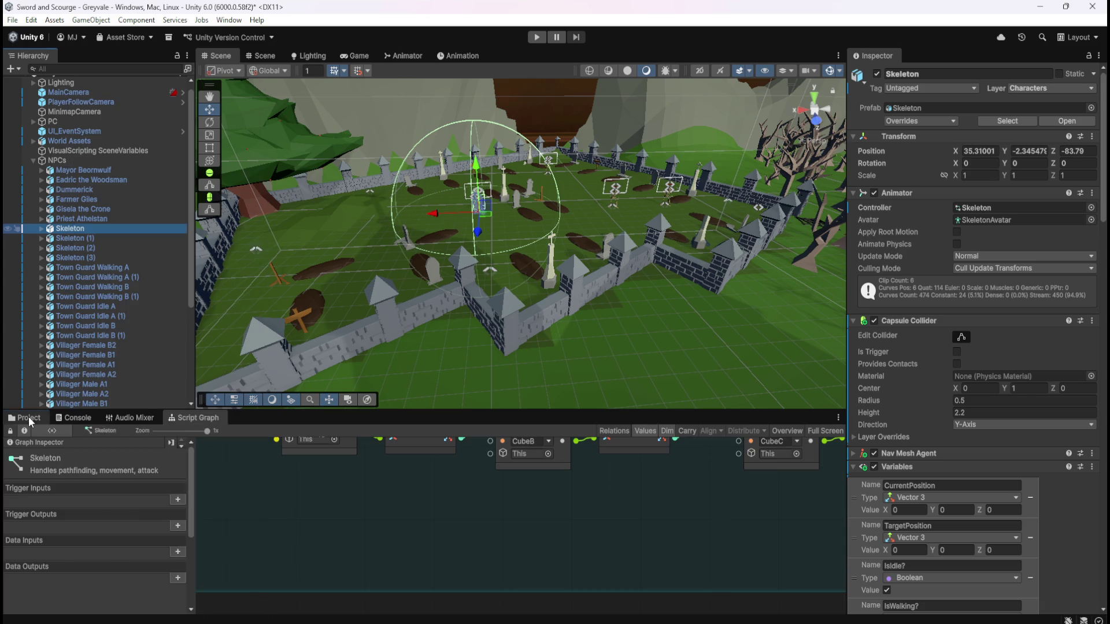
left_click(29, 416)
left_click(41, 230)
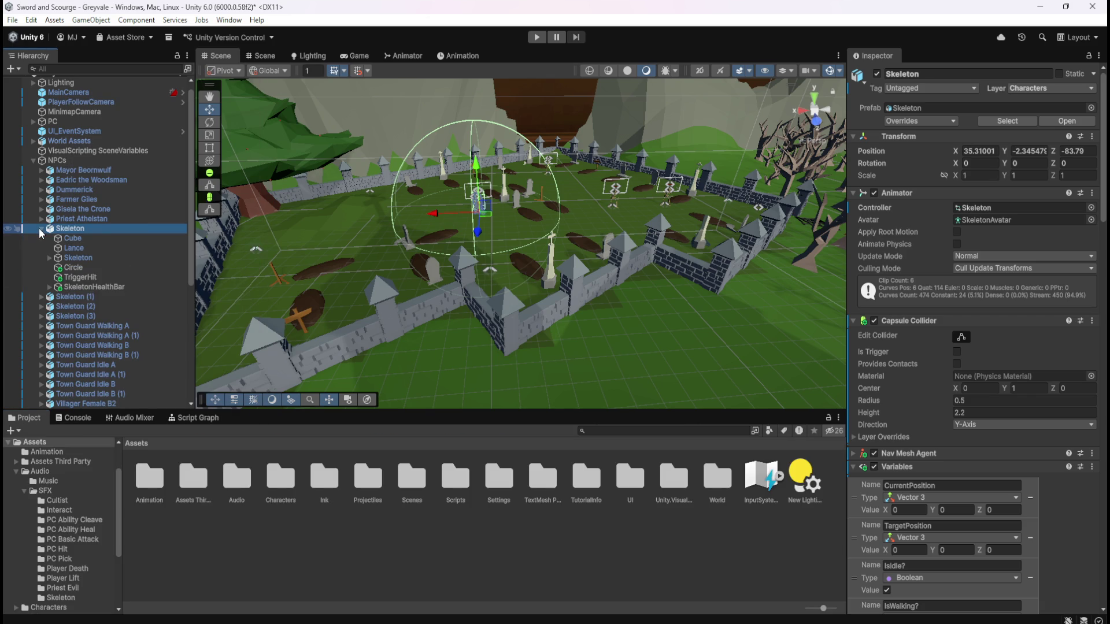
left_click(40, 227)
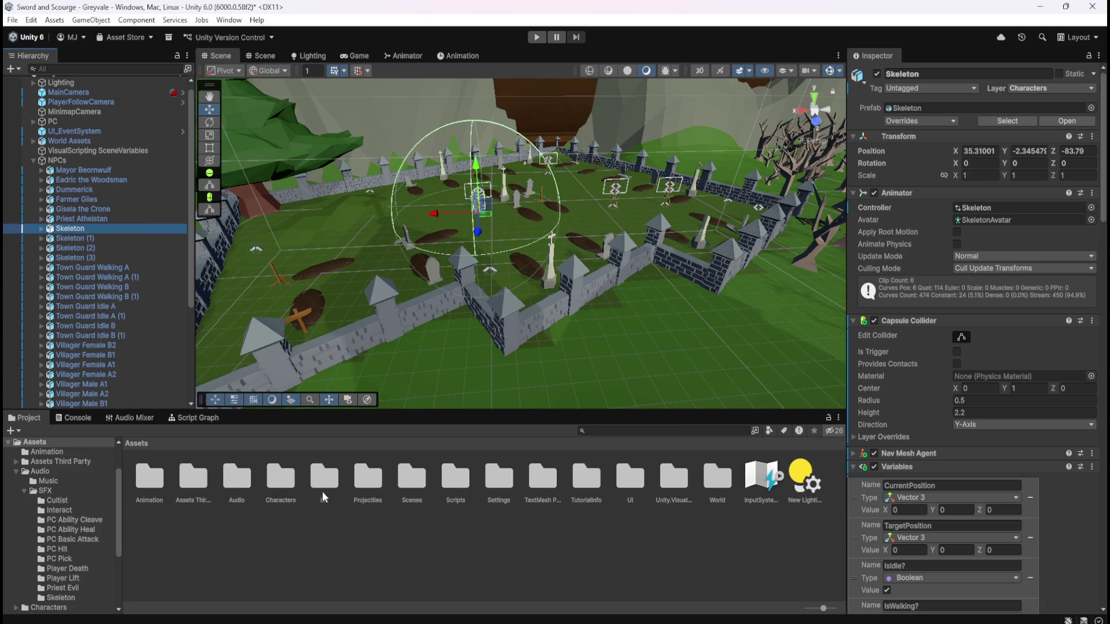
- Open the Characters folder, then NPCs, then Skeleton
left_click(292, 476)
double_click(292, 476)
left_click(199, 487)
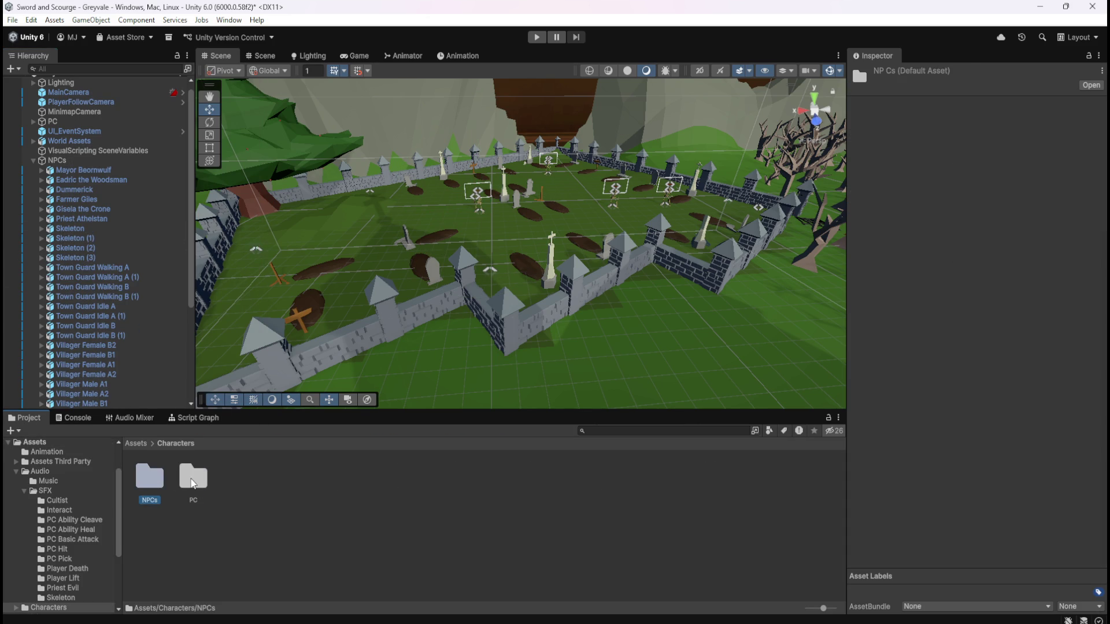
double_click(150, 473)
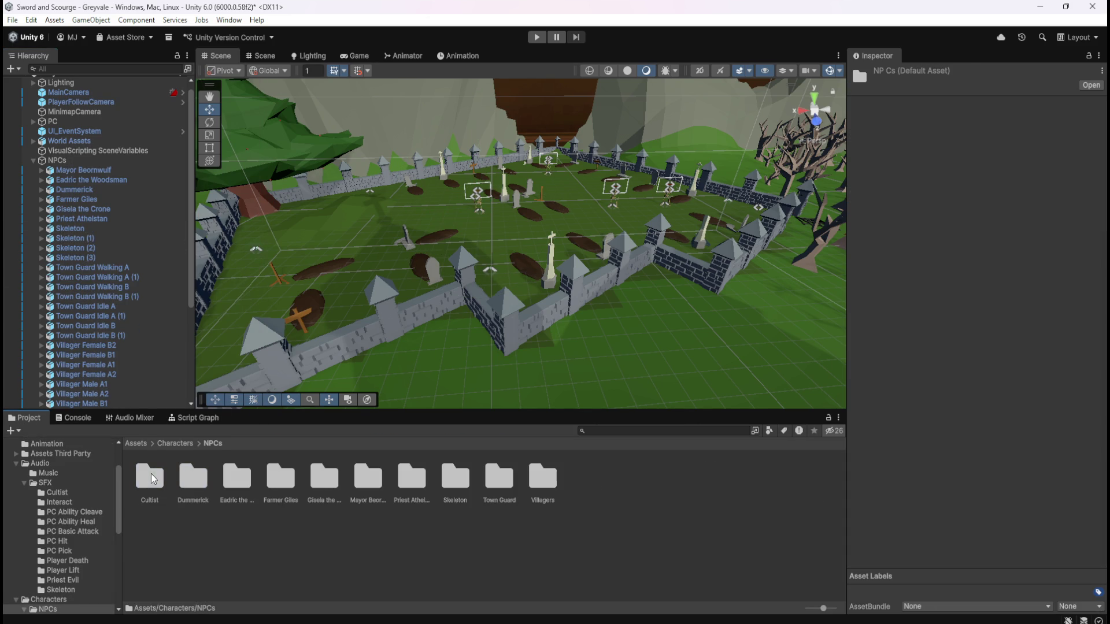
double_click(455, 484)
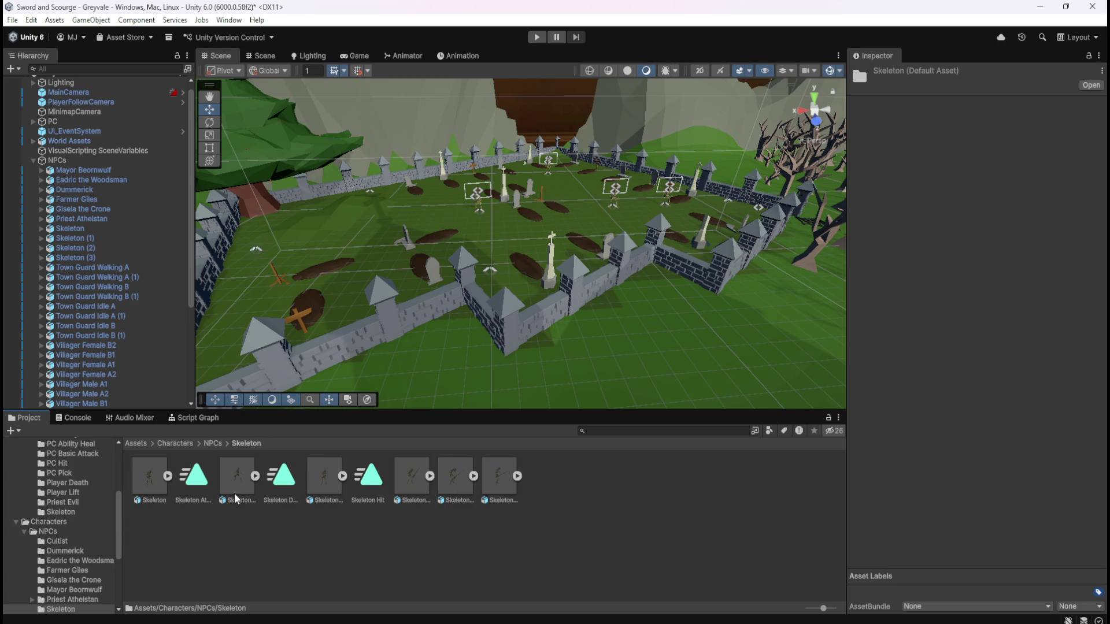
- Preview the Skeleton Attack, Death, Hit and Running models and the base Skeleton model
left_click(328, 476)
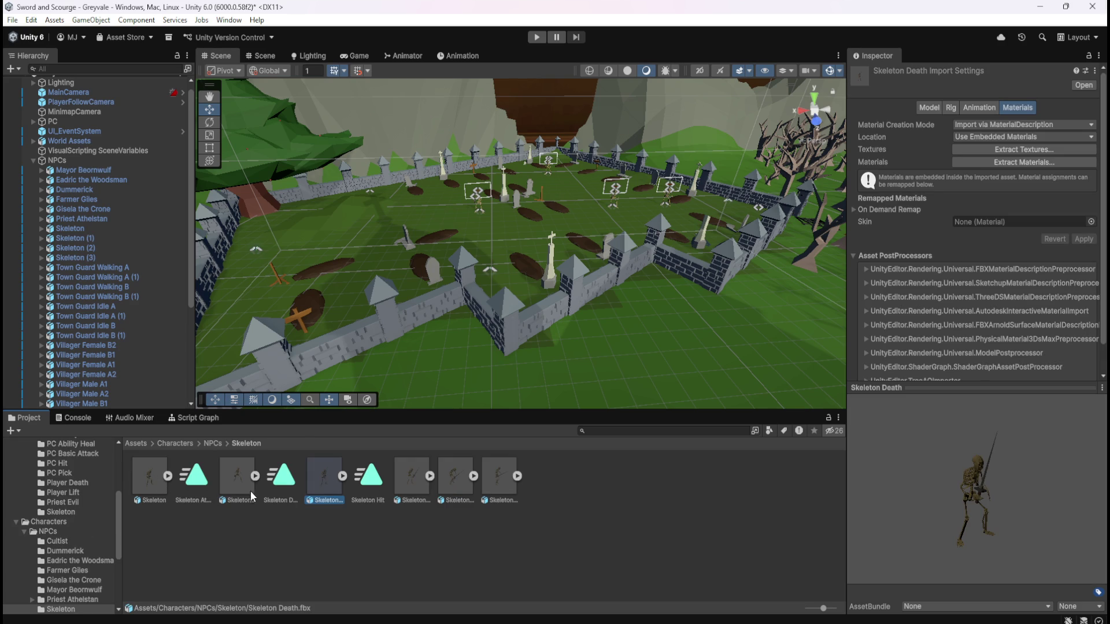
left_click(249, 489)
left_click(407, 493)
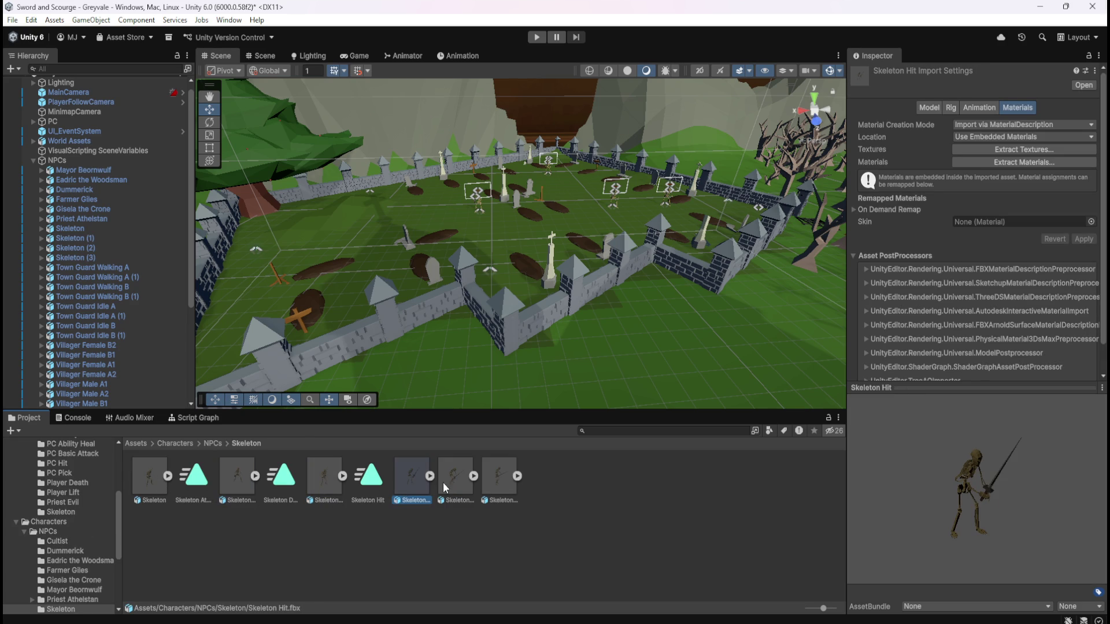
left_click(462, 485)
left_click(146, 488)
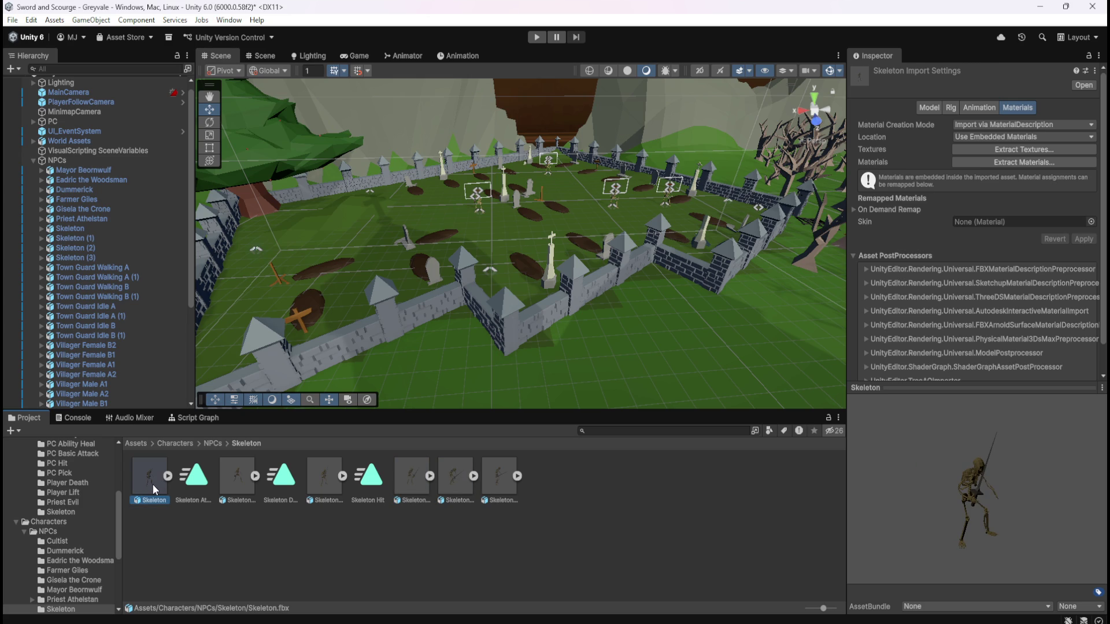
- Cancel opening the Skeleton model externally, re-enter the Skeleton folder, and select the scene Skeleton
double_click(153, 484)
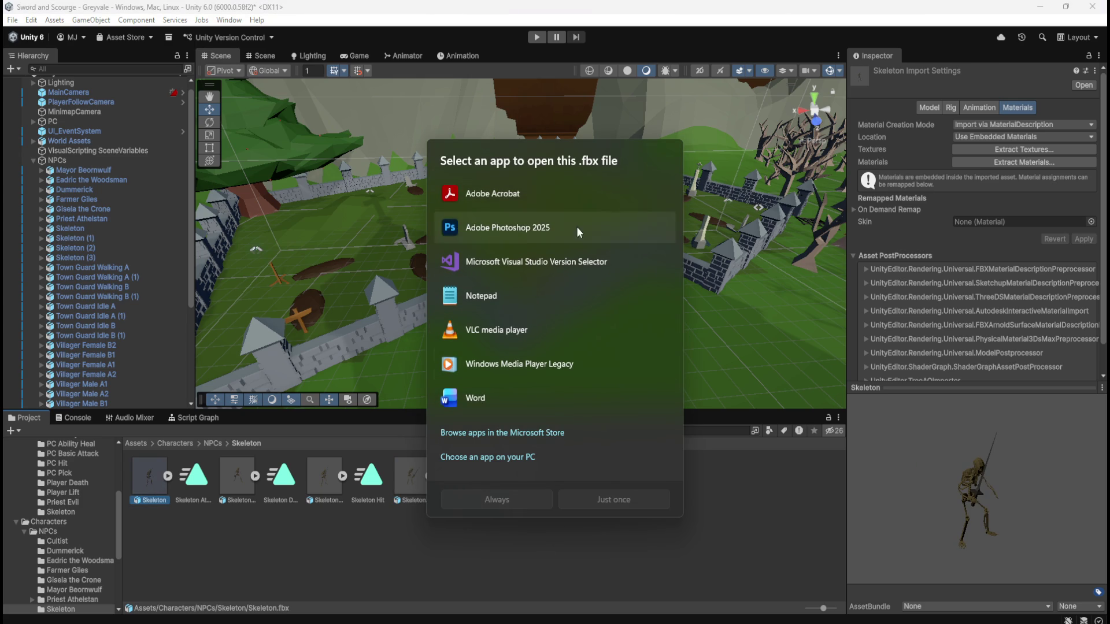
key("Escape")
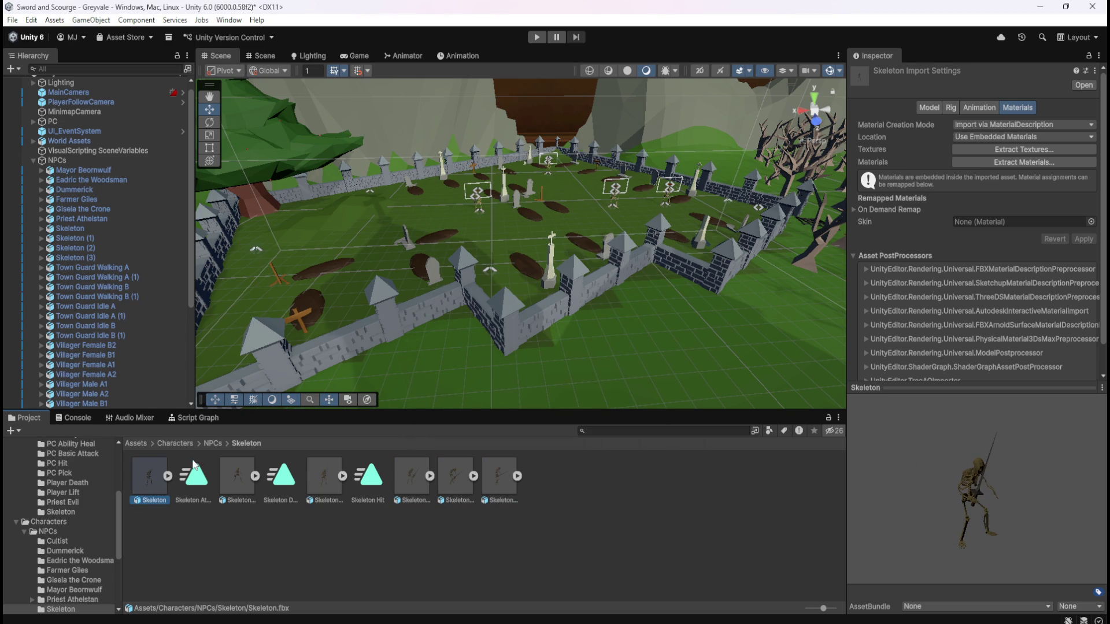
left_click(213, 442)
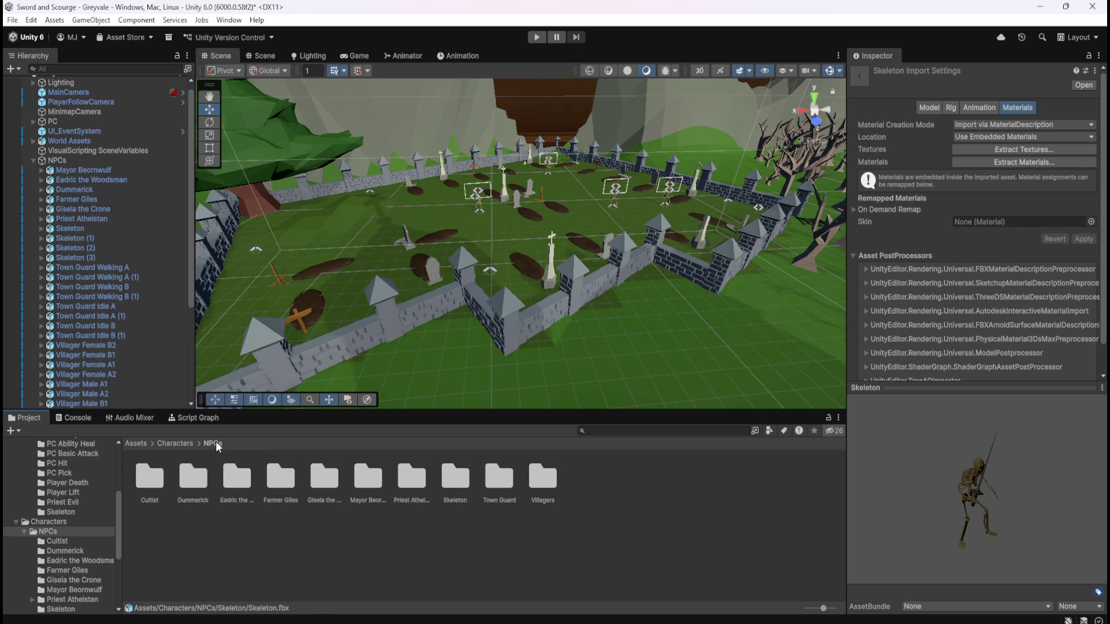
double_click(468, 482)
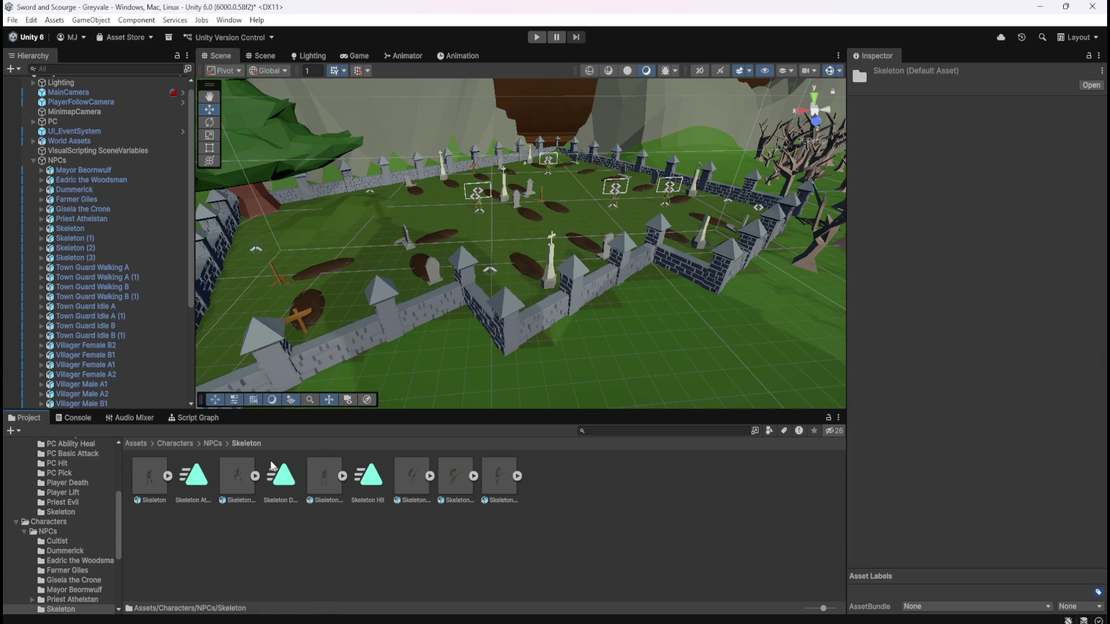
left_click(75, 229)
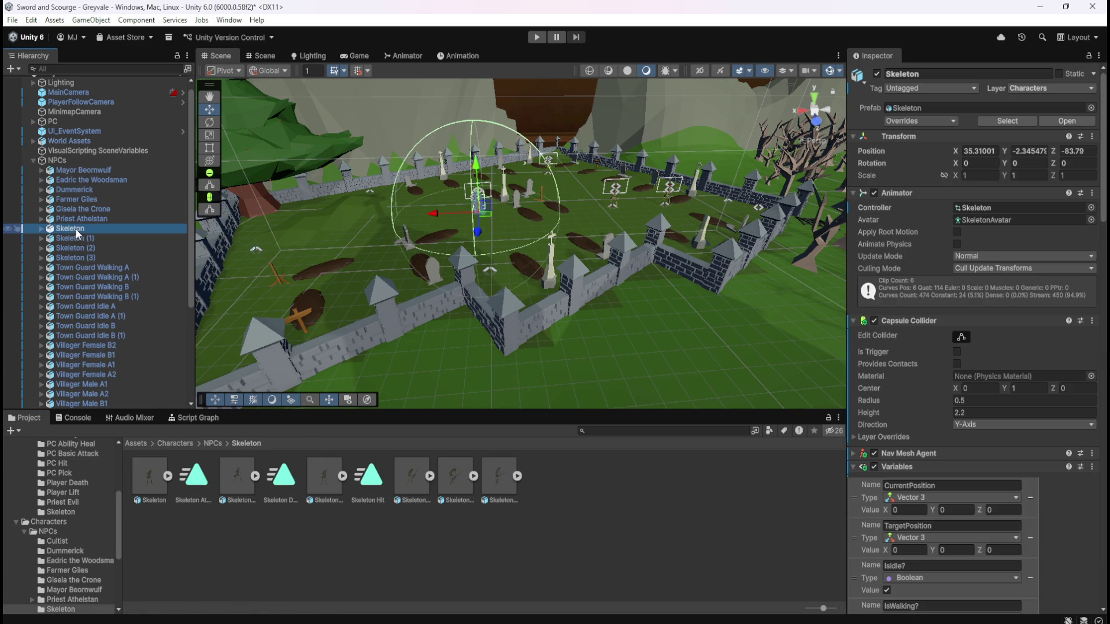
- Save the Hierarchy's Skeleton object as Skeleton.prefab in Characters/NPCs/Skeleton
right_click(75, 229)
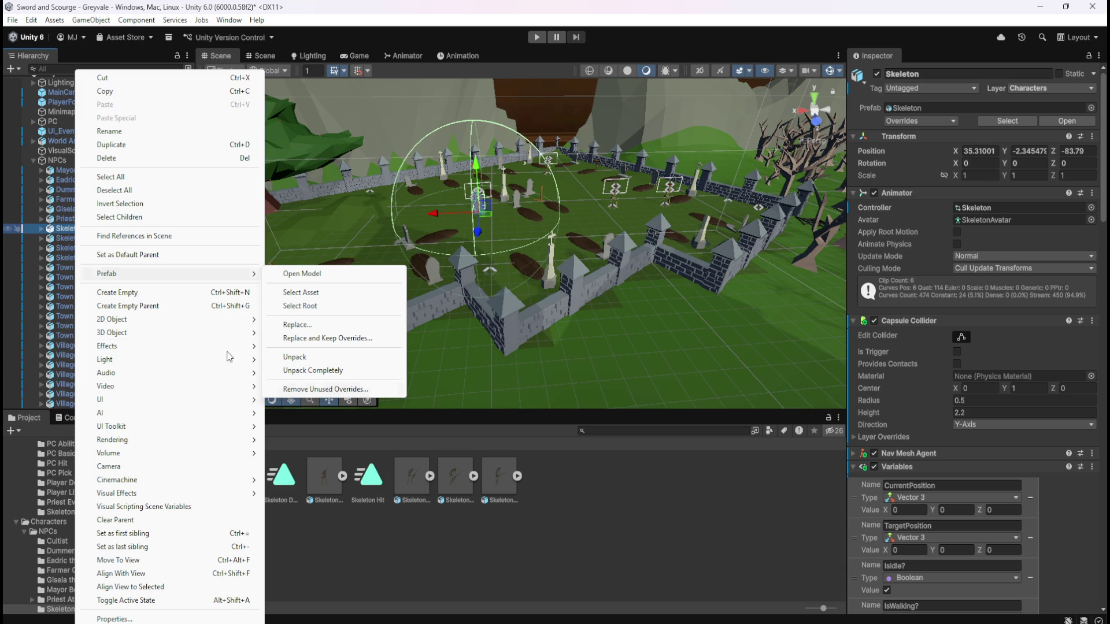
left_click(60, 230)
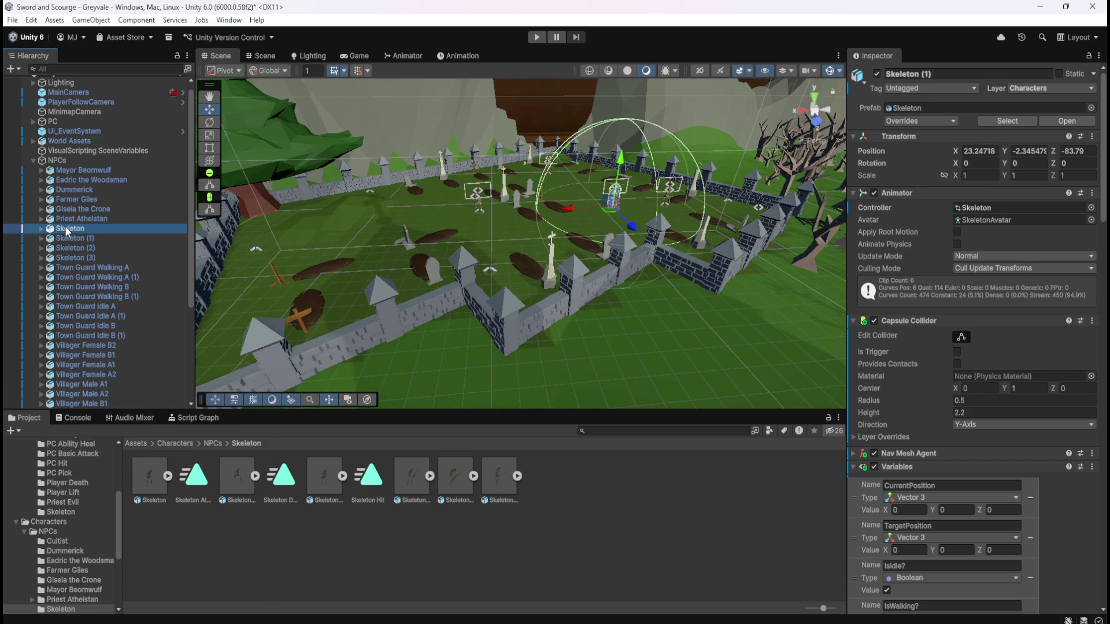
left_click(626, 532)
left_click_drag(587, 505, 586, 502)
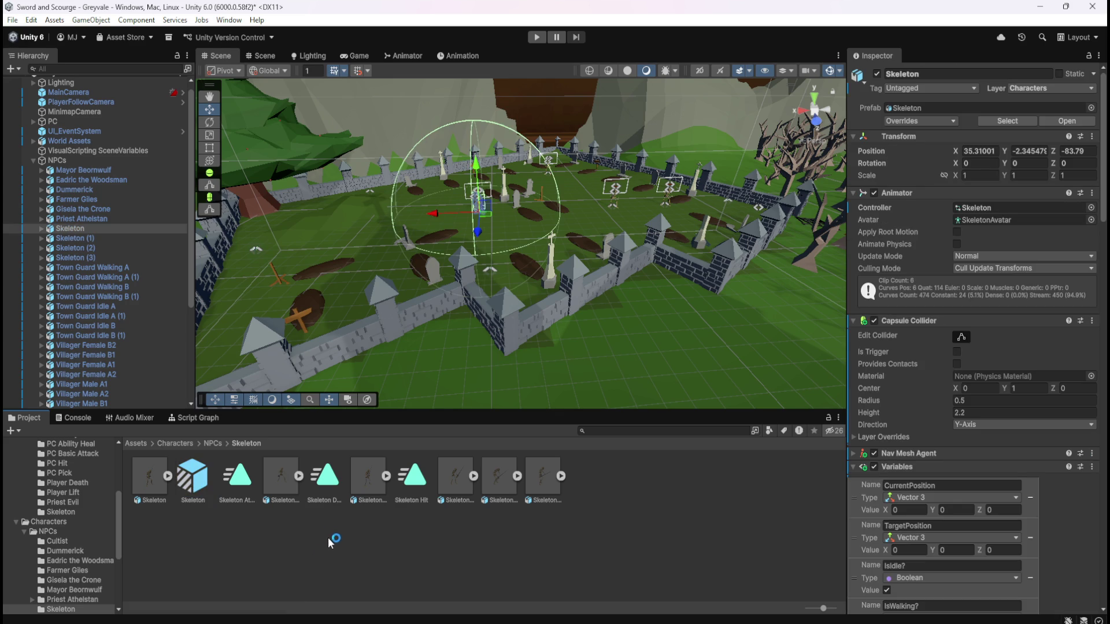
- Select the Skeleton prefab and scroll through its Animator, variables, Script Machine and collider settings
left_click(199, 497)
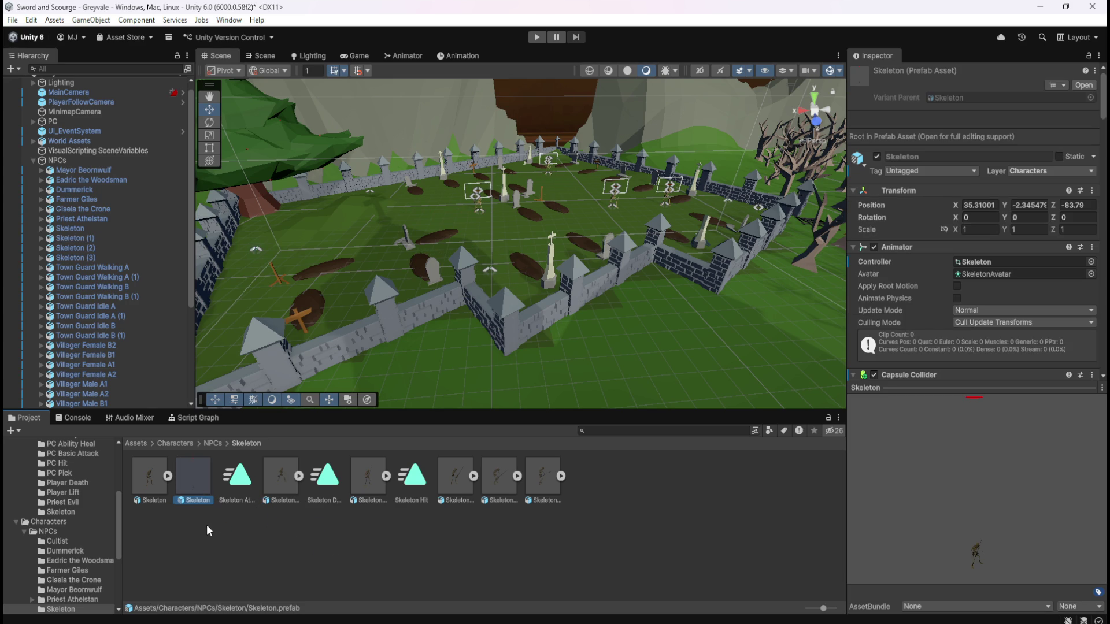
left_click(31, 20)
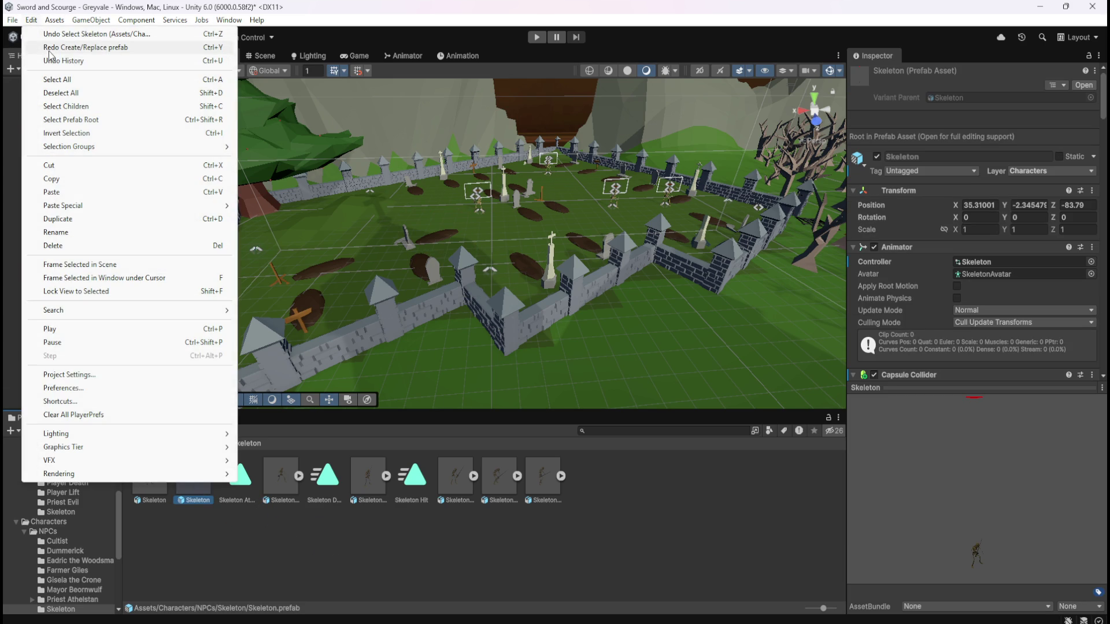
left_click(49, 52)
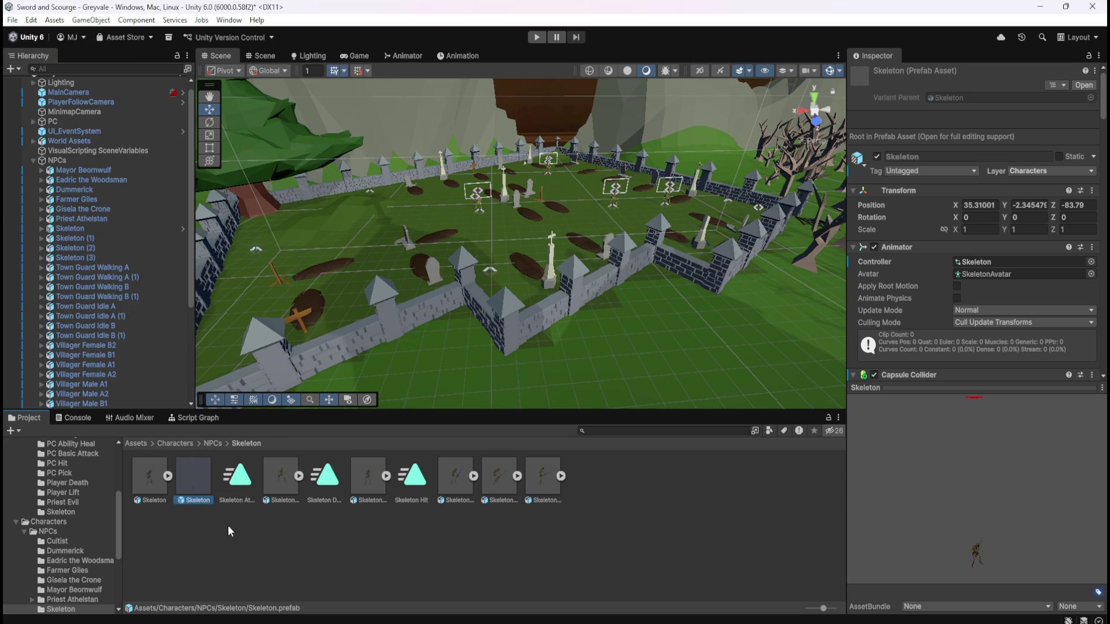
left_click(39, 22)
left_click(239, 519)
scroll(914, 268, "down", 15)
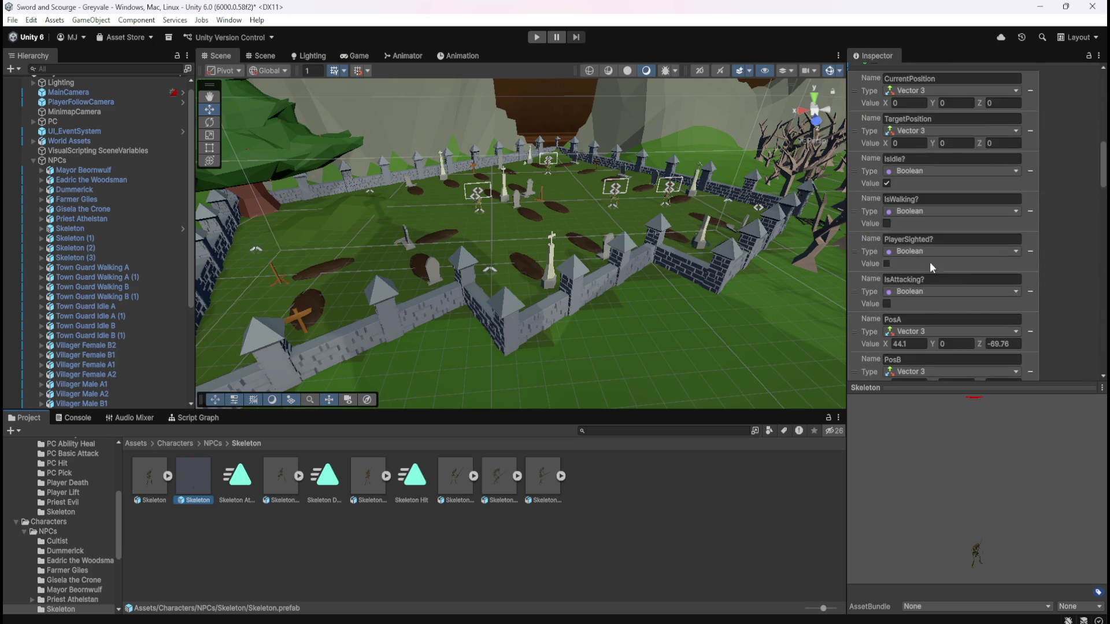
scroll(1024, 276, "down", 5)
scroll(1083, 230, "down", 10)
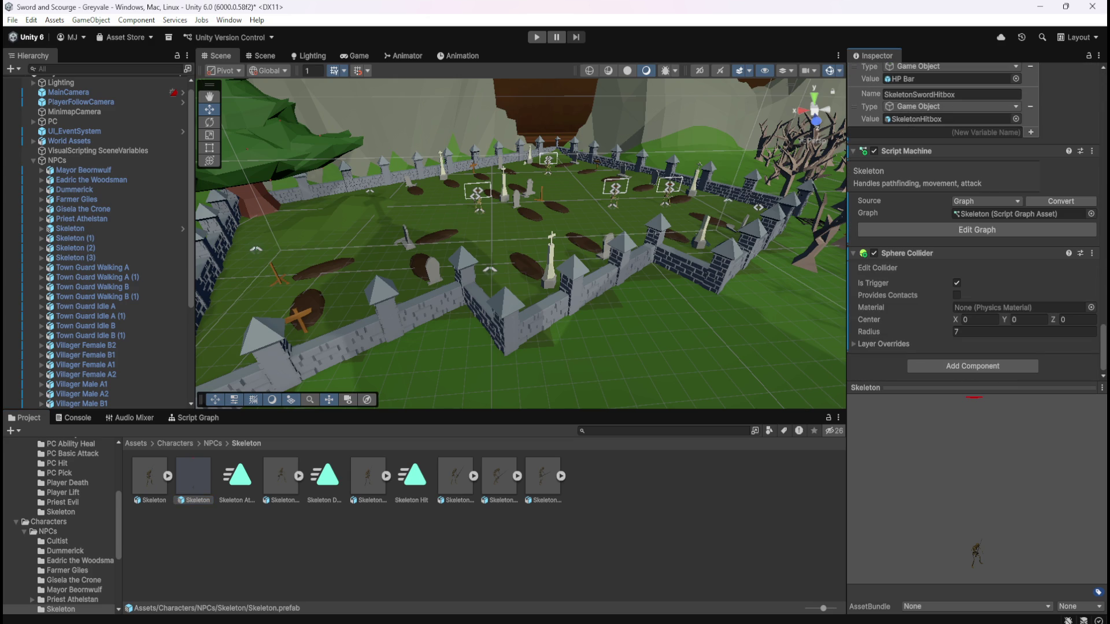
- Reselect Skeleton.prefab and request its deletion with Delete
left_click(172, 540)
left_click(168, 476)
left_click(168, 474)
left_click(192, 483)
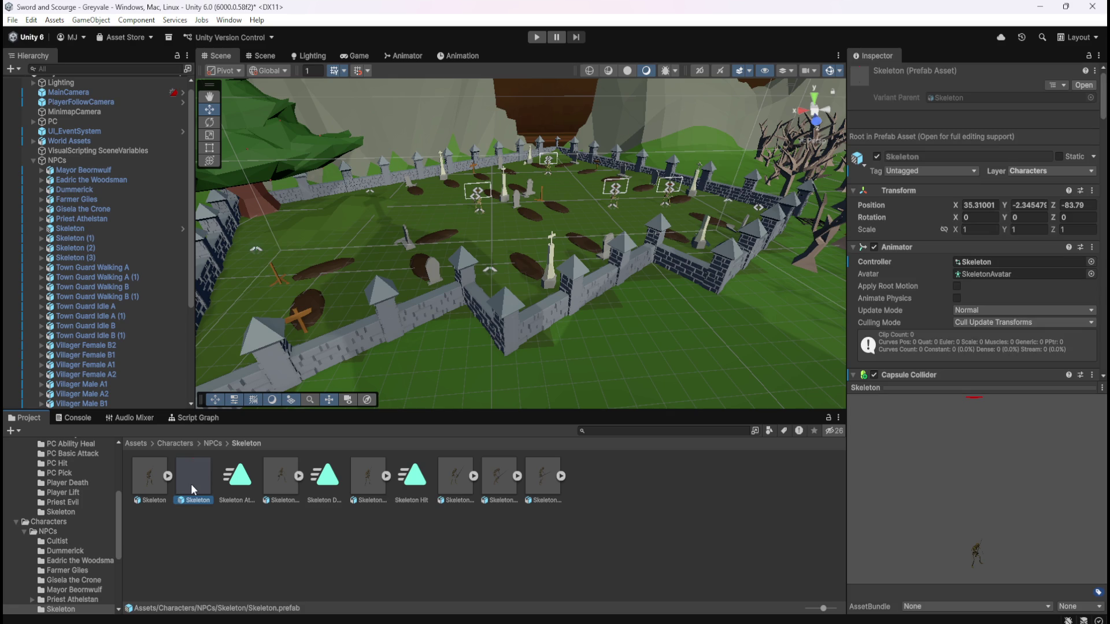
key("Delete")
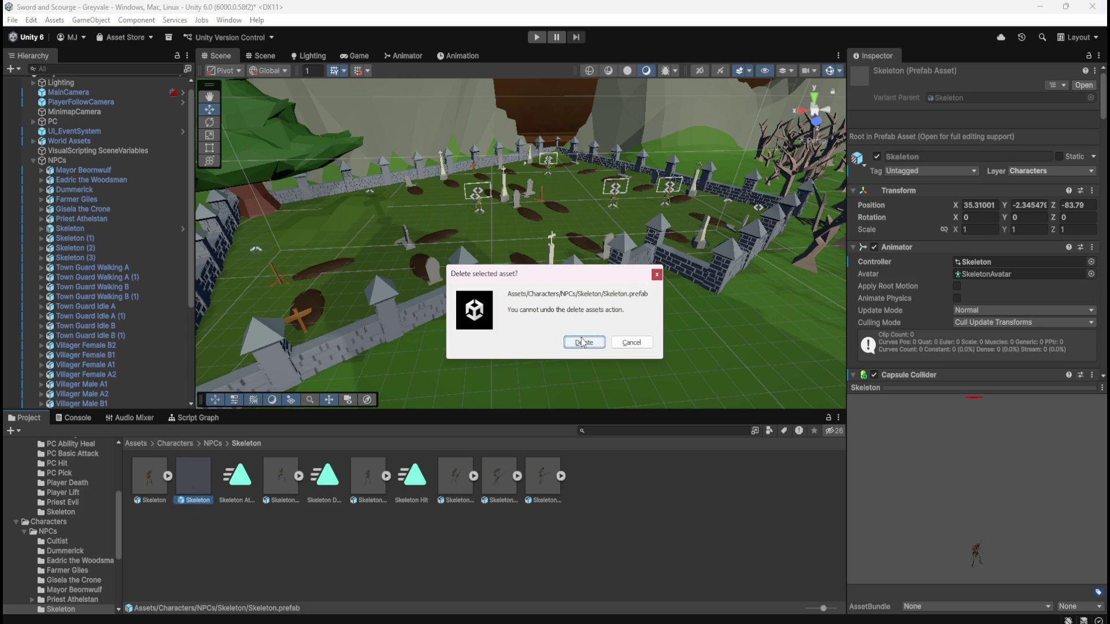
- Confirm deleting Skeleton.prefab and restore the scene Skeleton's selection
left_click(583, 342)
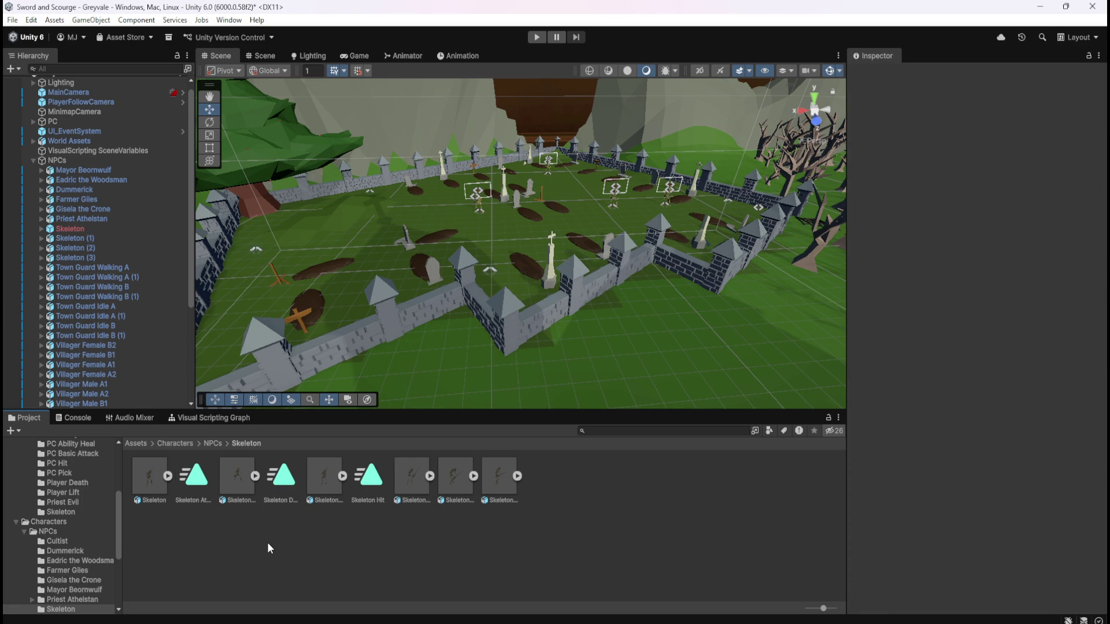
left_click(32, 20)
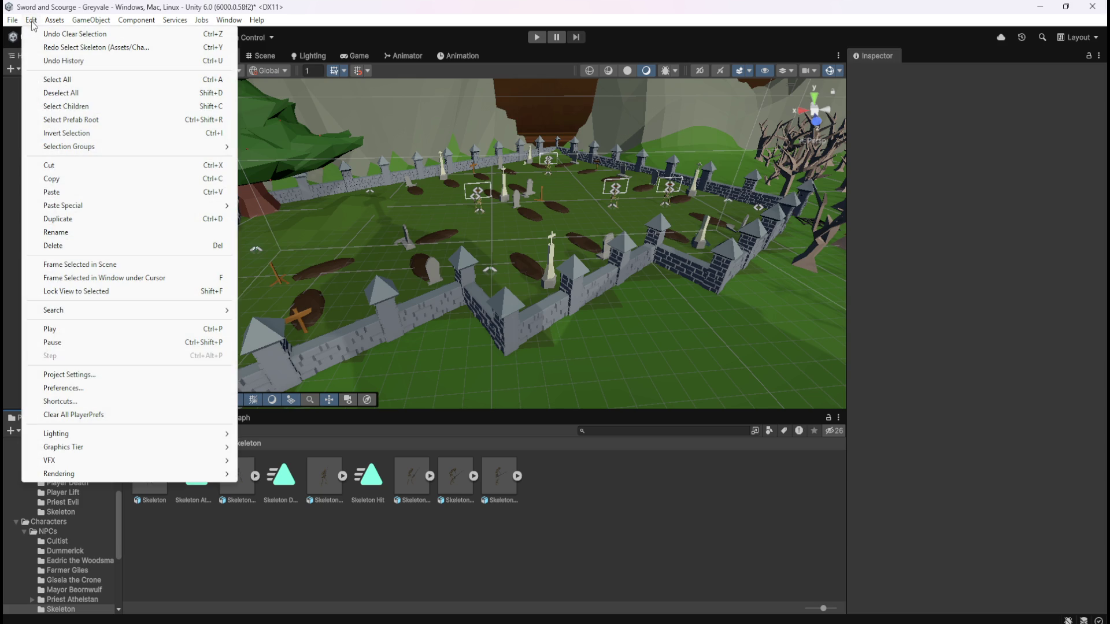
left_click(38, 34)
left_click(95, 228)
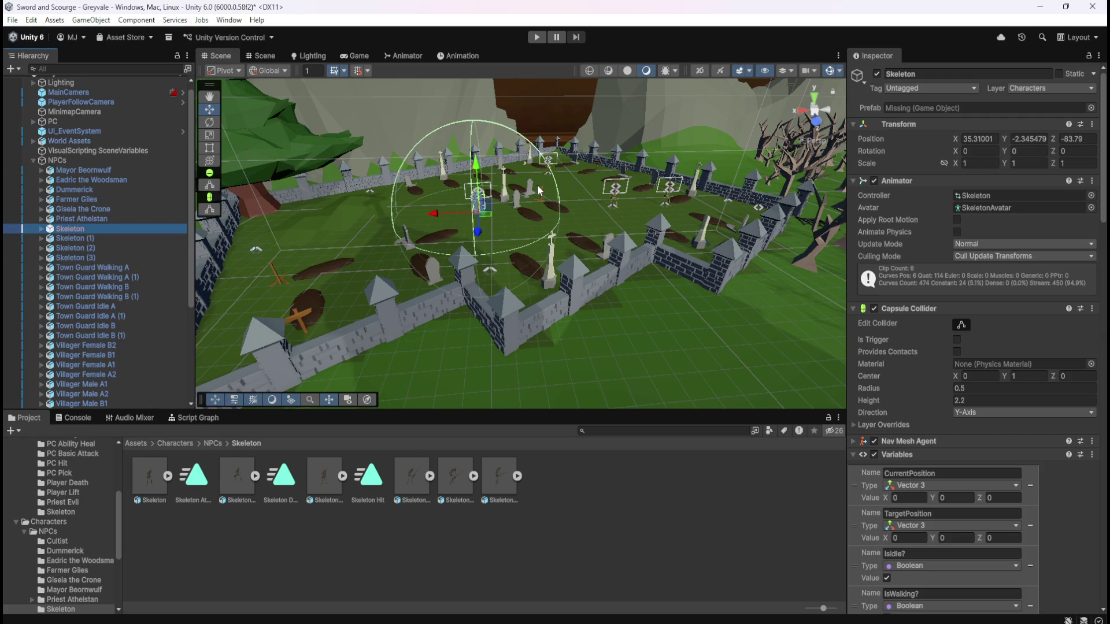
- Frame the Skeleton, check Skeleton (1), and navigate the Project browser back to Assets
key("f")
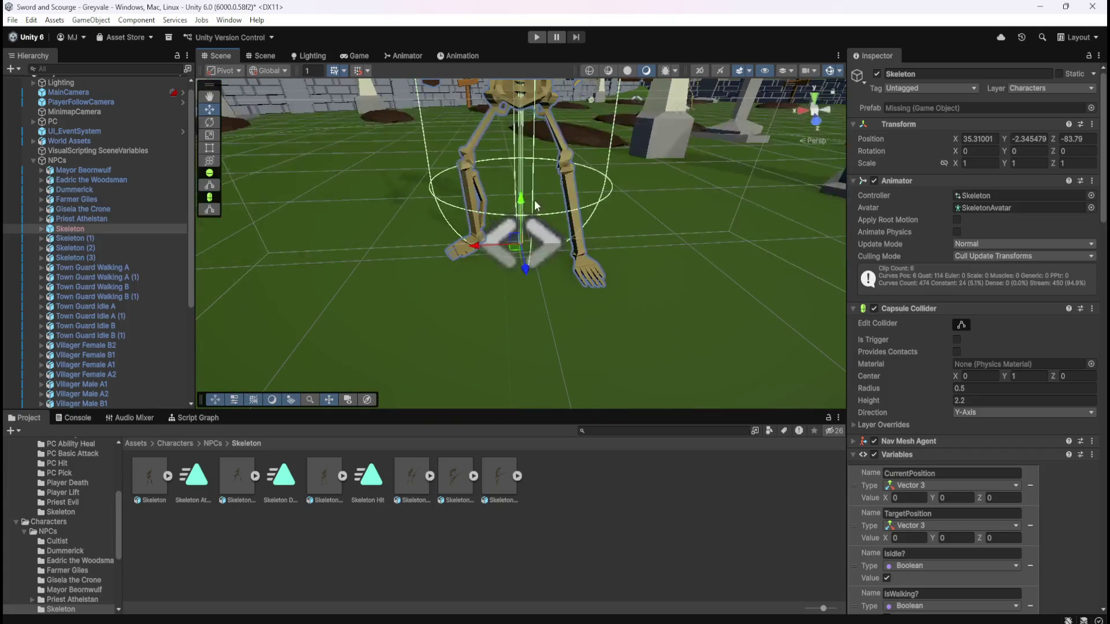
scroll(534, 255, "down", 5)
left_click(109, 239)
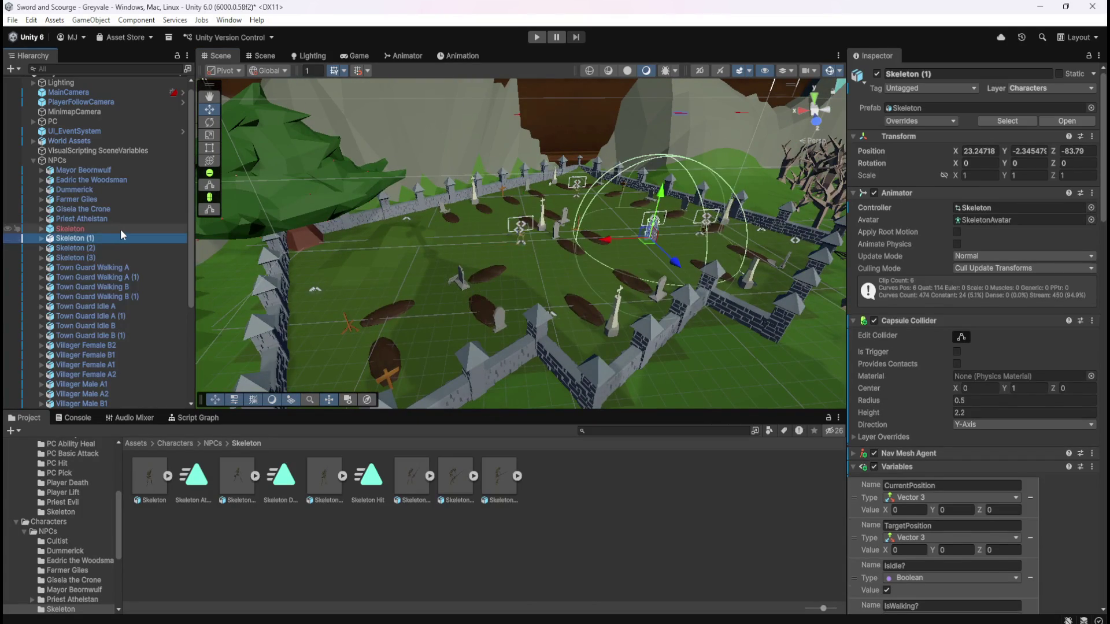
left_click(120, 229)
left_click(173, 443)
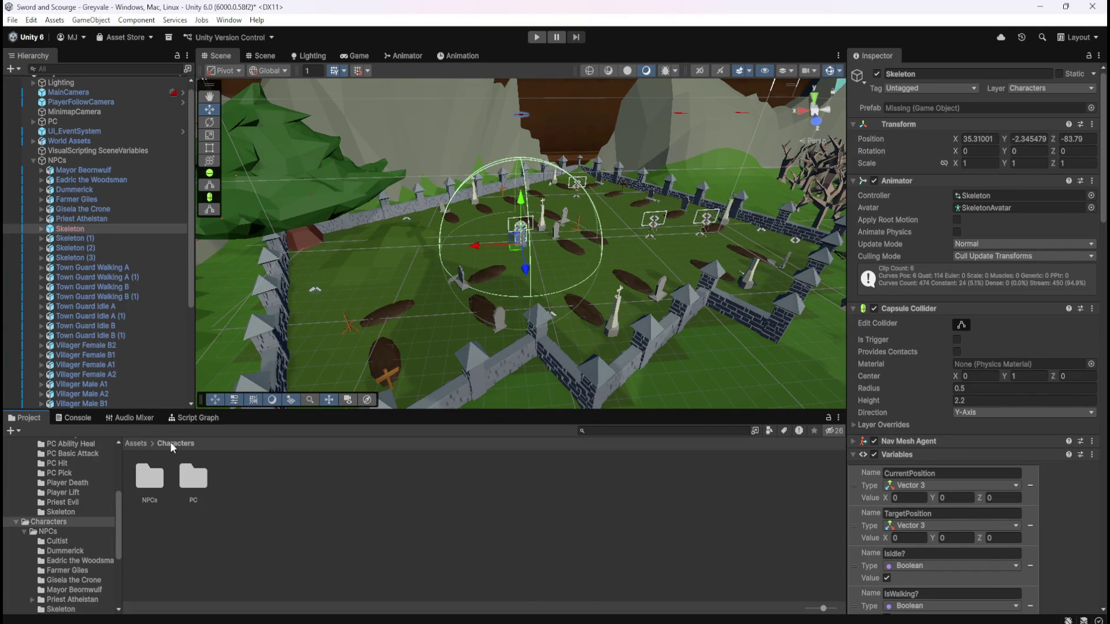
left_click(135, 444)
right_click(461, 550)
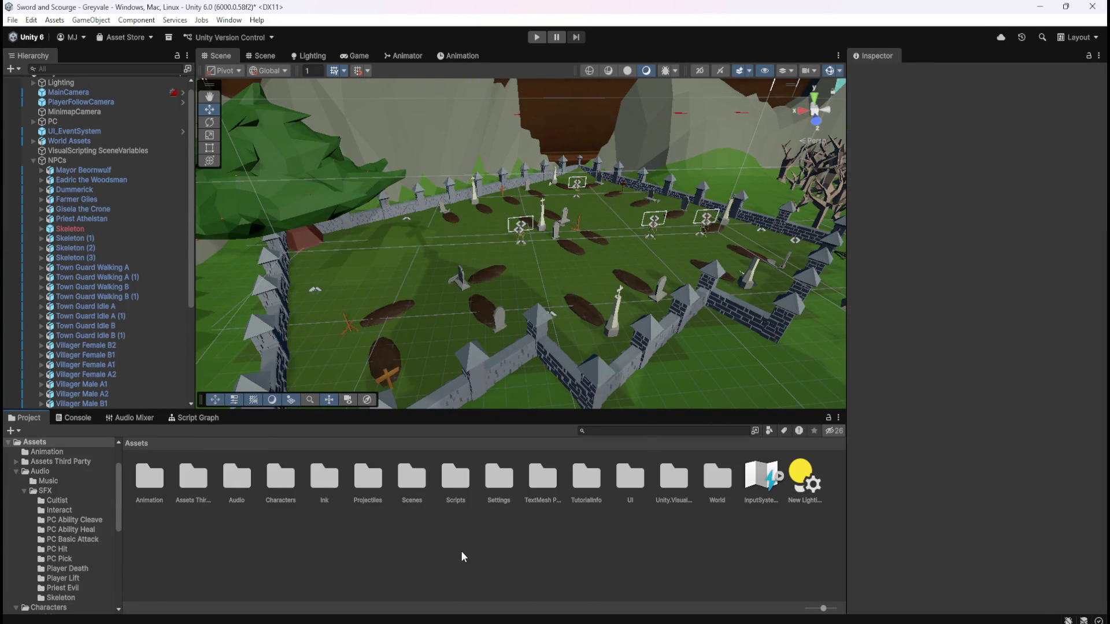
- Create a 'Prefabs' folder in Assets and open it
mouse_move(552, 174)
left_click(700, 172)
type("Prefabs")
key("Return")
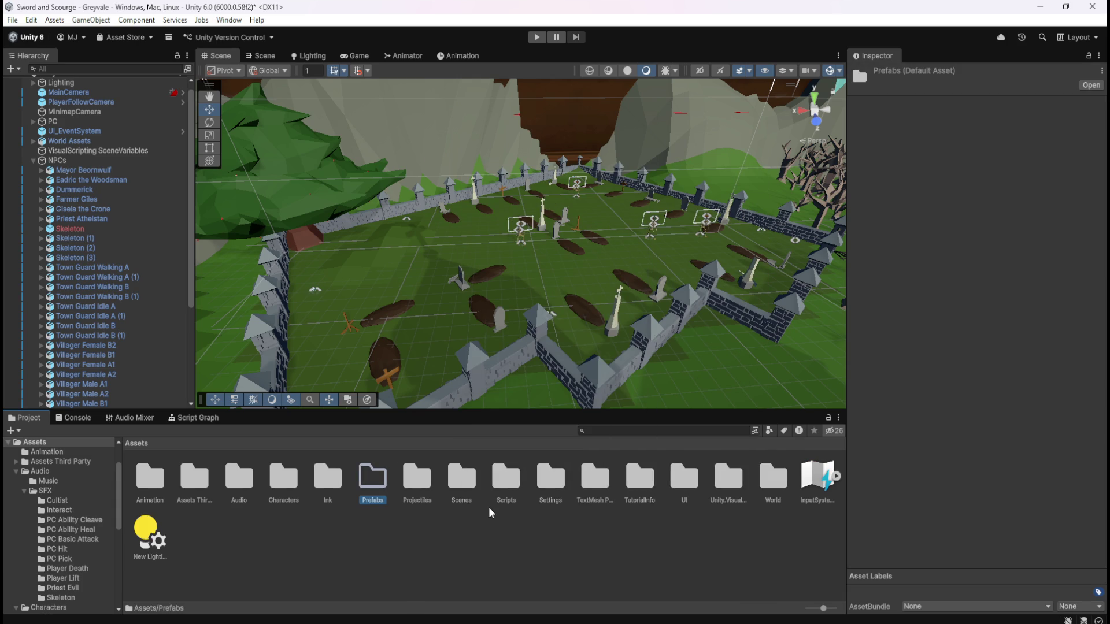
double_click(374, 477)
- Create an 'Enemies' folder inside Prefabs and open it
right_click(336, 506)
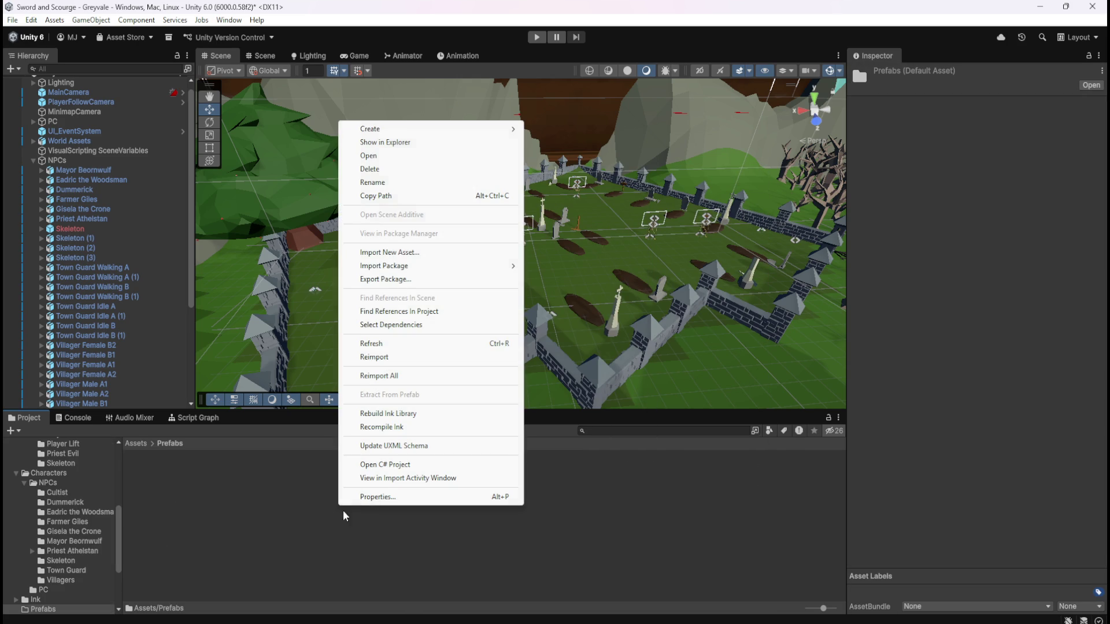
mouse_move(432, 129)
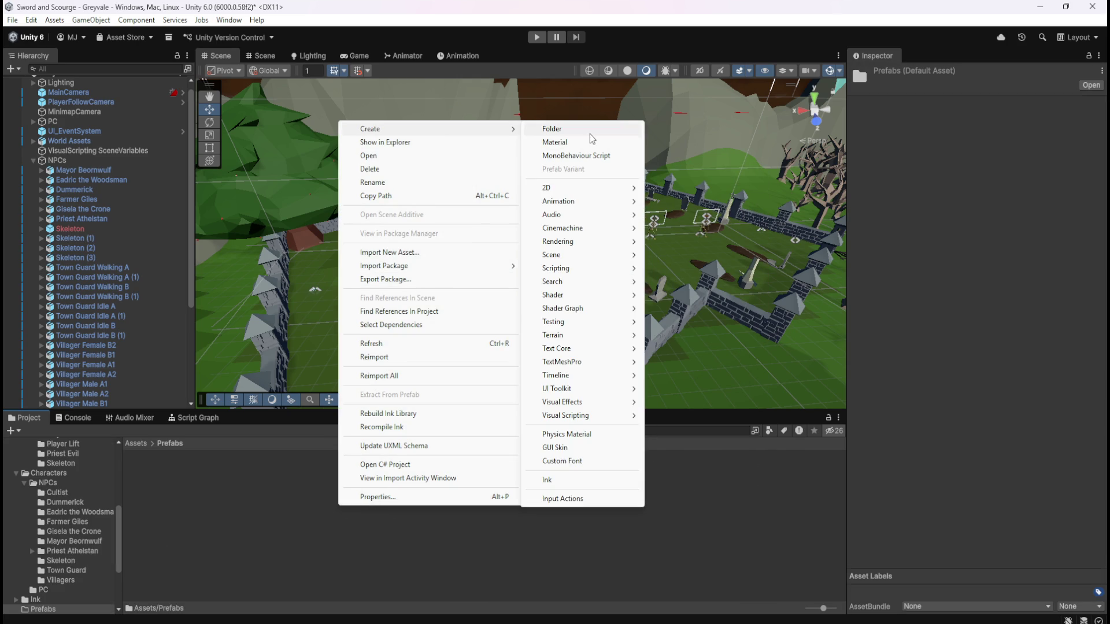
left_click(590, 133)
type("Enemies")
key("Return")
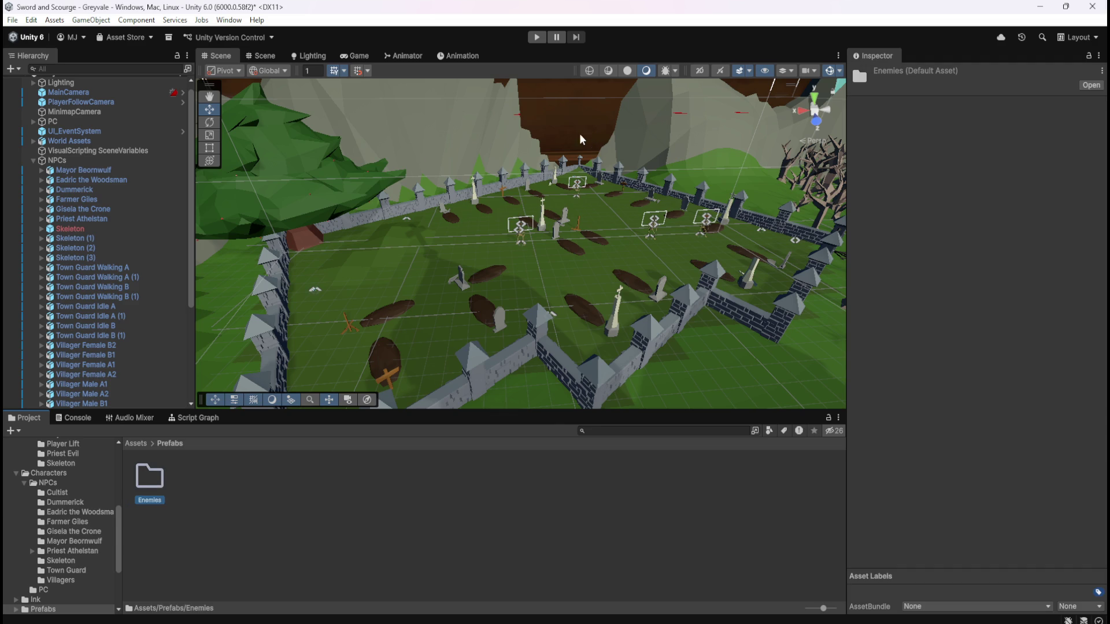
double_click(153, 484)
- Save the scene Skeleton as Skeleton.prefab in Prefabs/Enemies and inspect it
left_click_drag(72, 228, 219, 516)
left_click(245, 508)
left_click(161, 489)
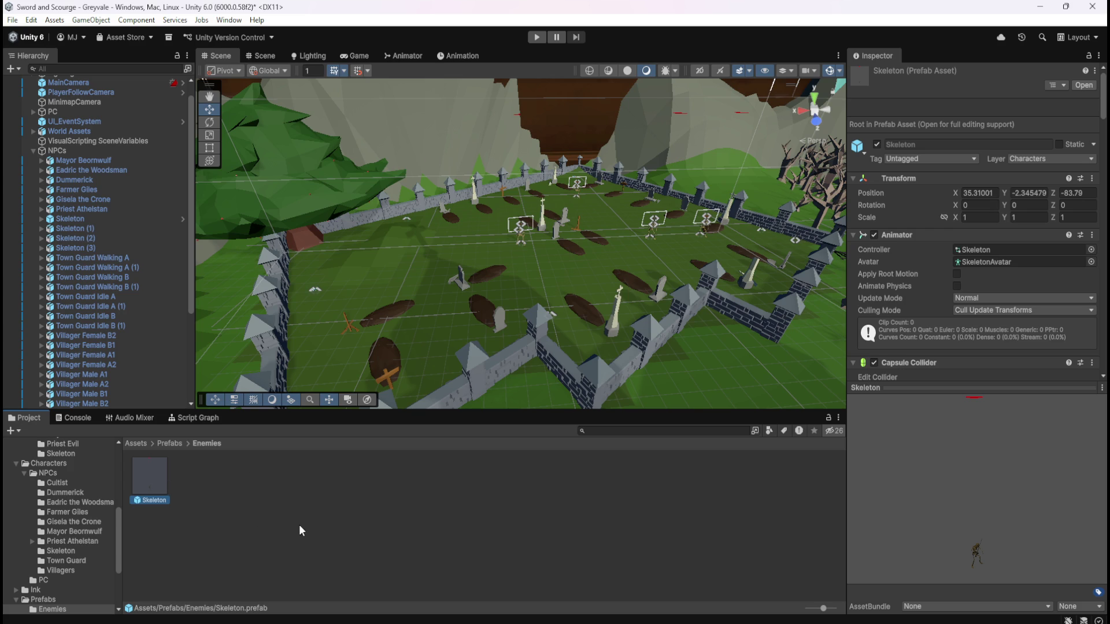
left_click(91, 220)
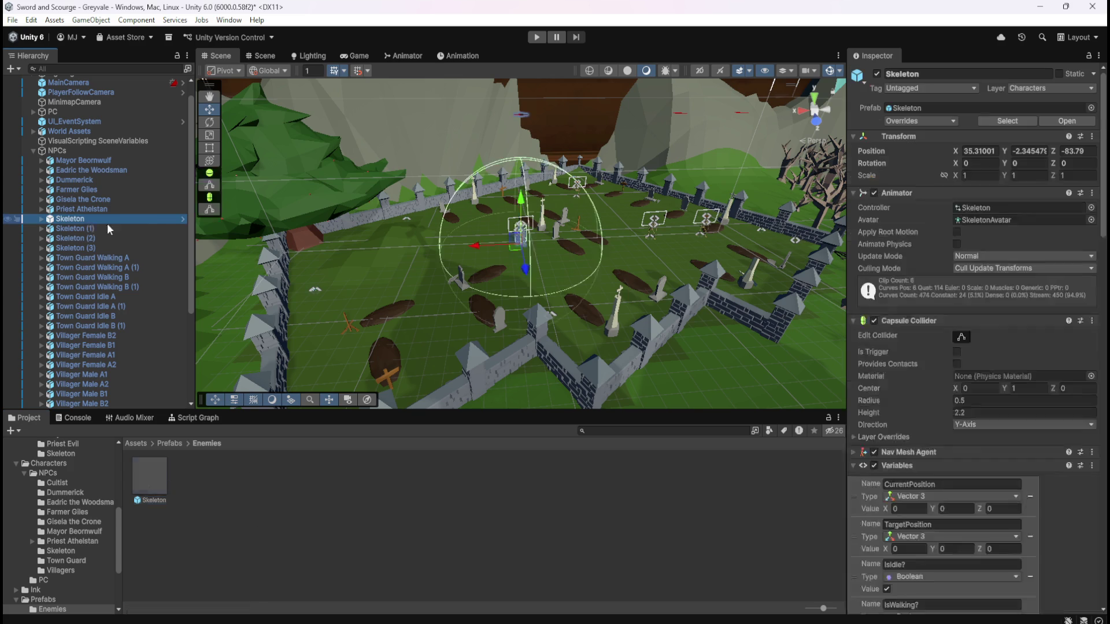
left_click(183, 219)
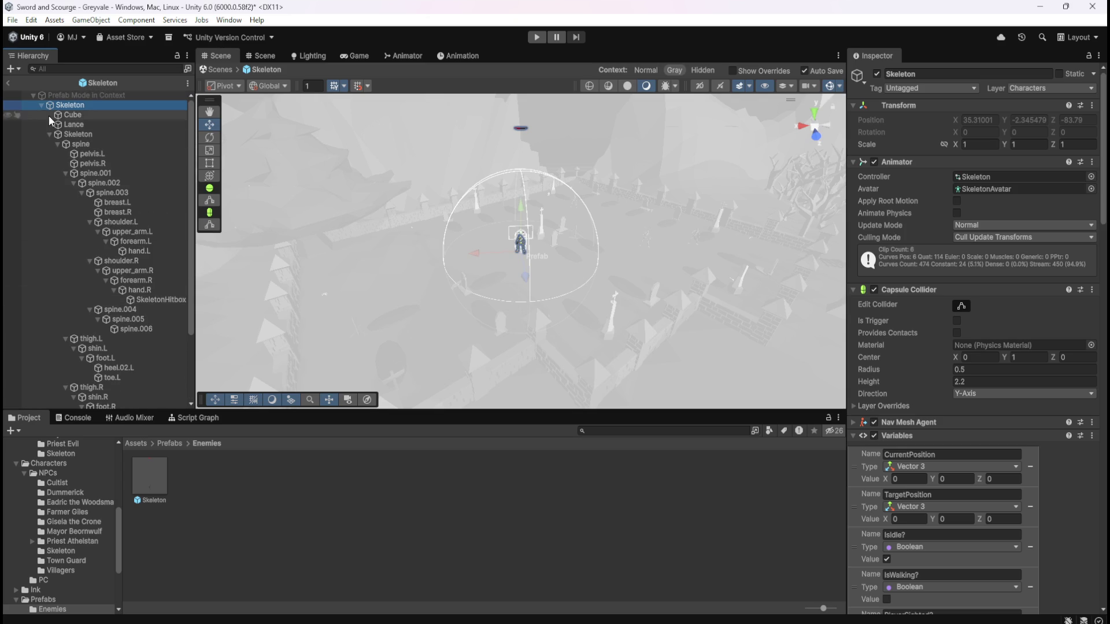
left_click(8, 83)
left_click(85, 226)
left_click(90, 218)
left_click(95, 228)
left_click(91, 238)
left_click(90, 248)
left_click(86, 219)
left_click(287, 571)
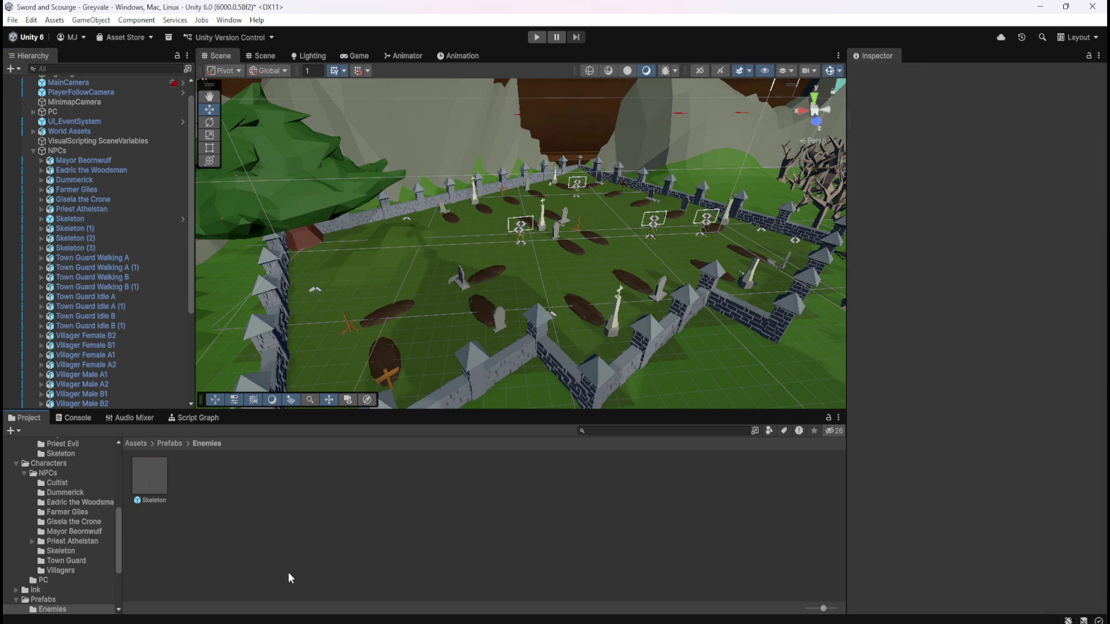
left_click(69, 228)
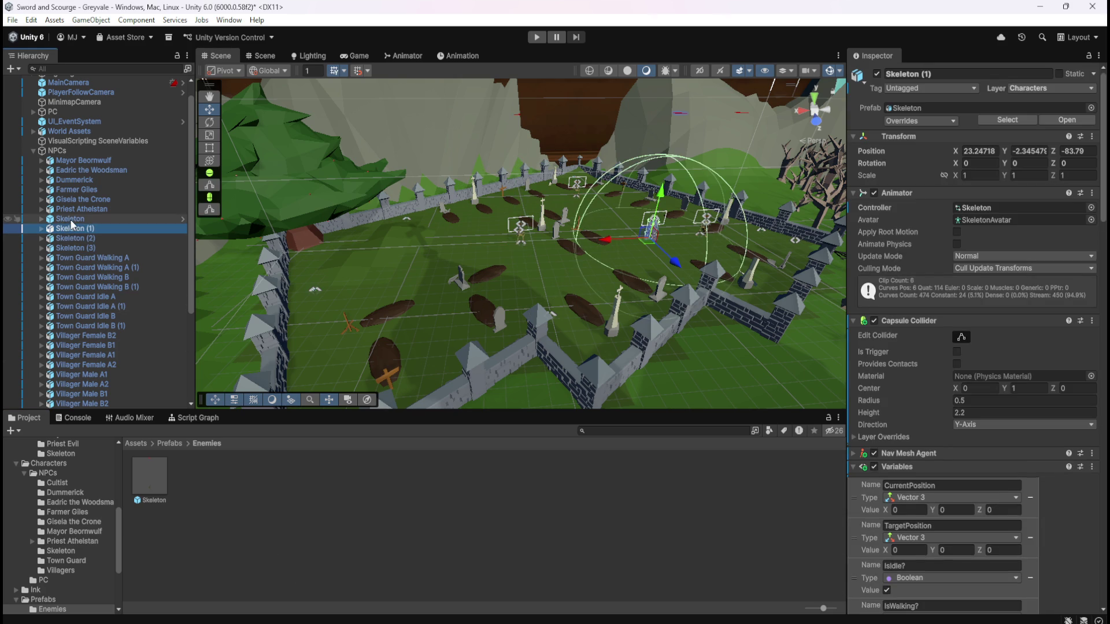
left_click(71, 219)
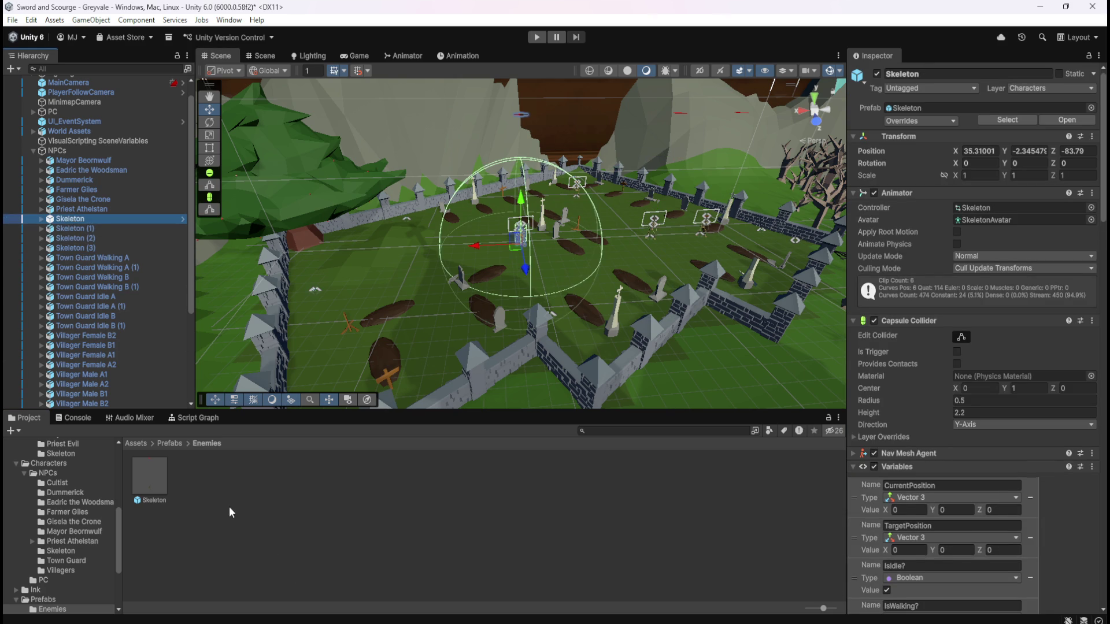
left_click(230, 509)
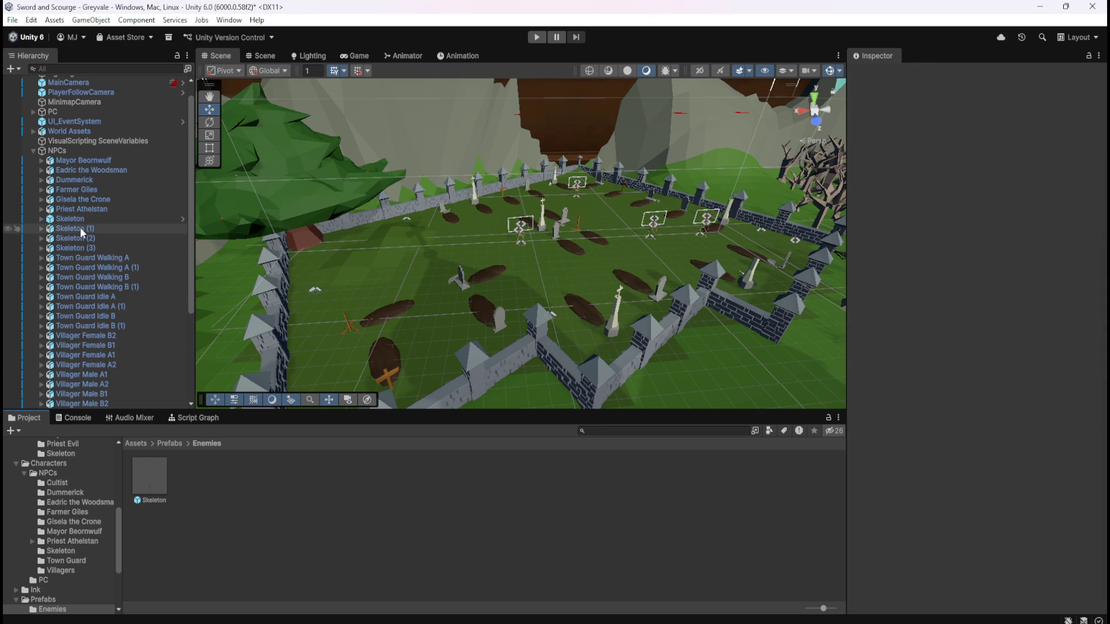
left_click(81, 222)
left_click(84, 228)
left_click(89, 221)
left_click(92, 229)
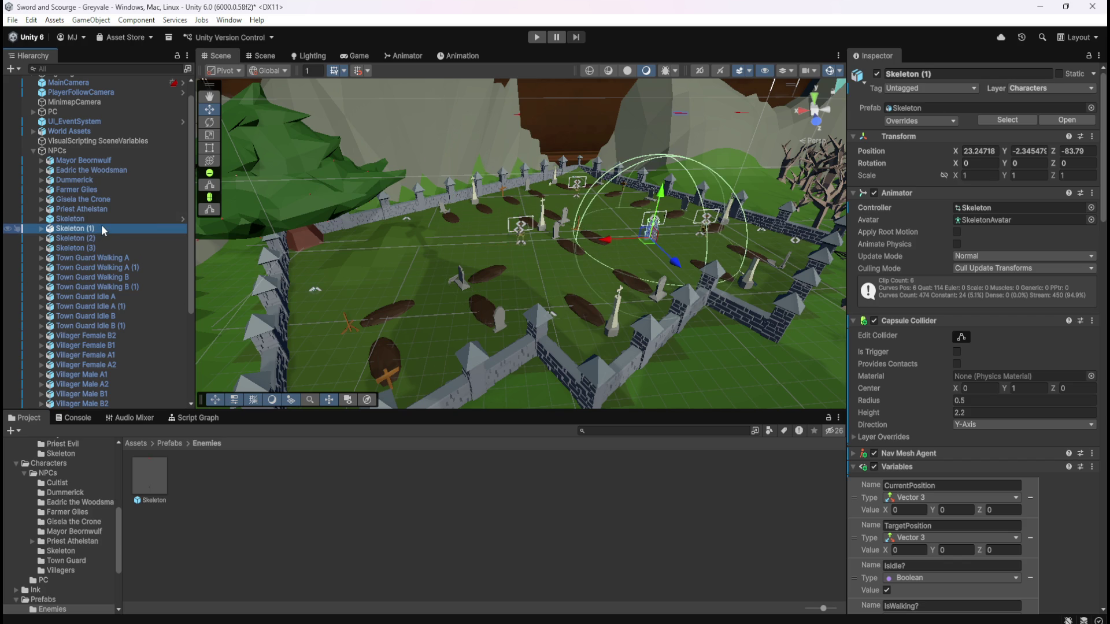
left_click(103, 220)
left_click(94, 227)
left_click(99, 219)
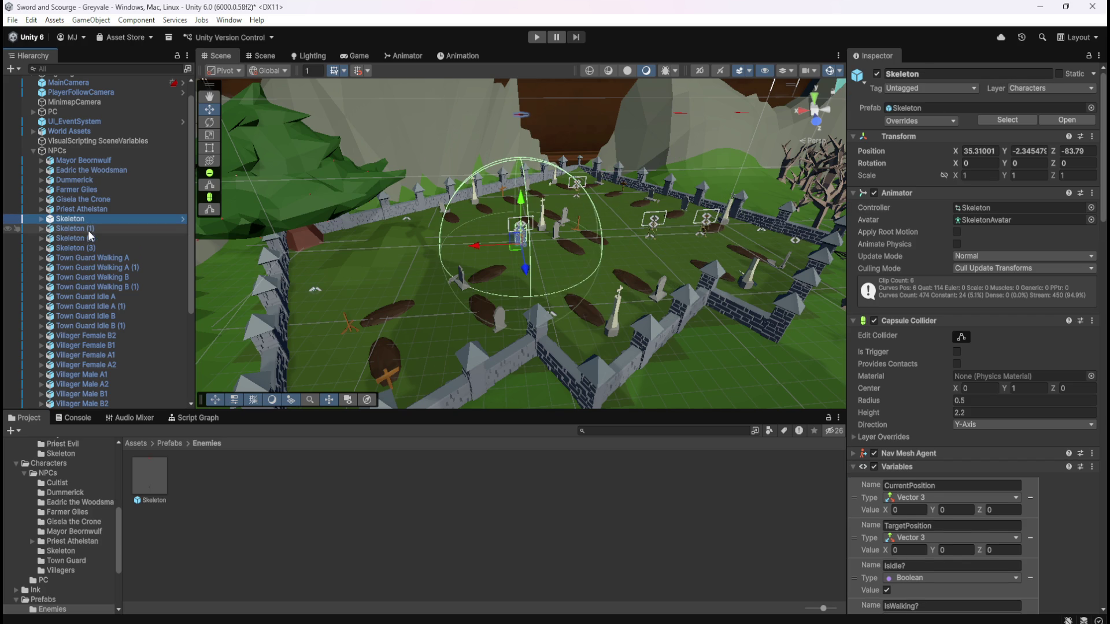
left_click(88, 230)
left_click(103, 219)
left_click(101, 229)
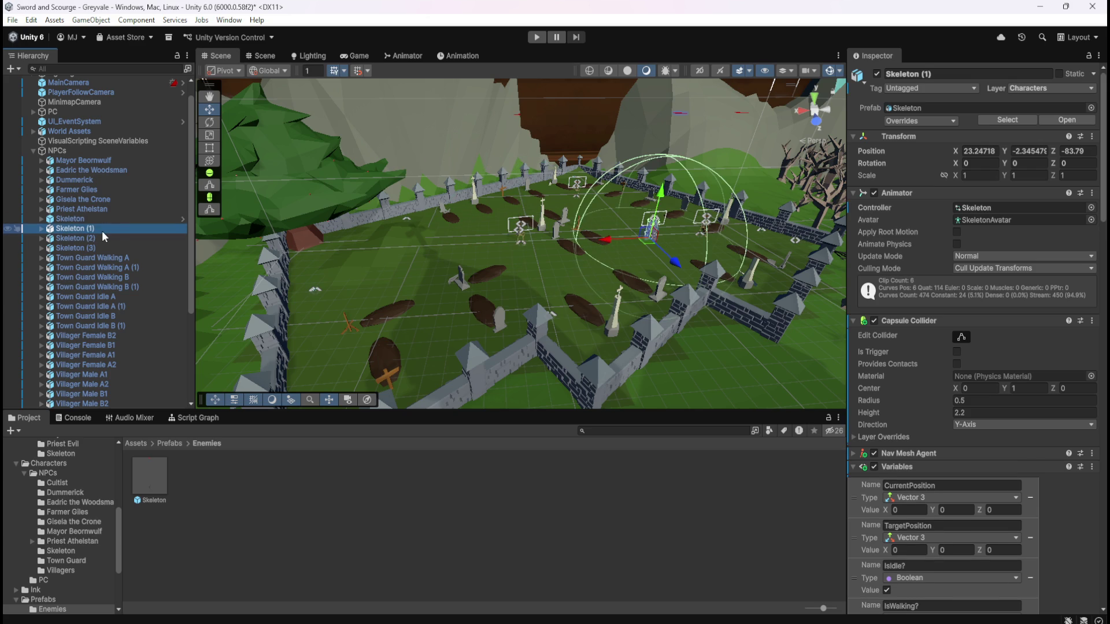
left_click(113, 219)
left_click(107, 230)
left_click(99, 238)
left_click(96, 248)
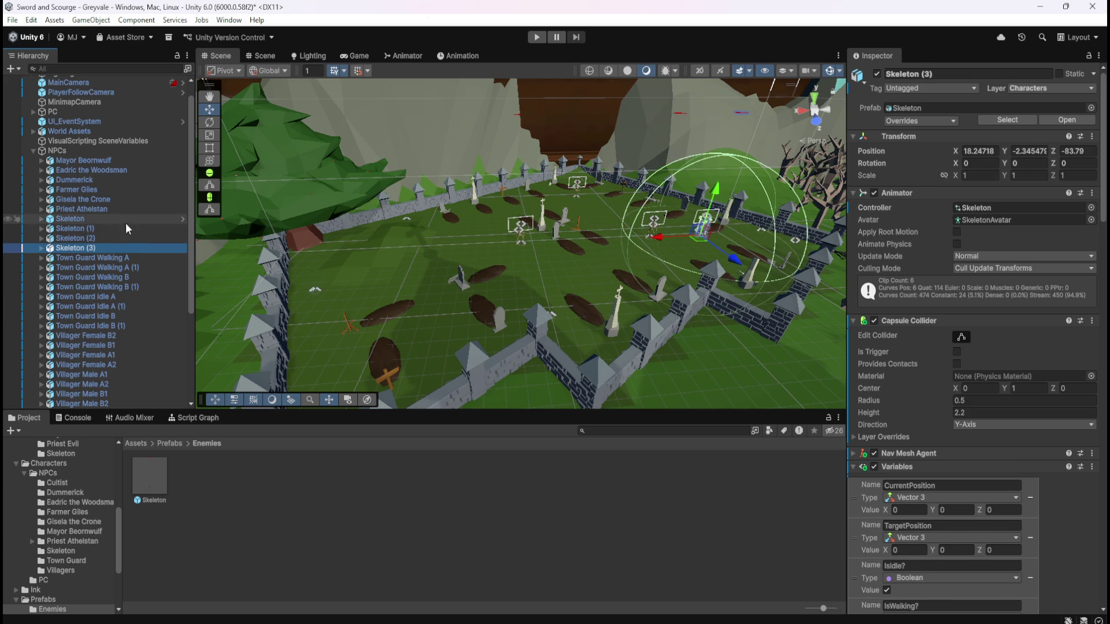
left_click(96, 220)
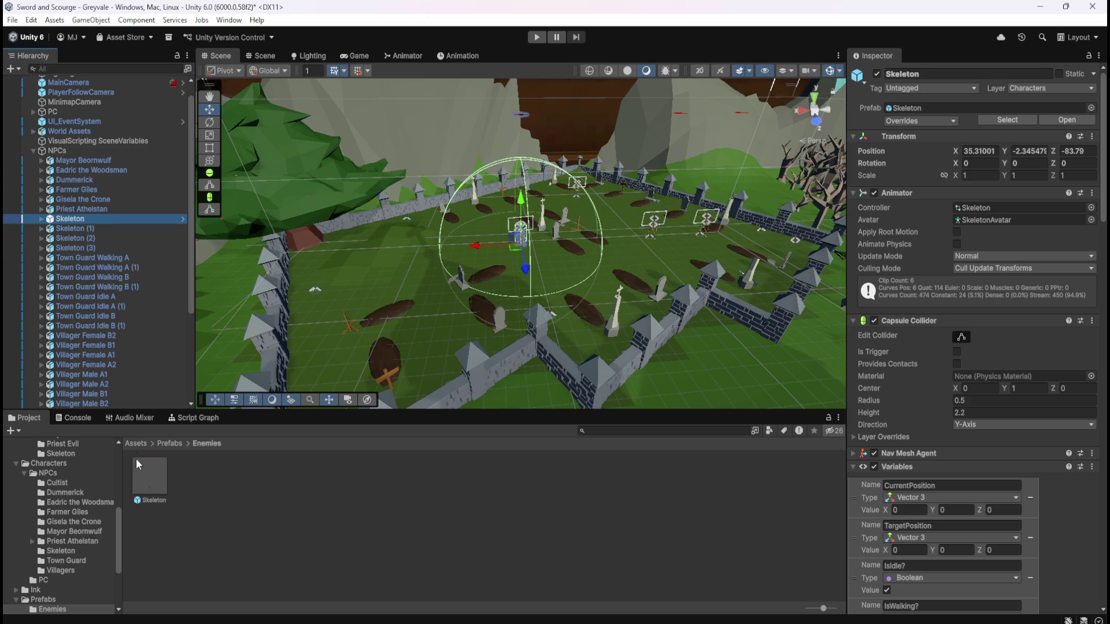
left_click(75, 228)
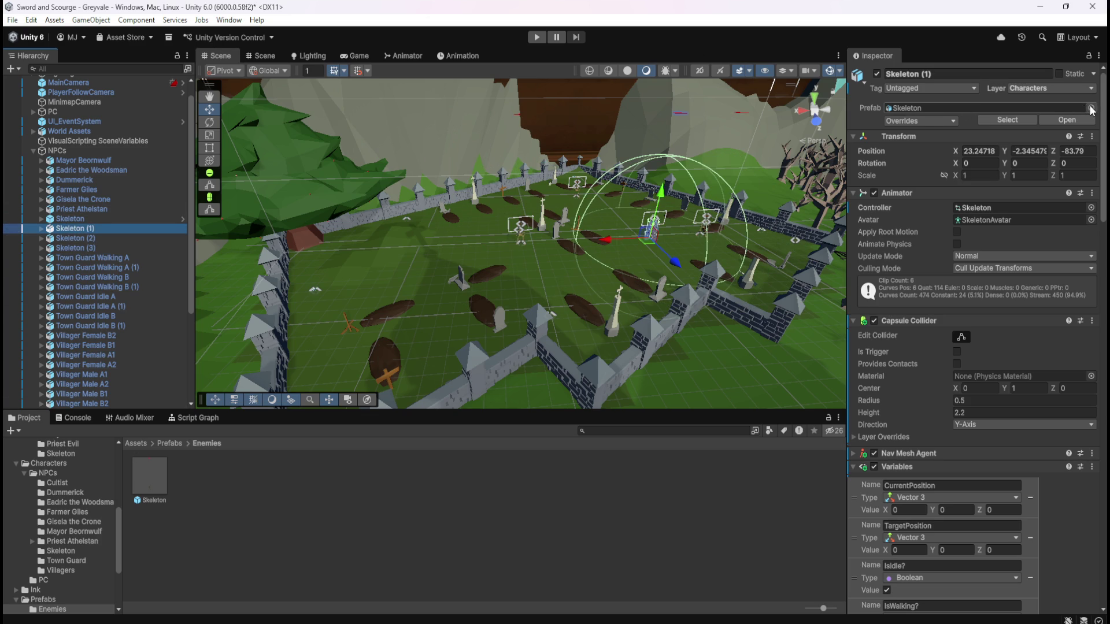
- Compare the prefab settings of Skeleton, Skeleton (1) and Town Guard Walking A (1)
left_click(1090, 109)
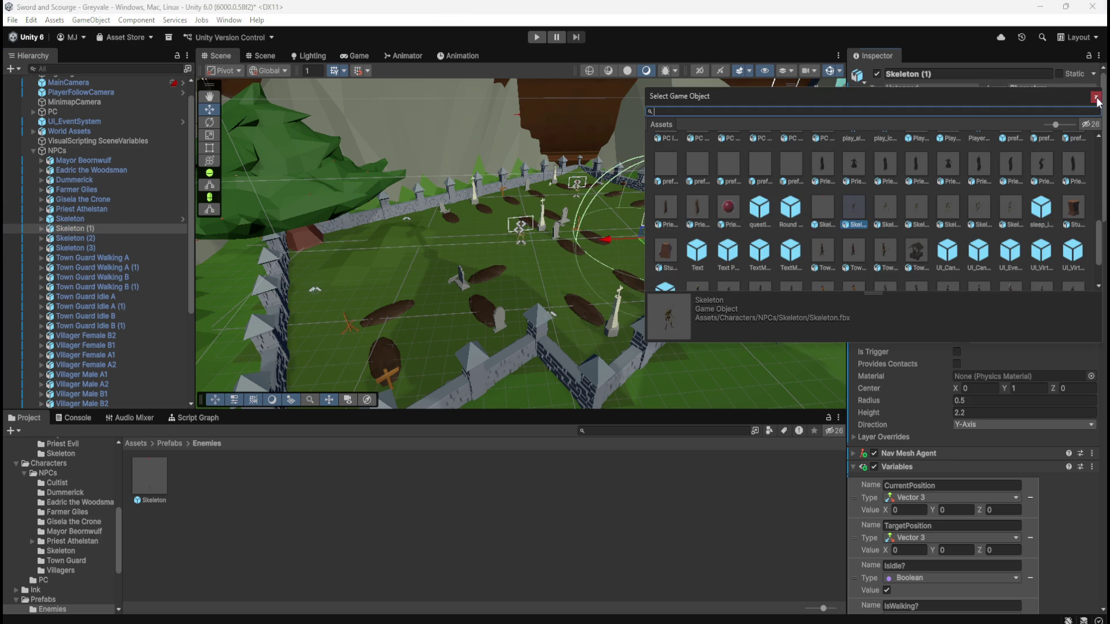
left_click(1096, 98)
left_click(88, 220)
left_click(82, 229)
left_click(82, 218)
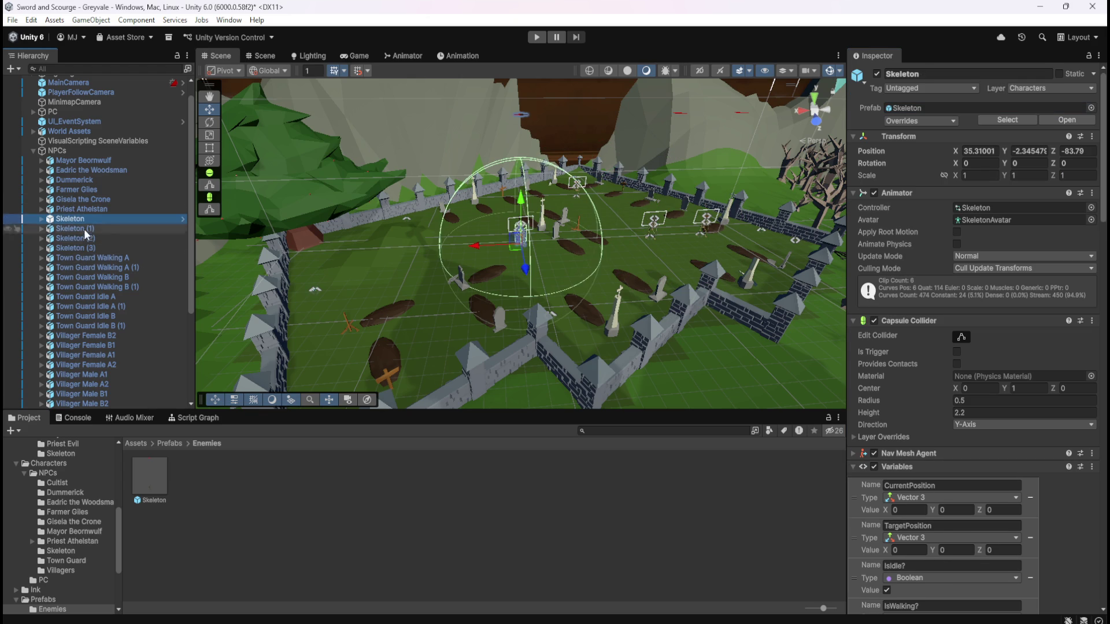
left_click(76, 268)
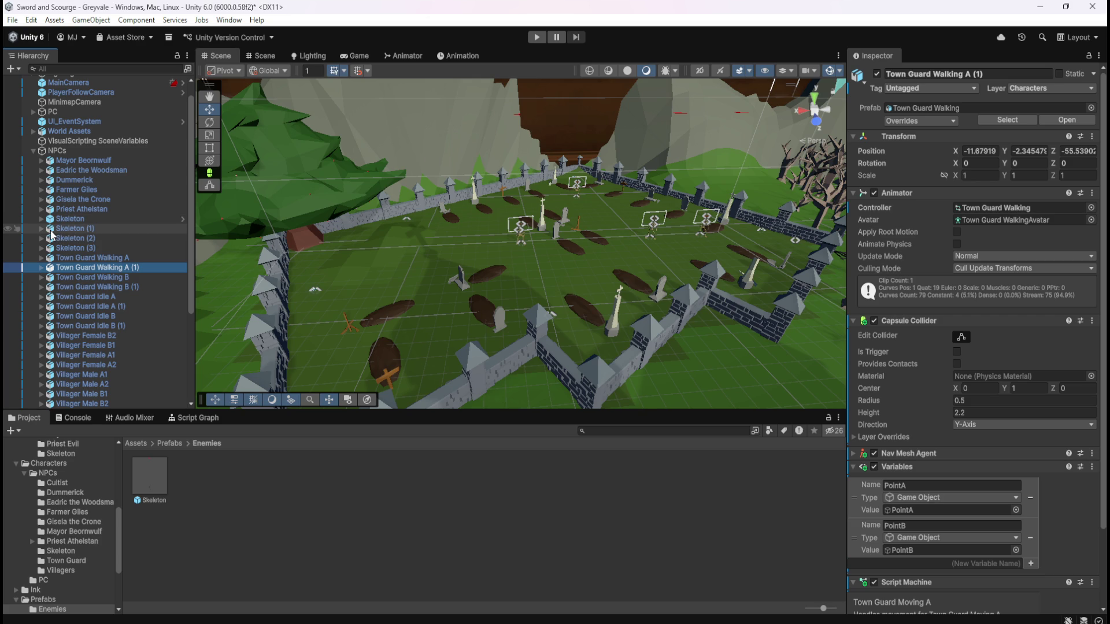
left_click(72, 227)
left_click(78, 219)
left_click(75, 227)
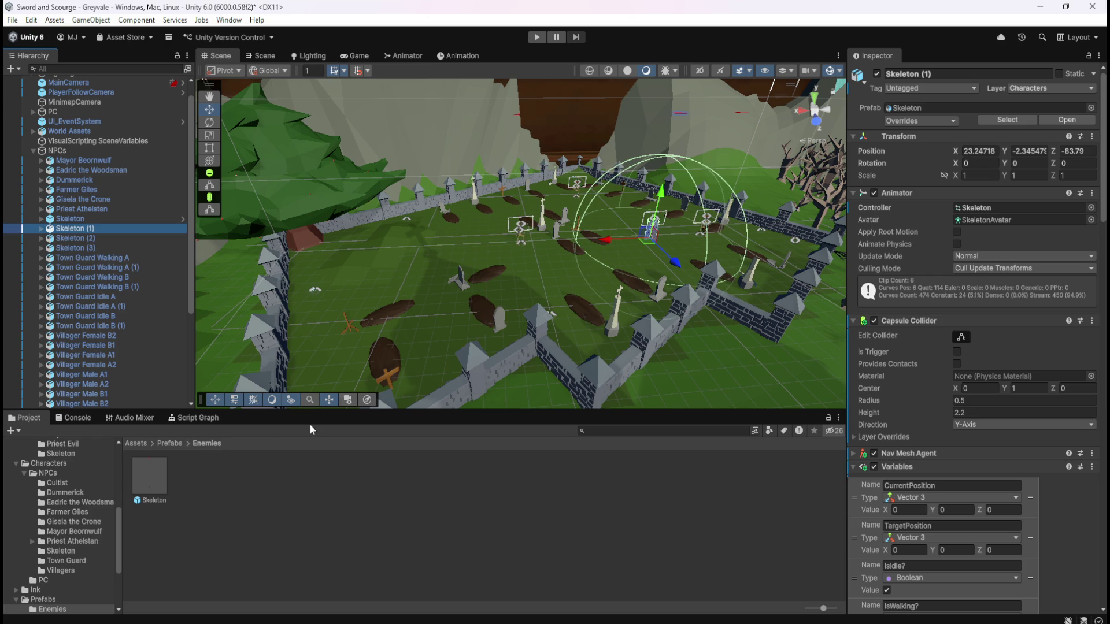
- Relink Skeleton (1), (2) and (3) to the new Skeleton prefab, keeping overrides, and enter Play mode
left_click(1005, 109)
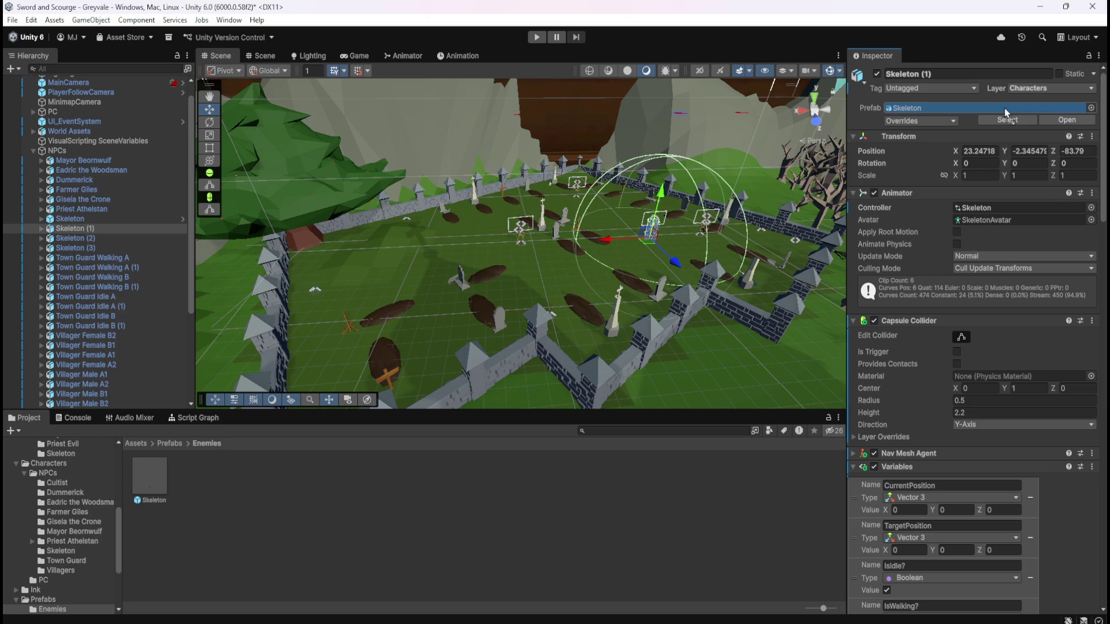
left_click_drag(1006, 112, 1006, 112)
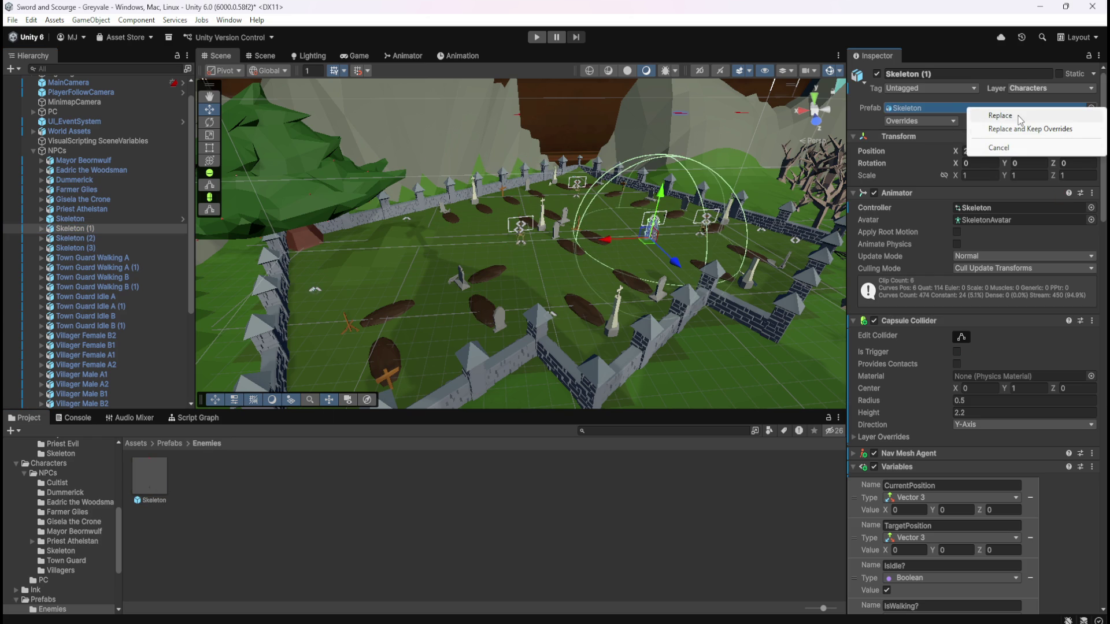
left_click(95, 240)
mouse_move(144, 488)
left_mouse_down()
mouse_move(751, 191)
mouse_move(971, 113)
left_mouse_up()
left_click(1017, 127)
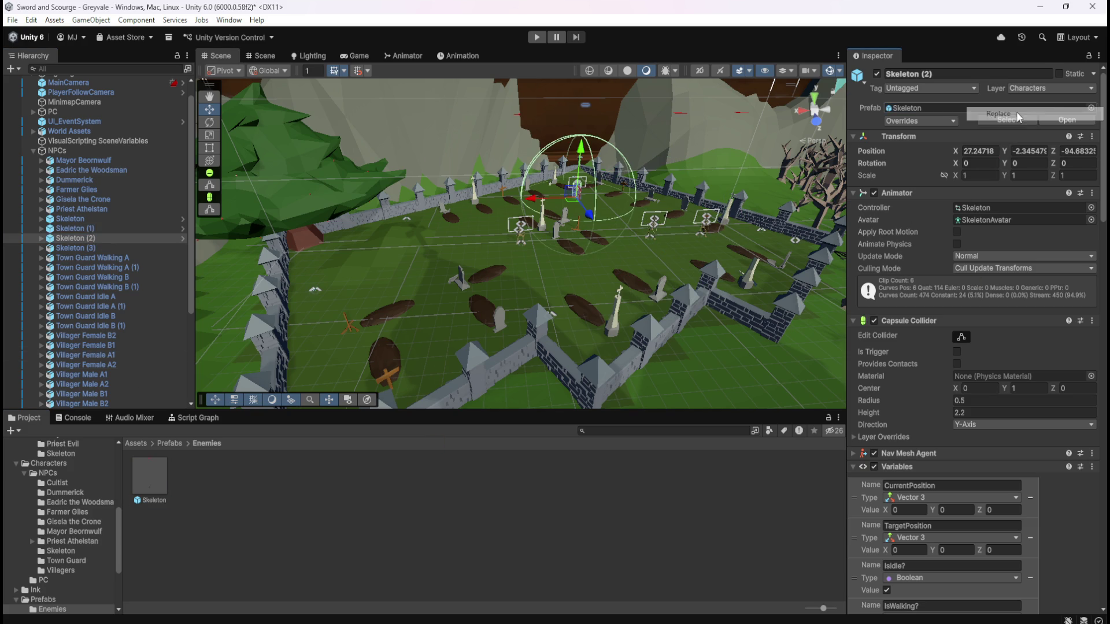
left_click(96, 250)
mouse_move(158, 479)
left_mouse_down()
mouse_move(404, 480)
mouse_move(945, 113)
left_mouse_up()
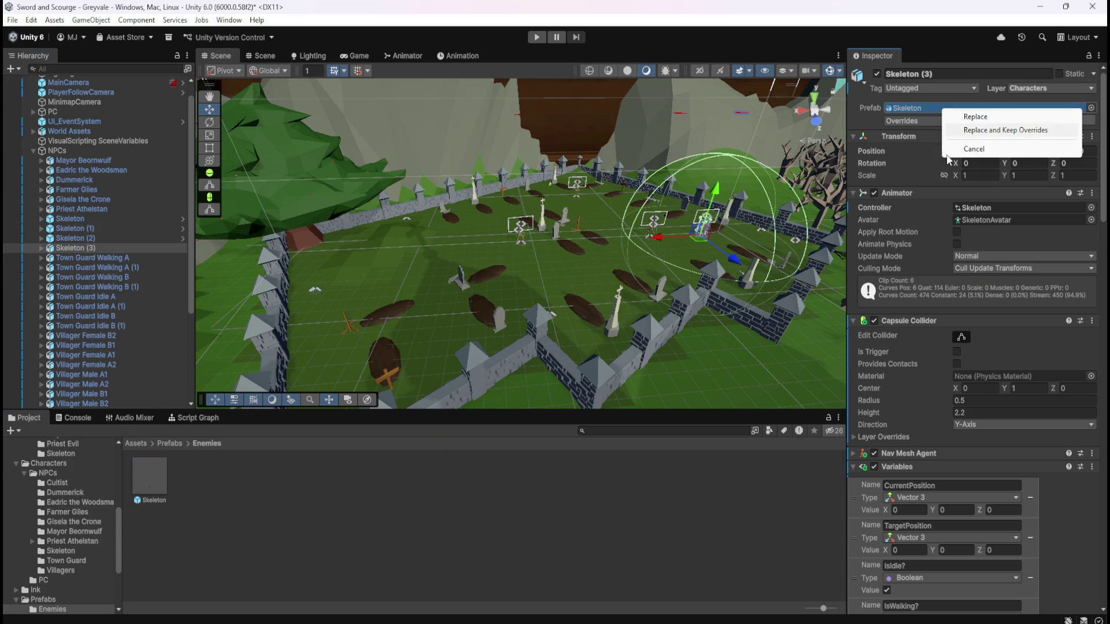
left_click(994, 117)
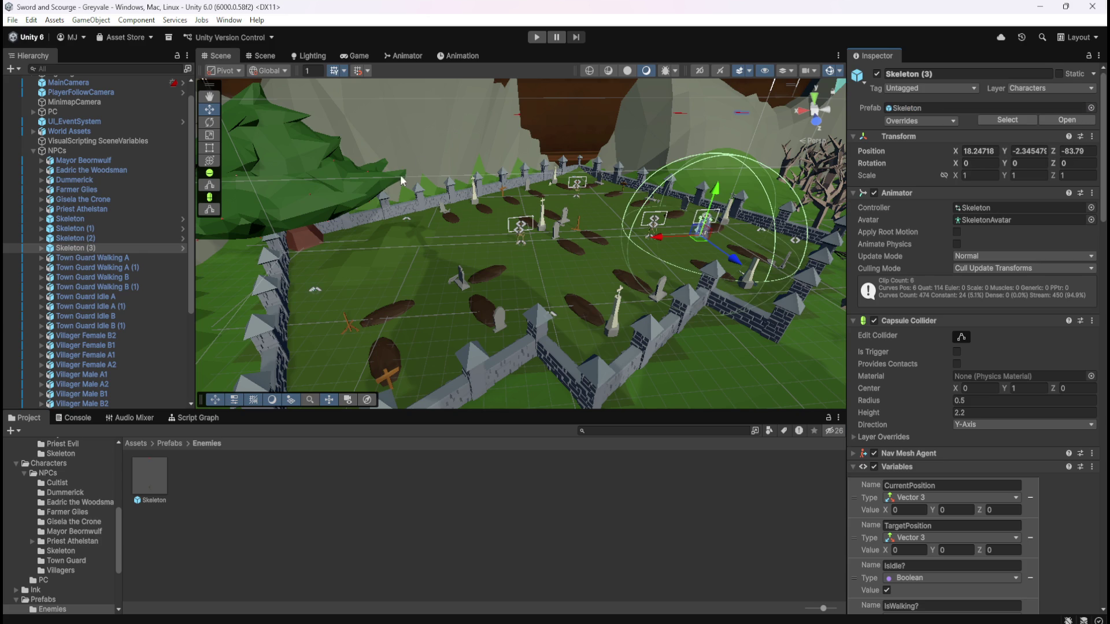
left_click(534, 39)
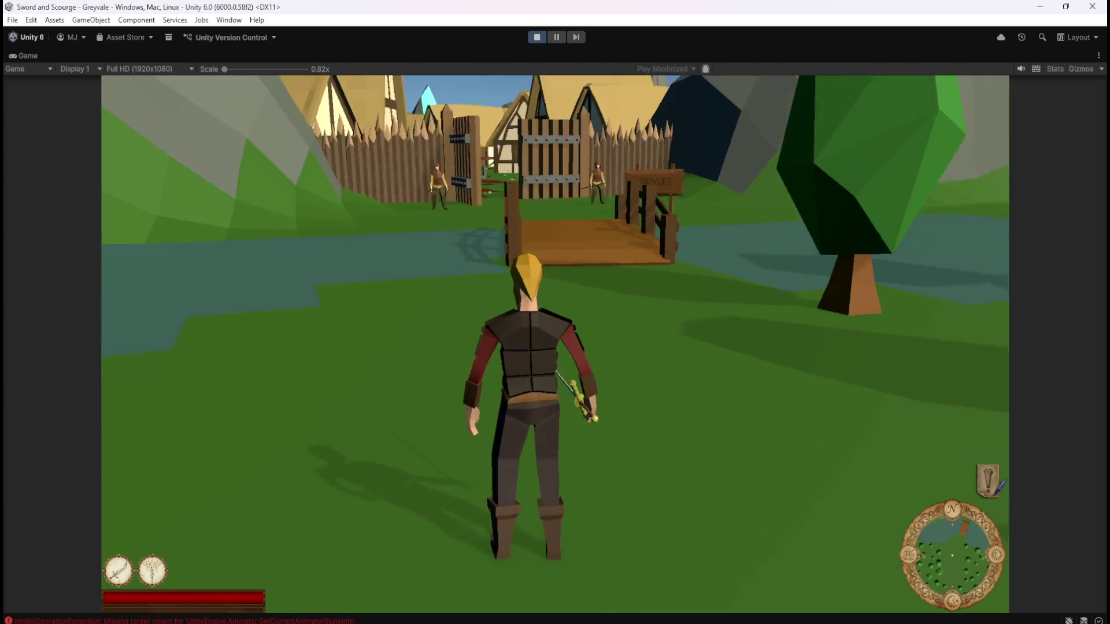
- Run the hero across the bridge toward the Greyvale gate with the sword drawn
key("w")
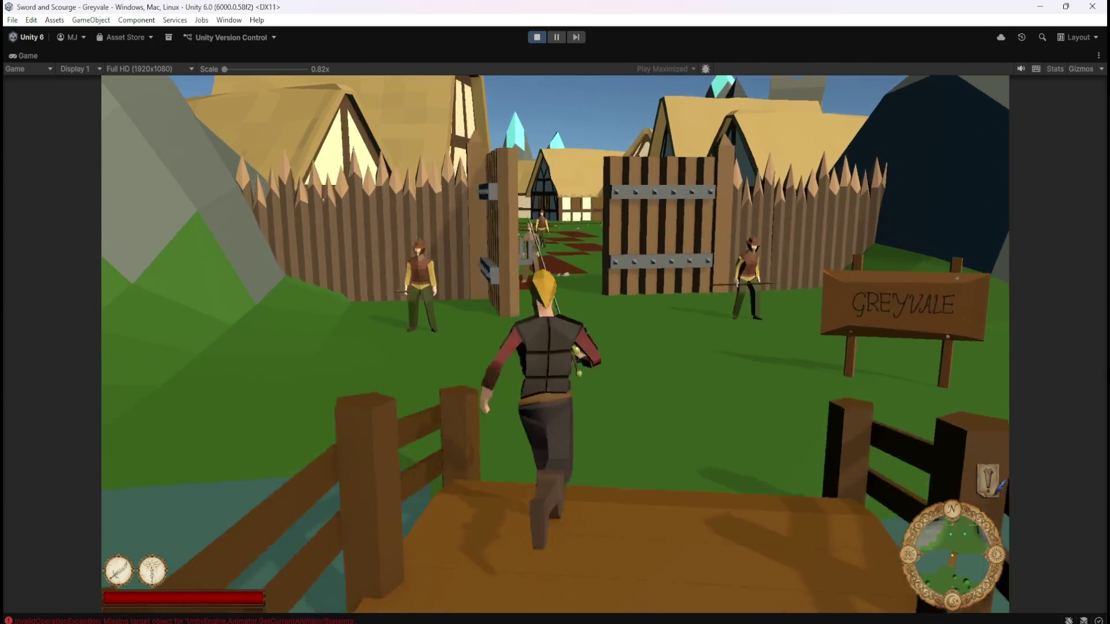
key("1")
key("a")
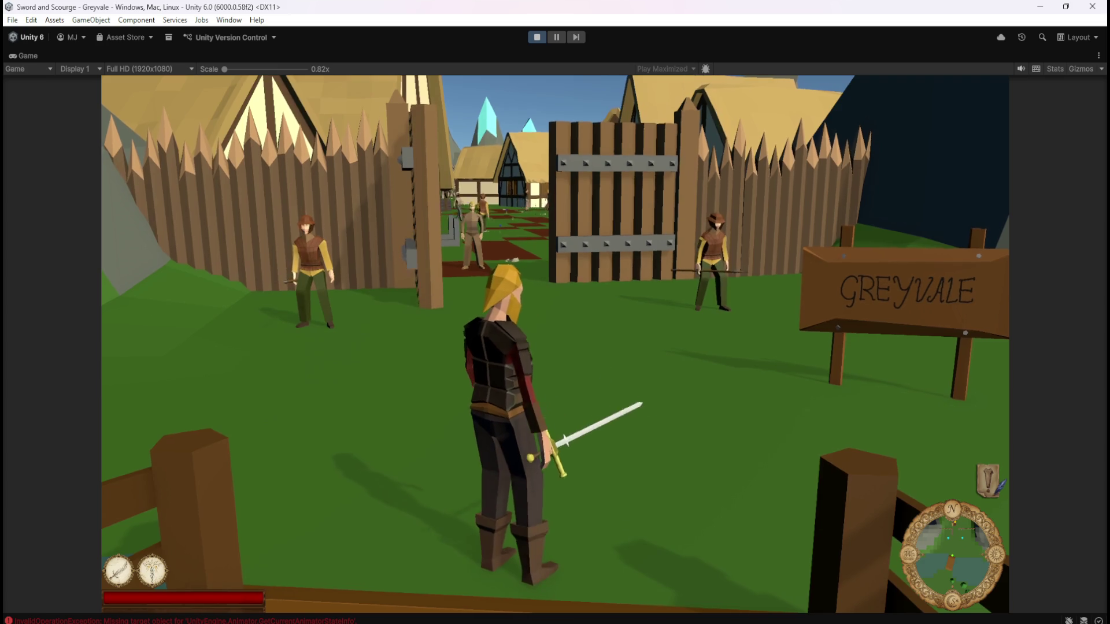
- Pause the game, exit Play mode, and select the first Skeleton instance
key("Escape")
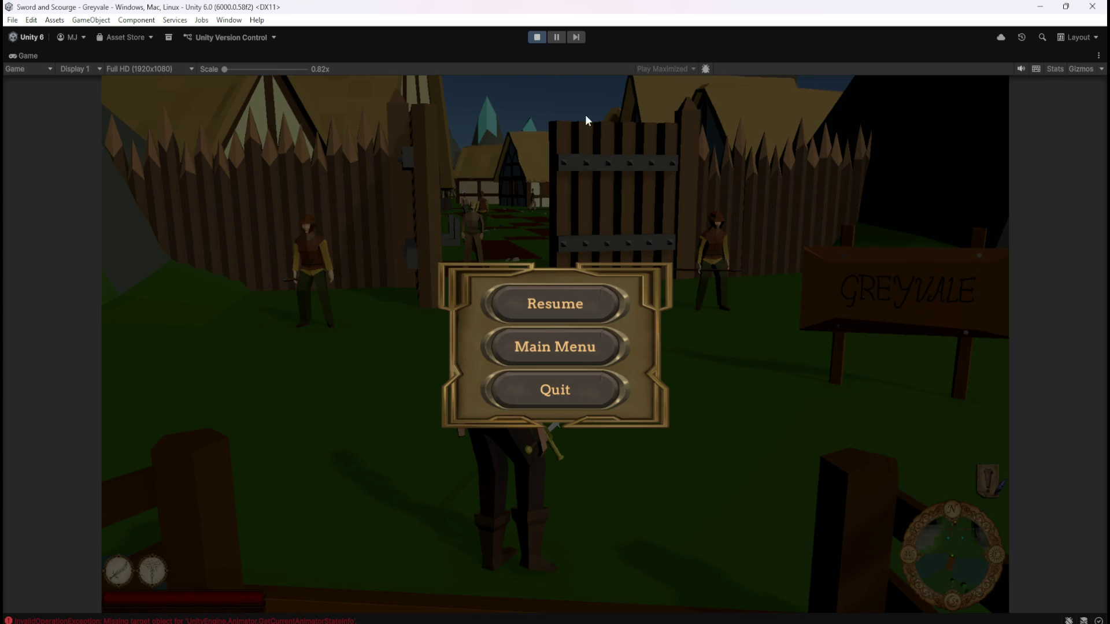
left_click(534, 37)
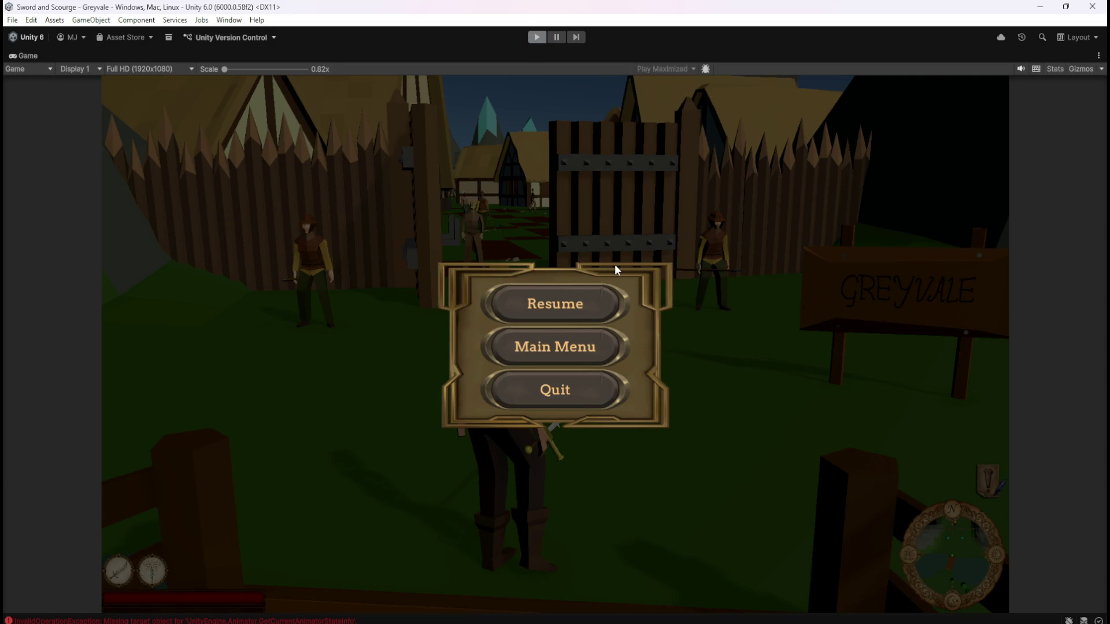
left_click(108, 219)
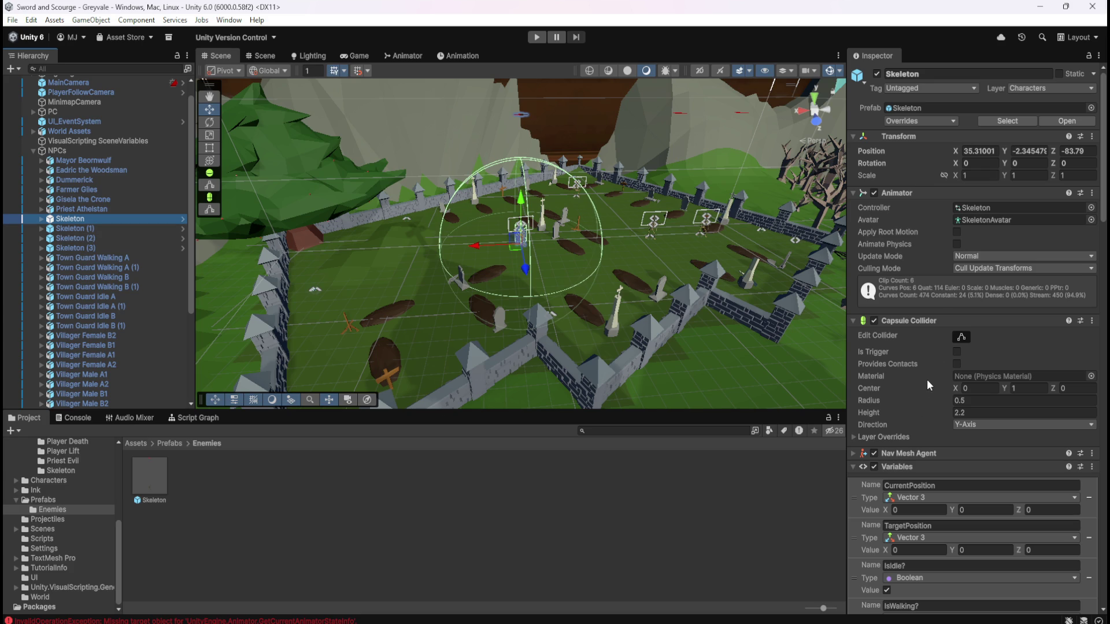
- Check Skeleton (1), then open the Skeleton animator controller from Assets/Animation
left_click(105, 227)
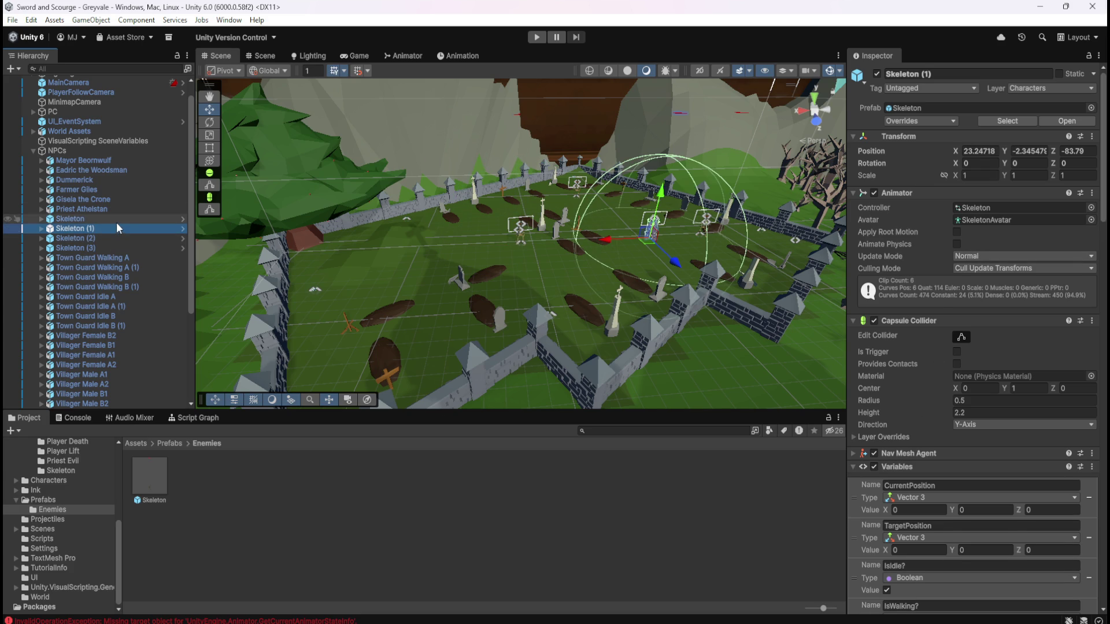
left_click(119, 221)
left_click(168, 443)
left_click(141, 442)
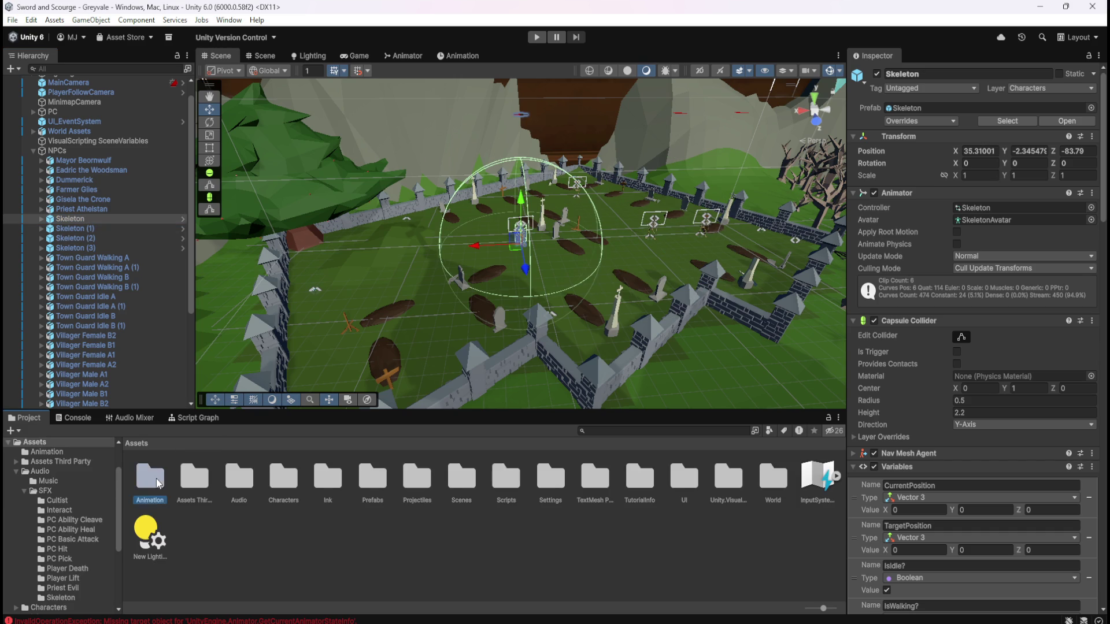
double_click(157, 484)
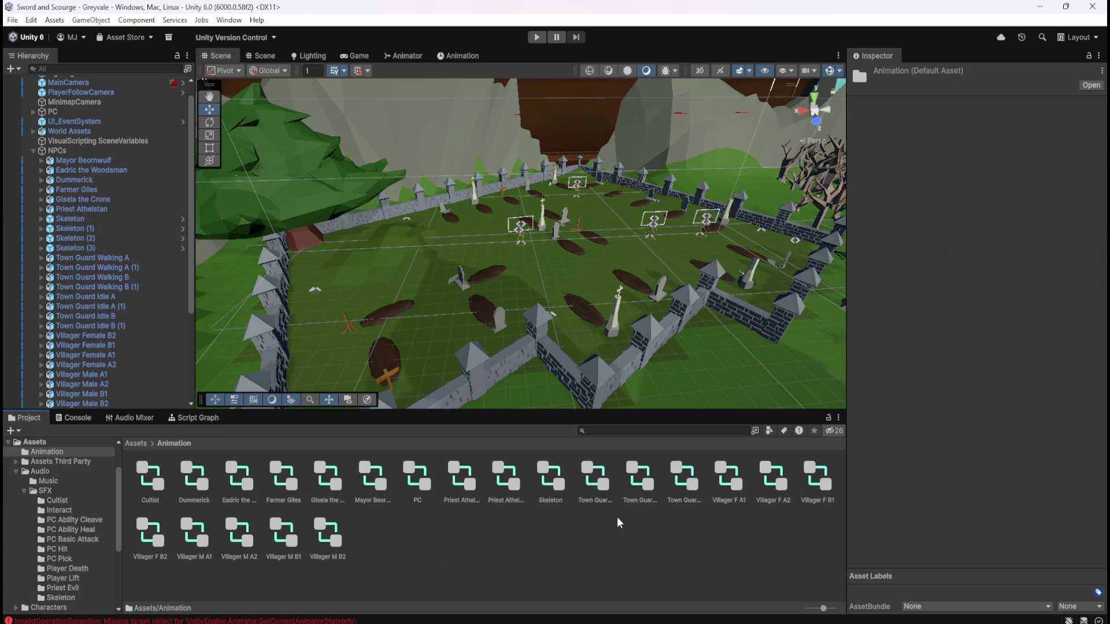
double_click(553, 482)
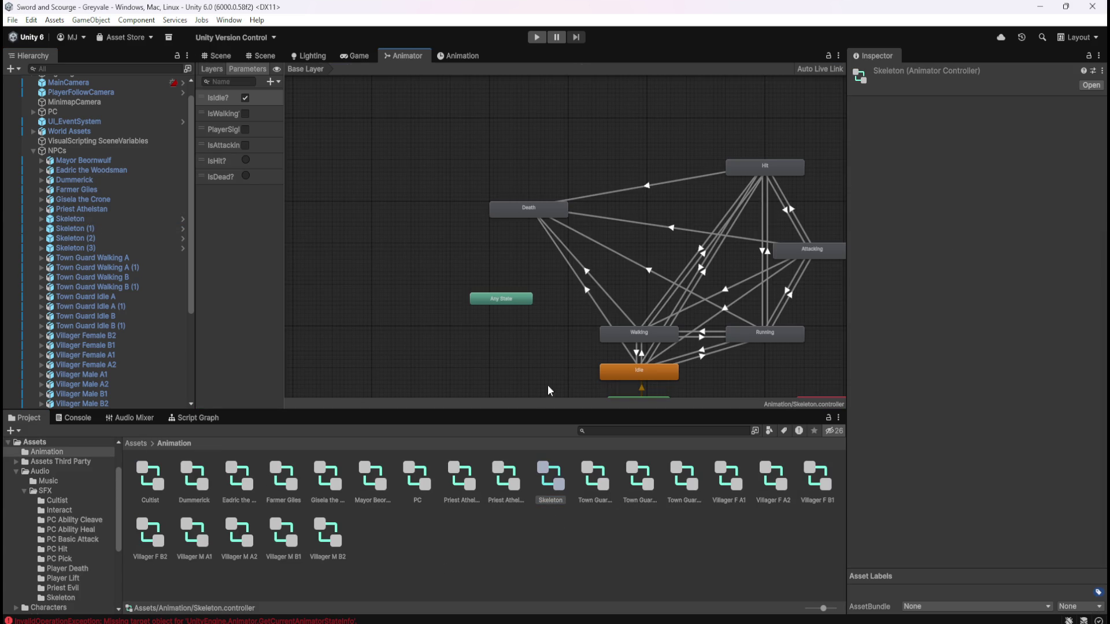
- Inspect the Idle, Walking, Running, Attacking, Hit and Death states in the Animator graph
left_click(550, 310)
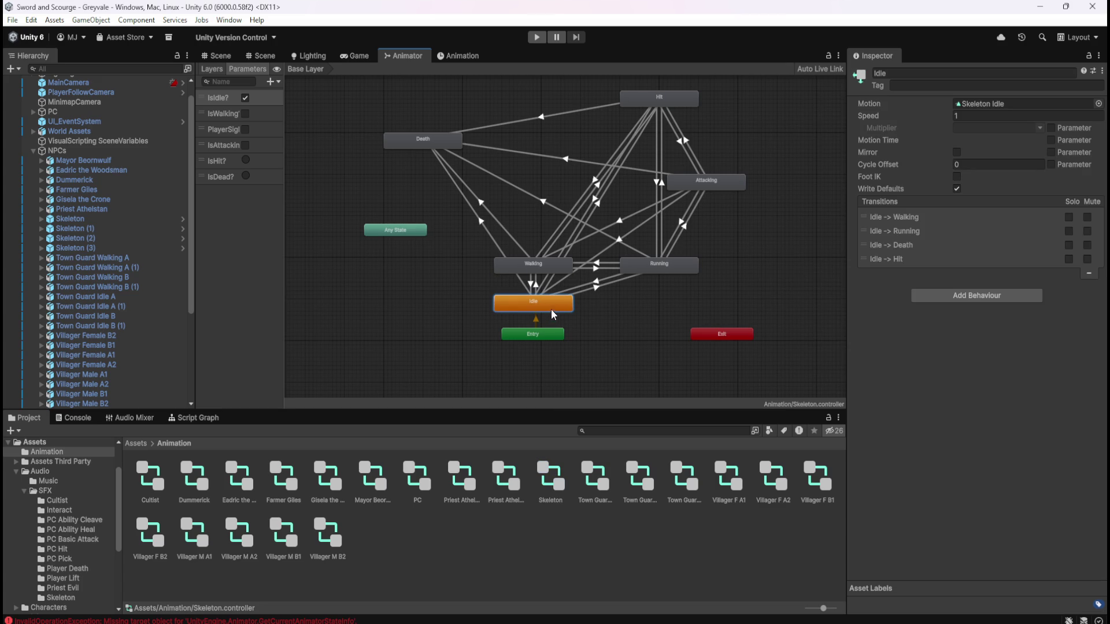
left_click(553, 269)
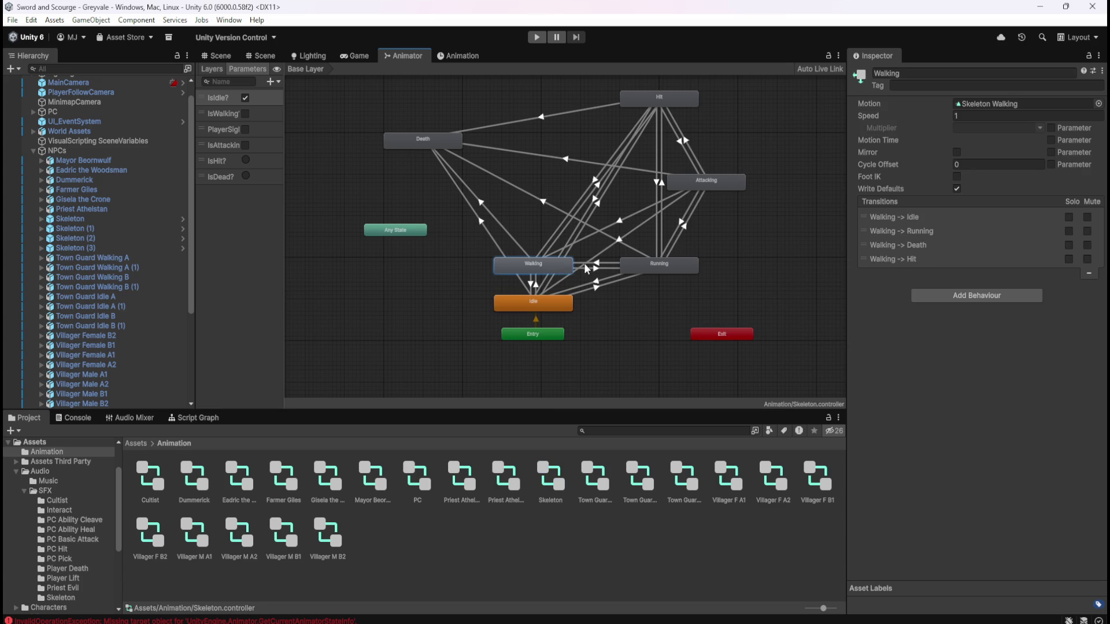
left_click(663, 270)
left_click(701, 190)
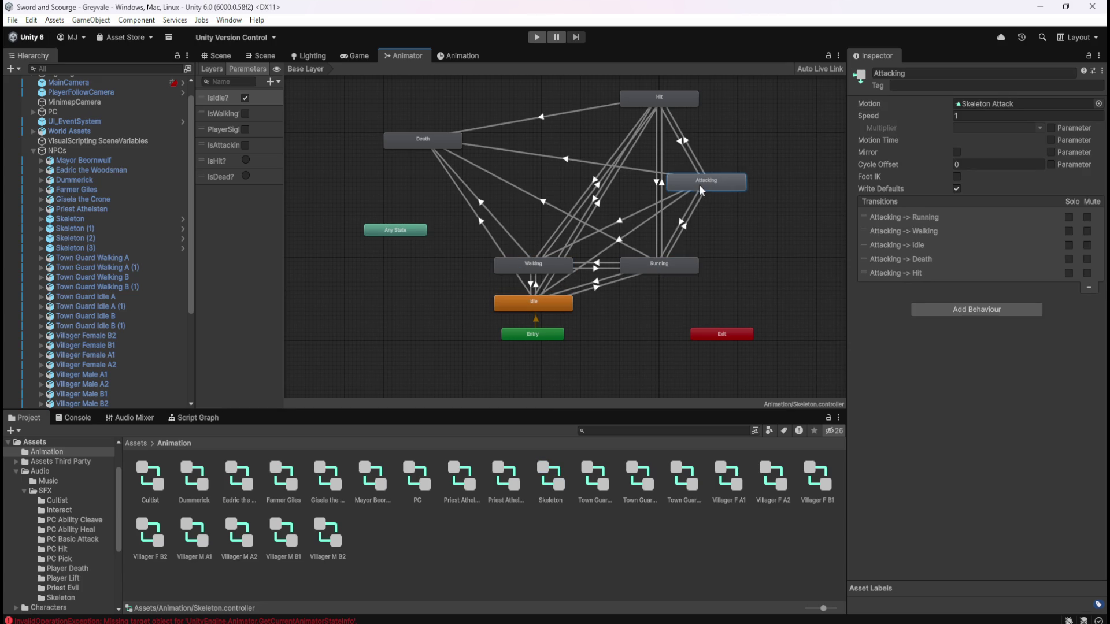
left_click(684, 106)
left_click(421, 144)
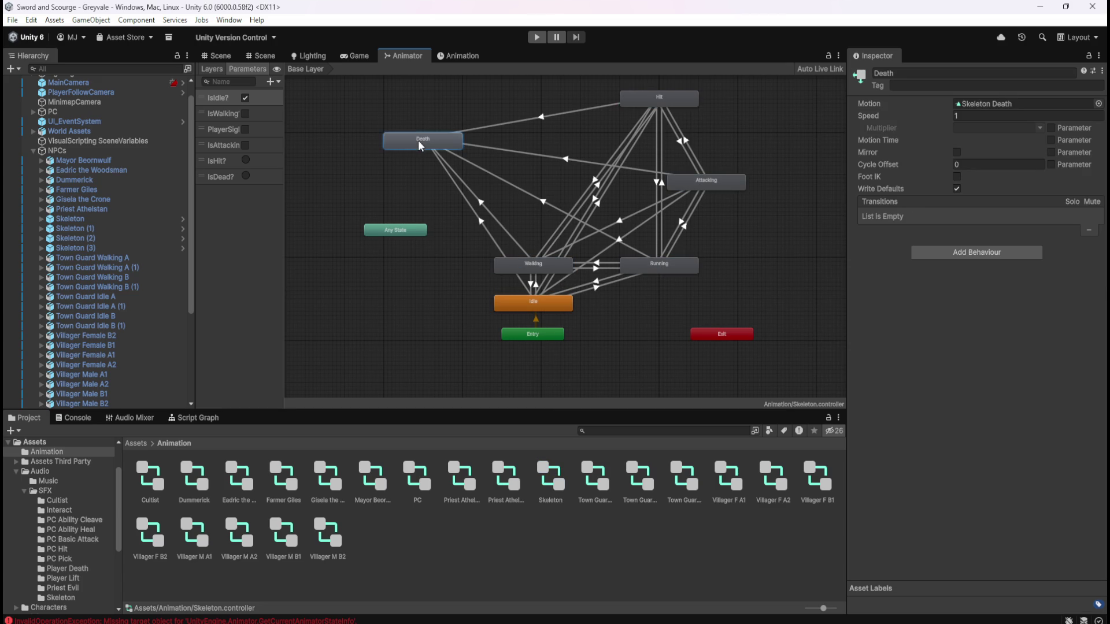
- Recheck the Walking, Idle, Running and Attacking states, then view a Console error's stack trace
left_click(522, 268)
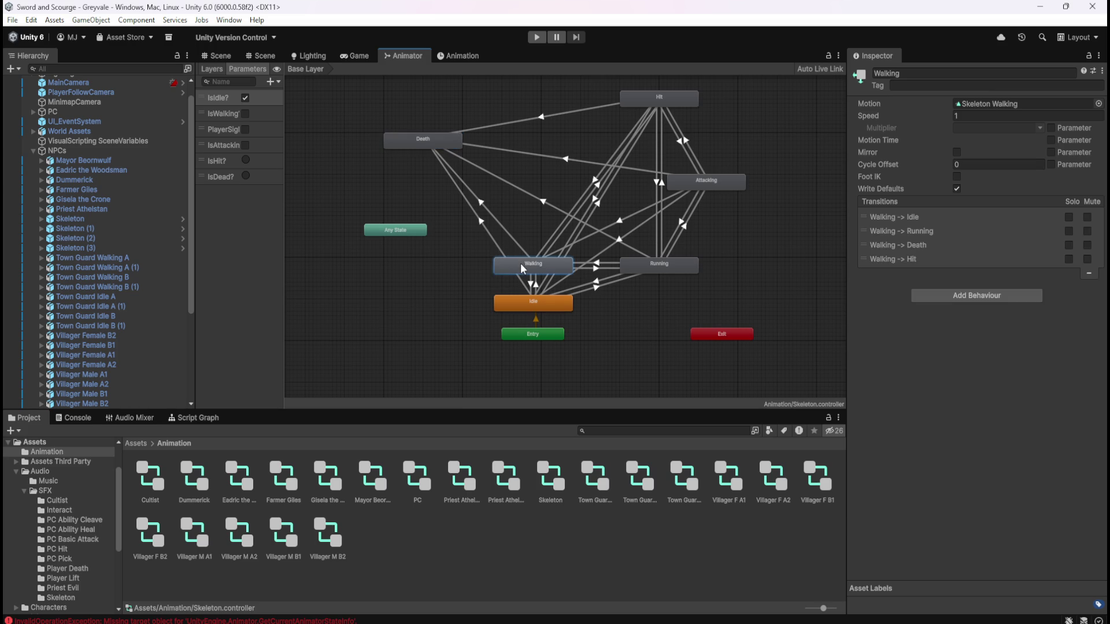
left_click(553, 311)
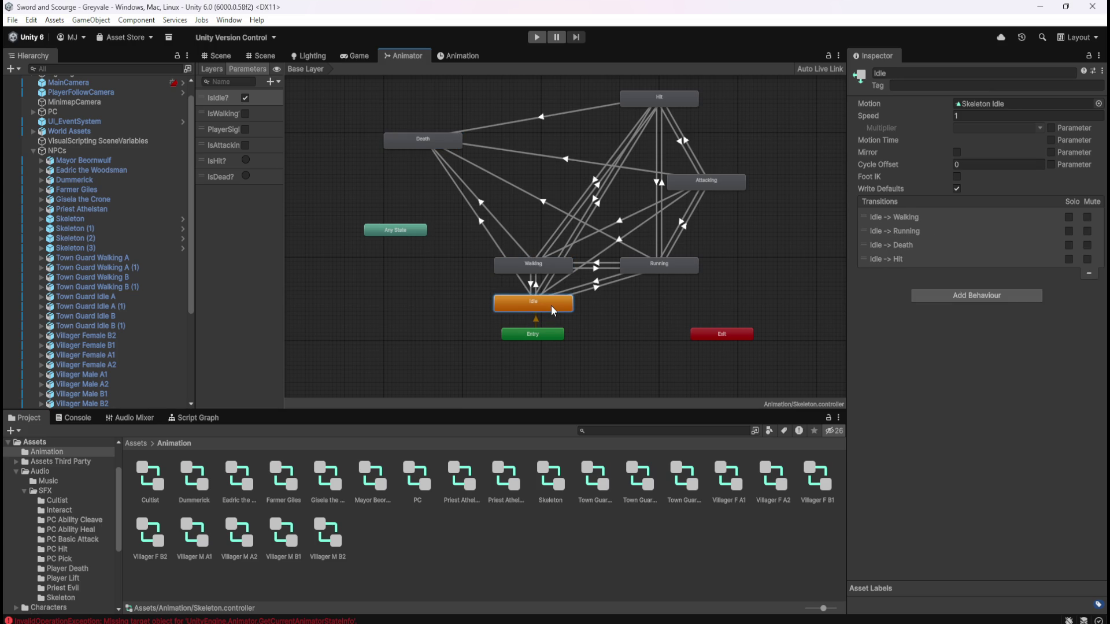
left_click(658, 273)
left_click(717, 189)
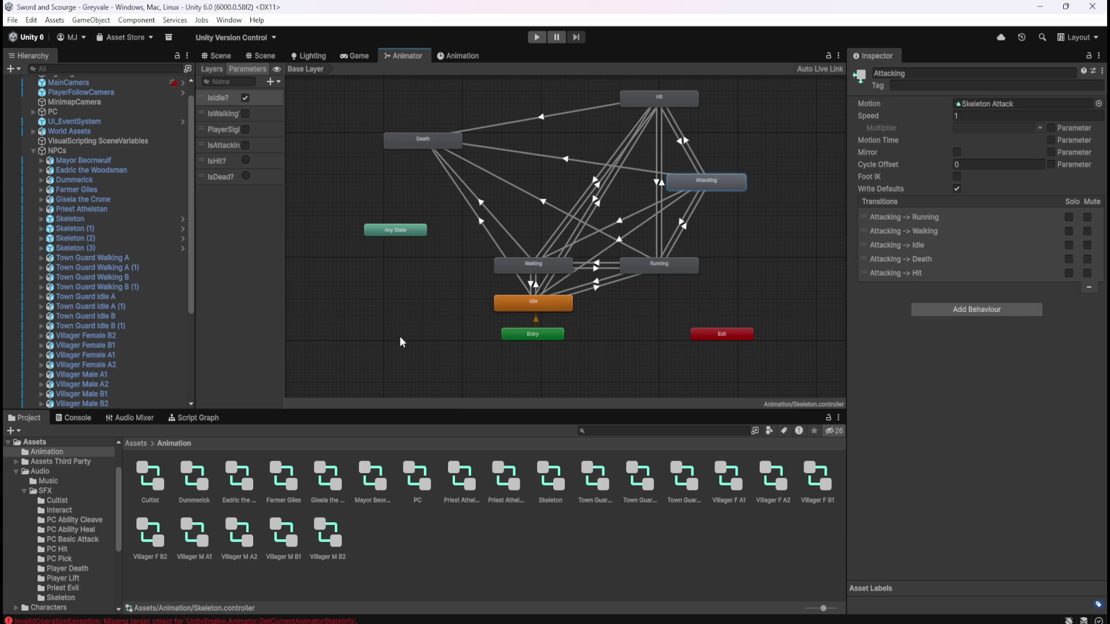
left_click(301, 621)
left_click(226, 504)
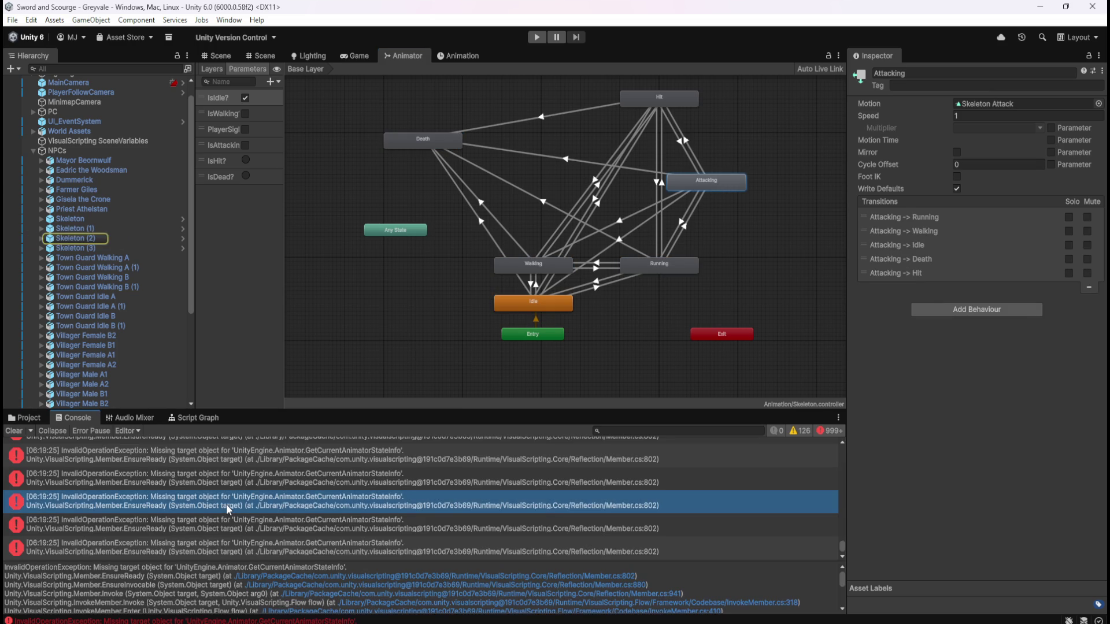
- Trace the next console error to Skeleton and Skeleton (1), and show the Skeleton script graph
left_click(225, 529)
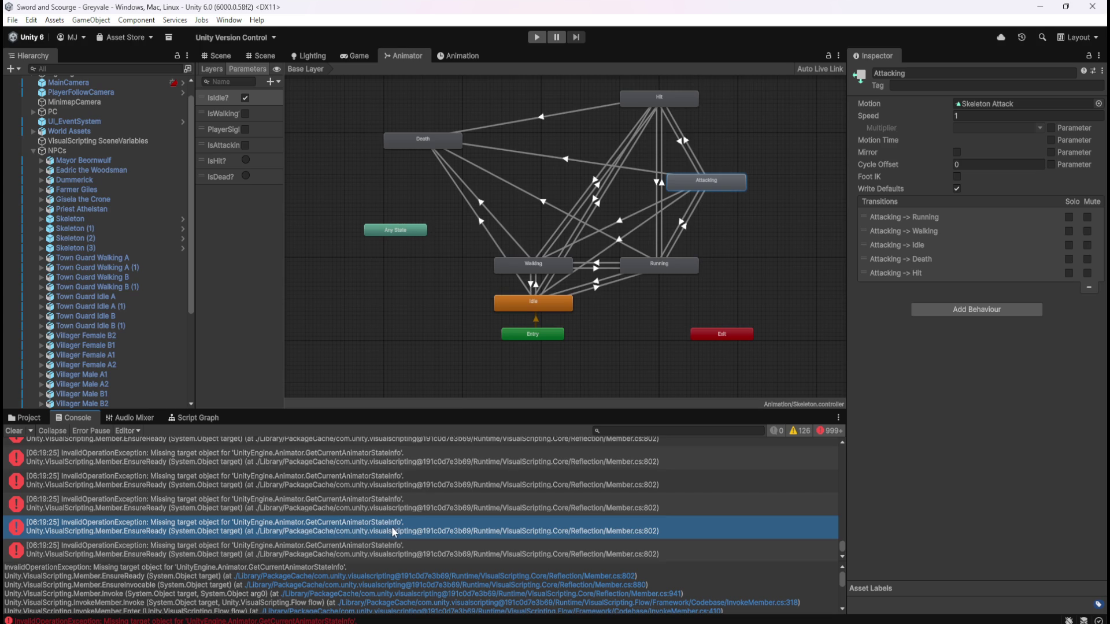
left_click(102, 218)
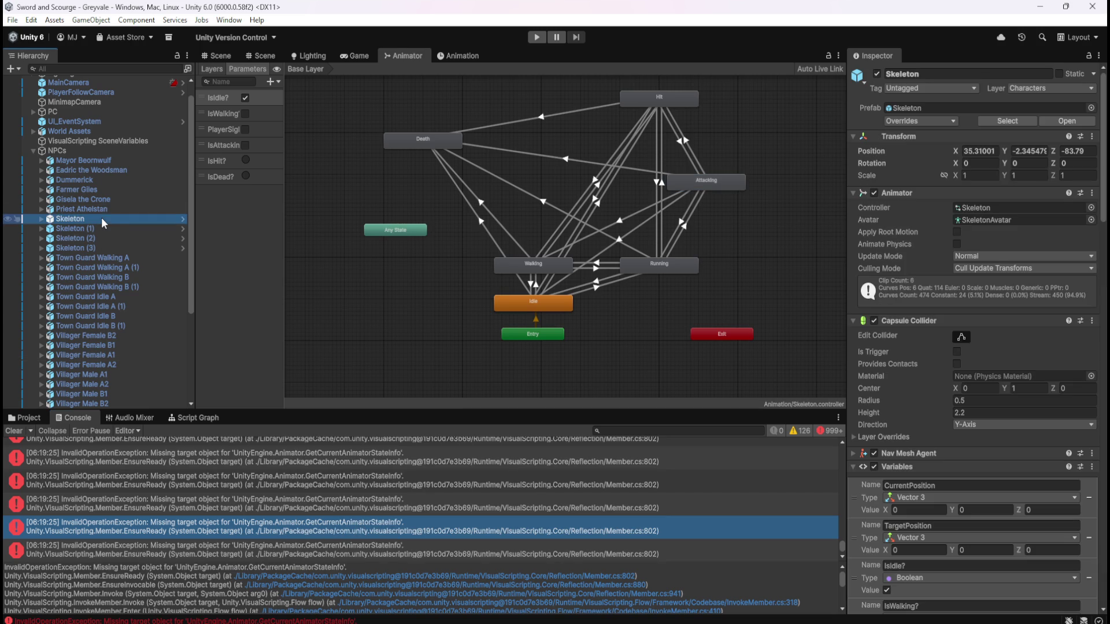
left_click(96, 226)
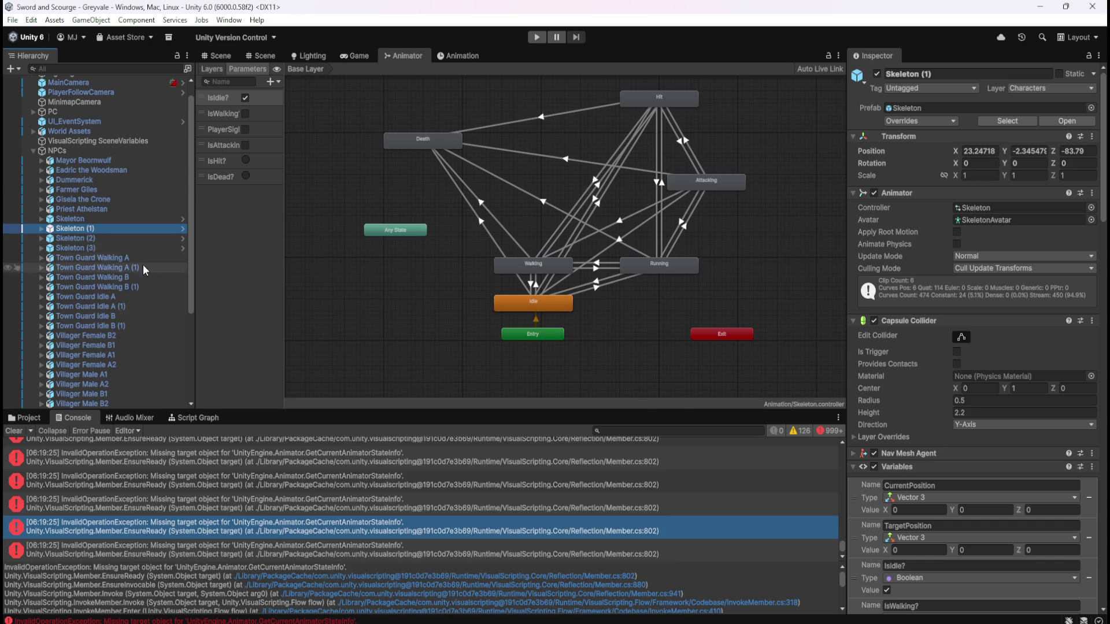
left_click(182, 418)
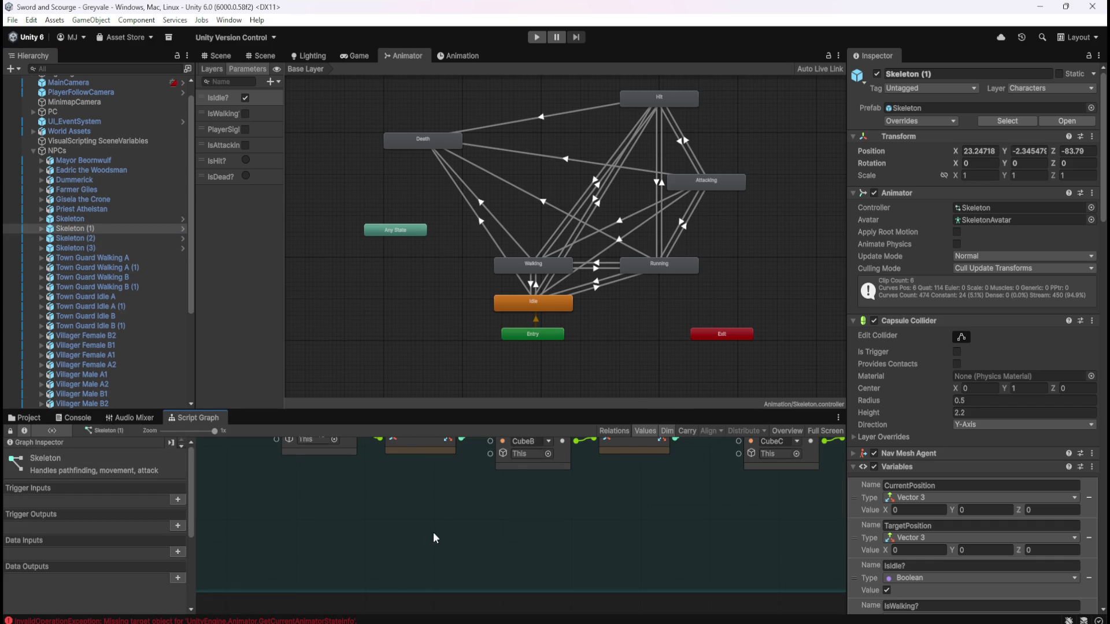
- Pan the maximized Skeleton script graph to inspect its variable nodes and death logic
left_click_drag(446, 515, 466, 598)
mouse_move(418, 456)
left_mouse_down()
mouse_move(463, 515)
mouse_move(477, 490)
left_mouse_up()
key("shift+space")
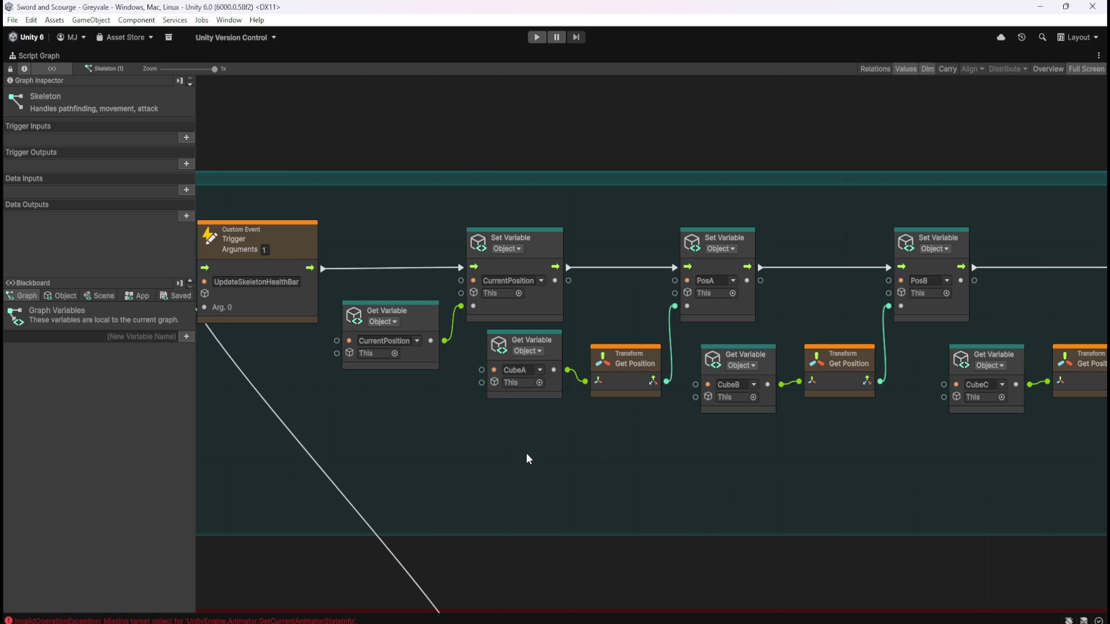
left_click_drag(621, 483, 823, 475)
mouse_move(506, 494)
left_mouse_down()
mouse_move(723, 477)
mouse_move(353, 216)
mouse_move(625, 221)
mouse_move(536, 194)
mouse_move(425, 272)
mouse_move(315, 162)
left_mouse_up()
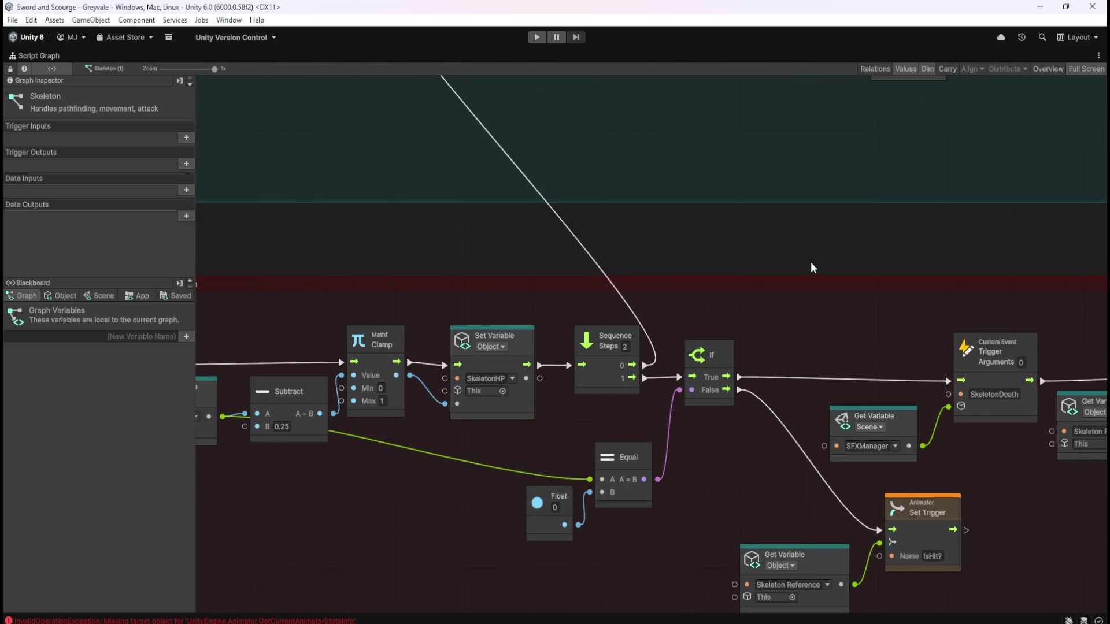
key("shift+space")
- Select the first Skeleton and scroll its Inspector through the Variables component
left_click(105, 220)
left_click(95, 227)
left_click(100, 219)
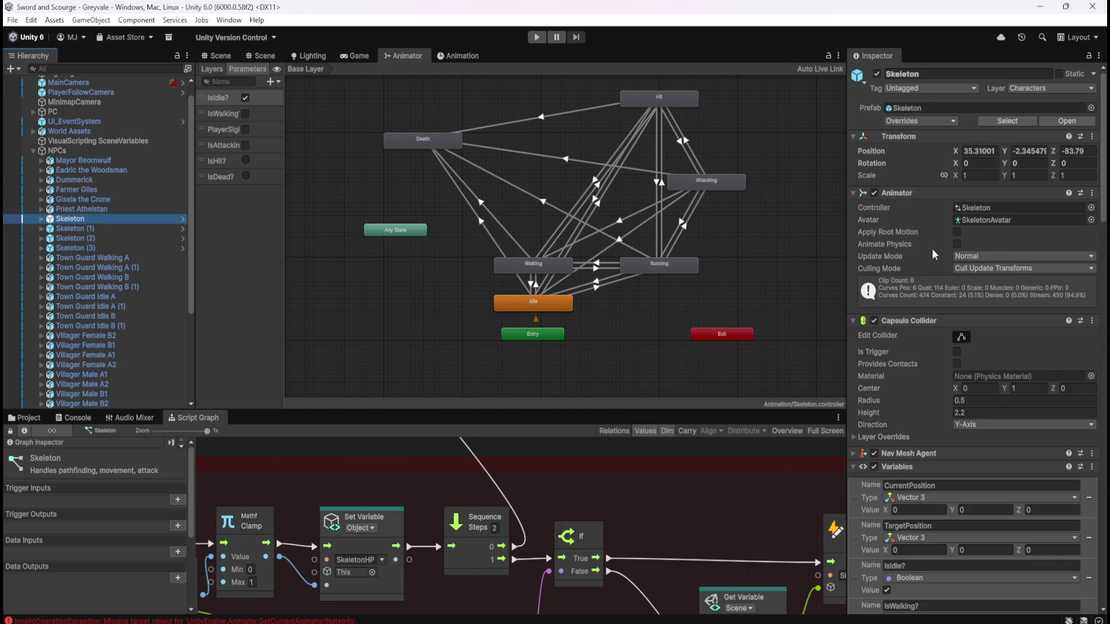
scroll(931, 230, "down", 1)
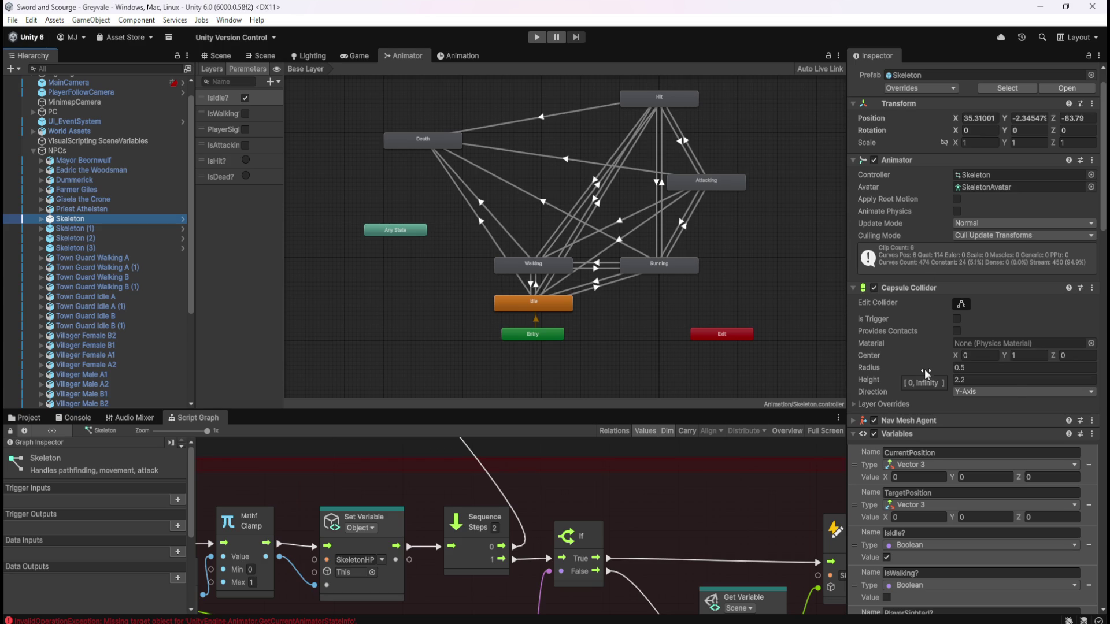
scroll(908, 360, "down", 9)
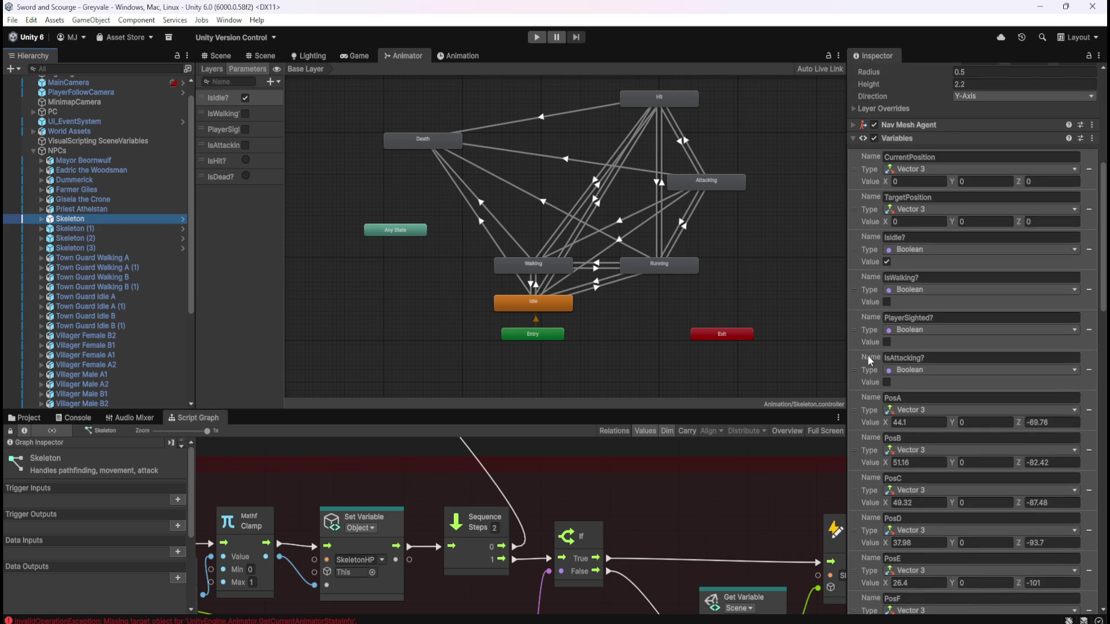
scroll(868, 355, "up", 8)
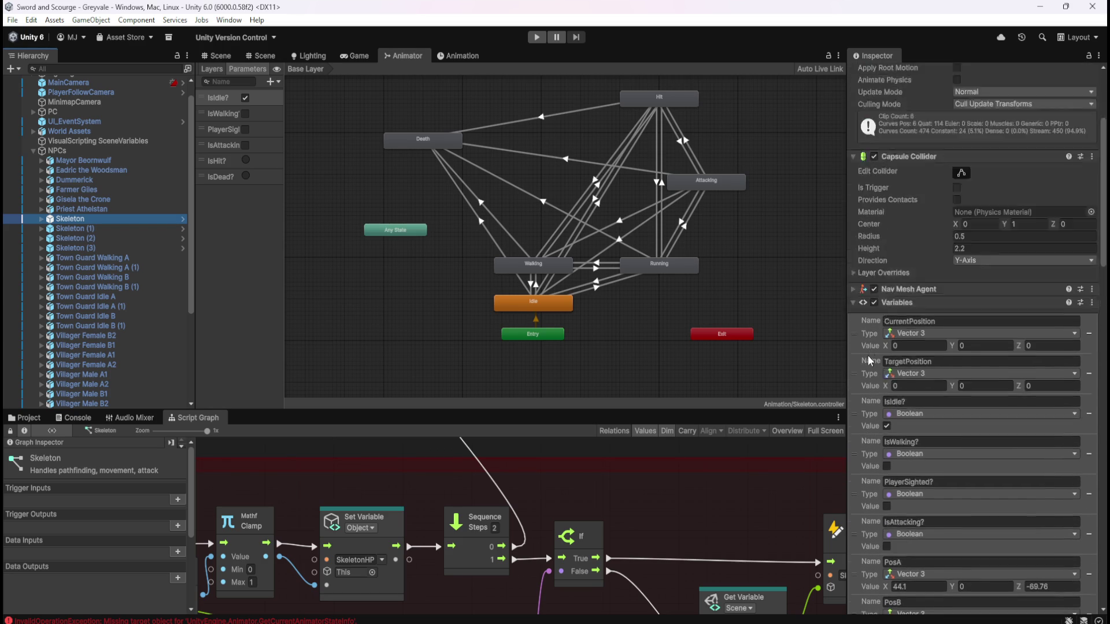
- Reselect the first Skeleton after Skeleton (3), recheck PosA–PosG, and start the play test
left_click(70, 247)
left_click(90, 220)
left_click(98, 208)
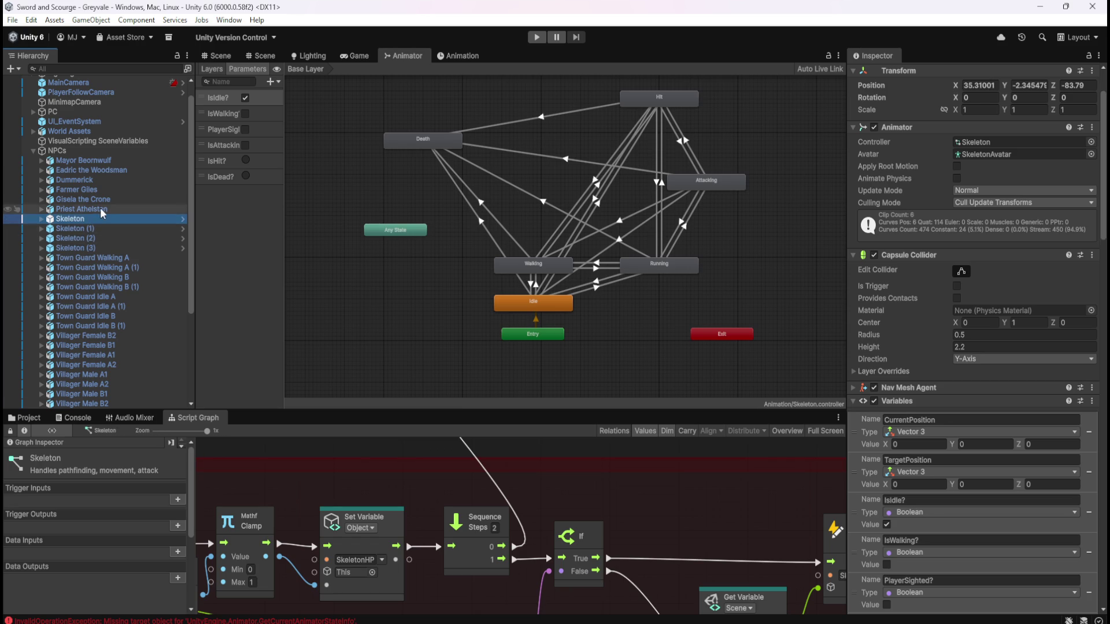
left_click(93, 220)
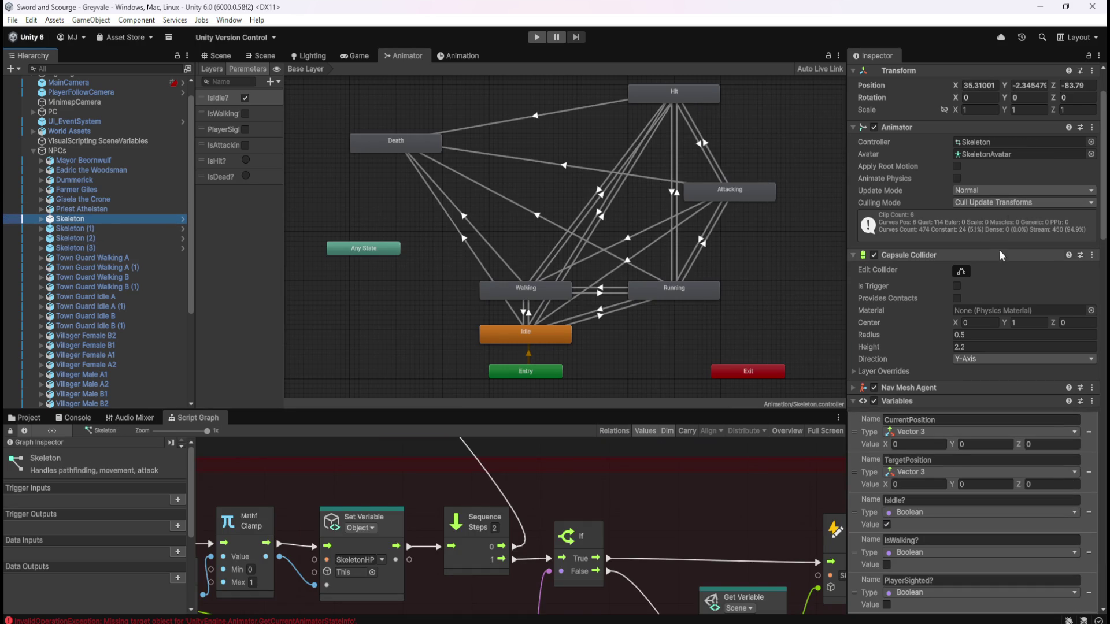
scroll(903, 345, "down", 5)
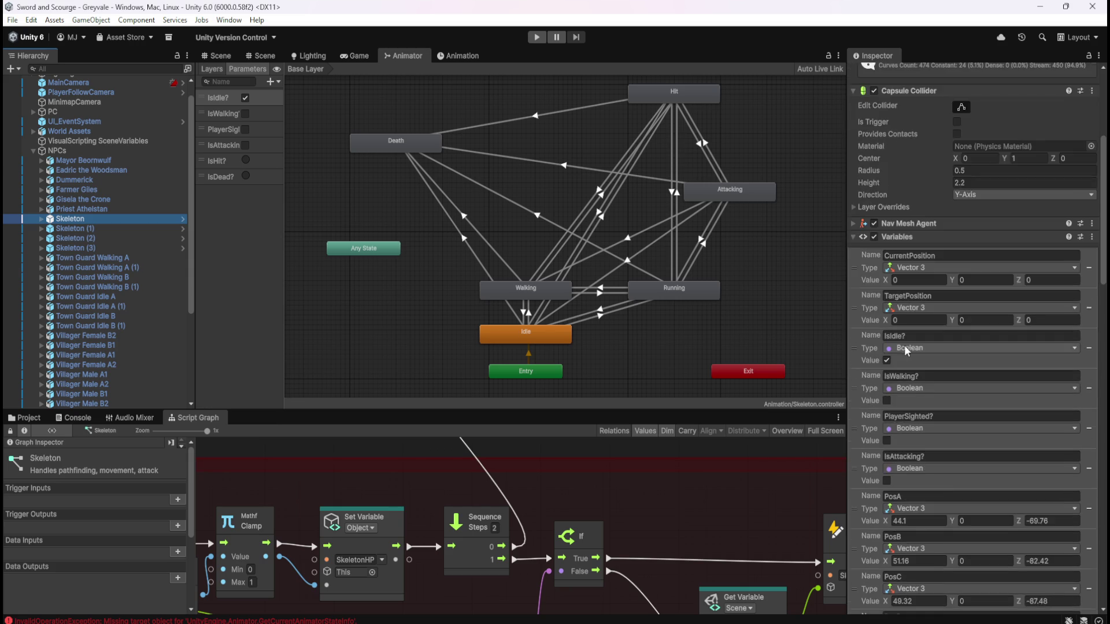
left_click(533, 39)
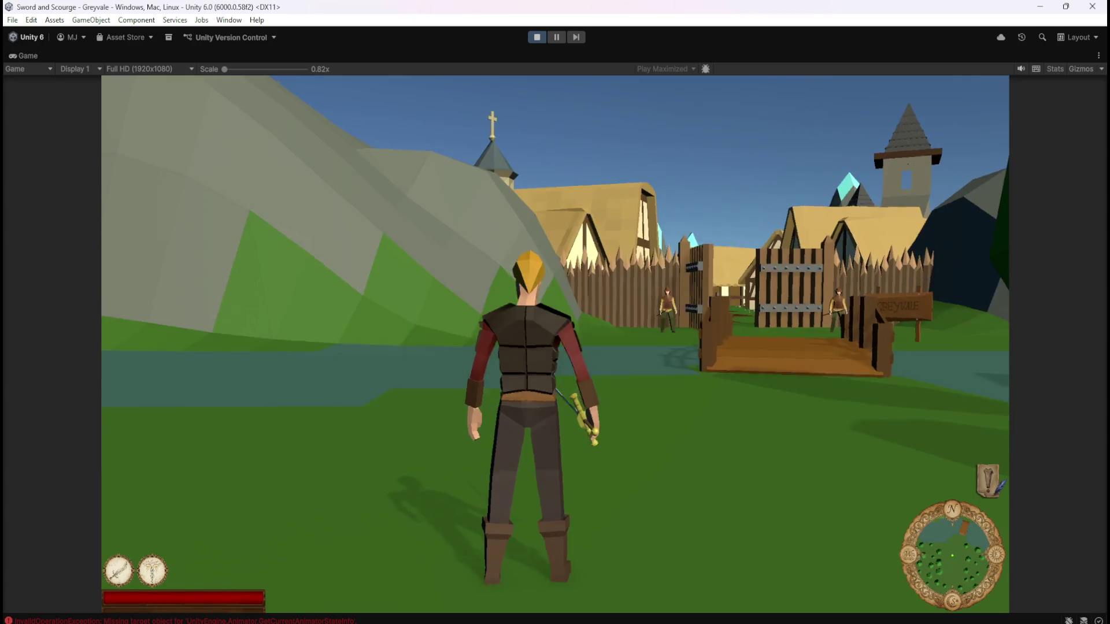
- Run the hero through the village, talking with Dummerick and Mayor Beornwulf on the way
key("w")
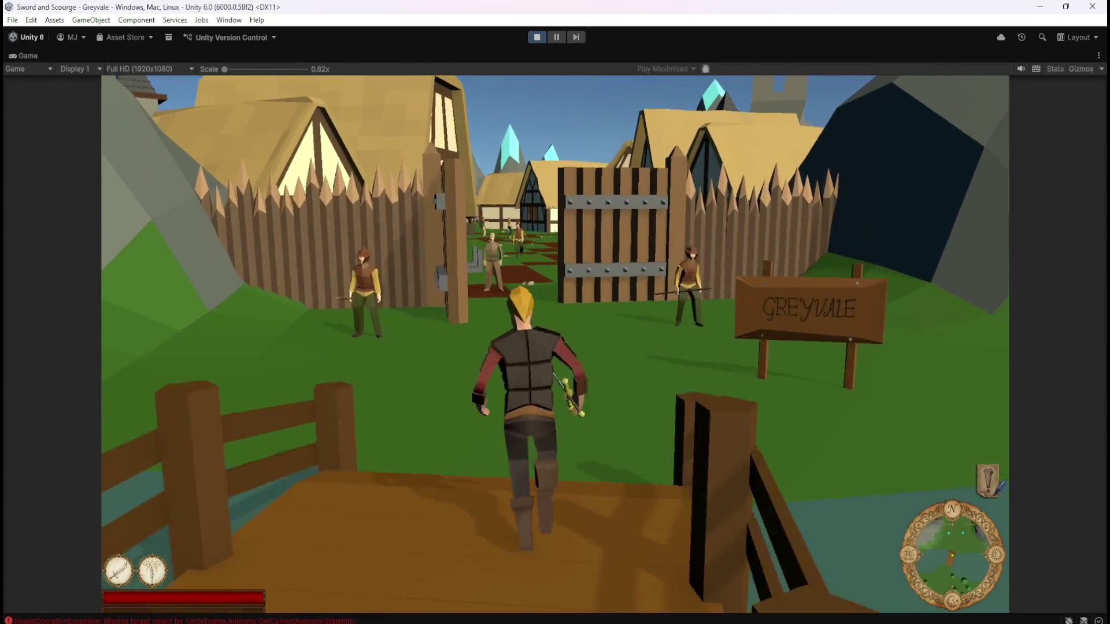
key("w")
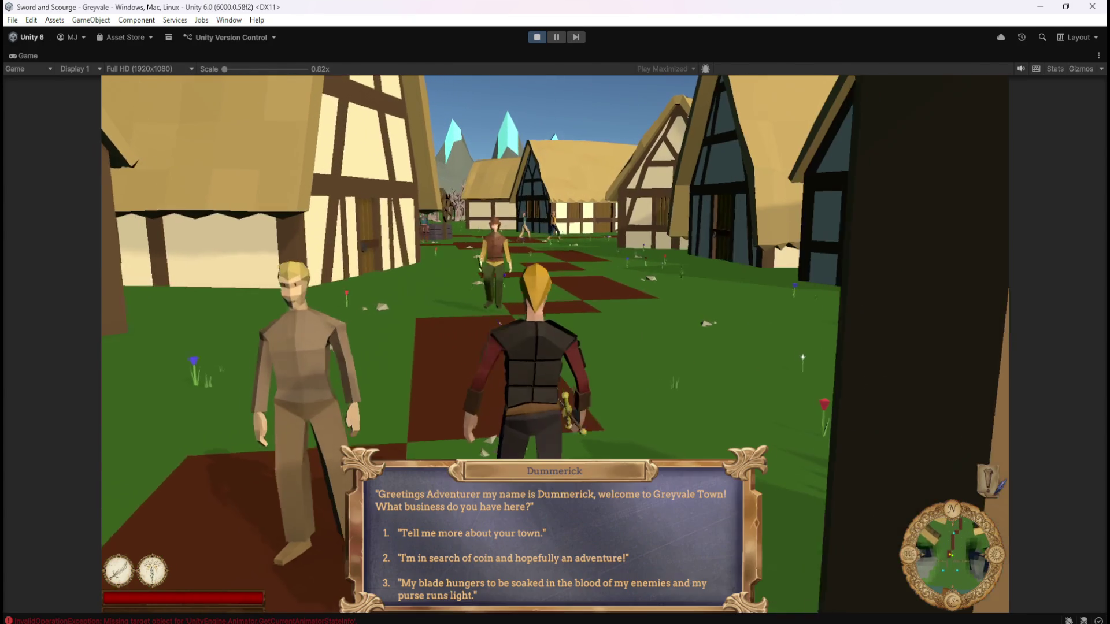
key("1")
key("1")
key("w")
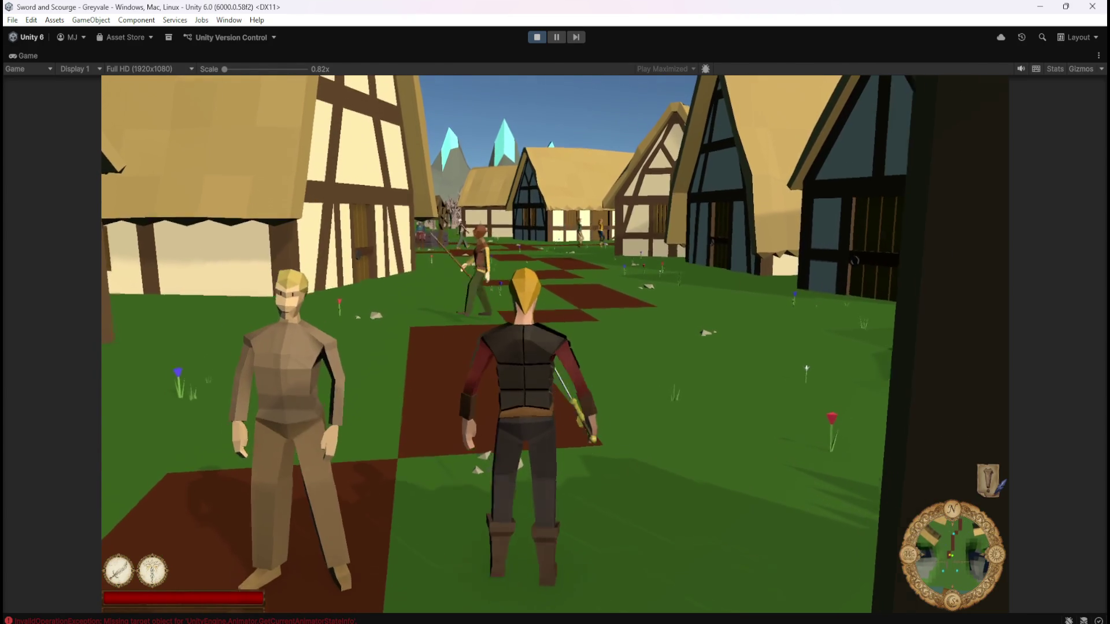
key("w")
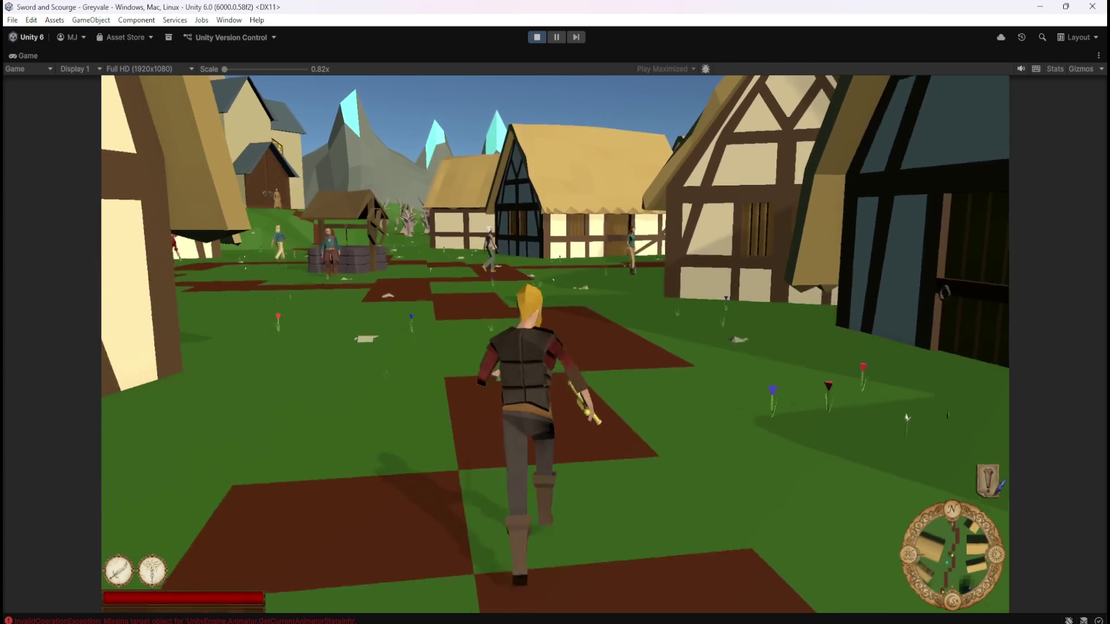
key("w")
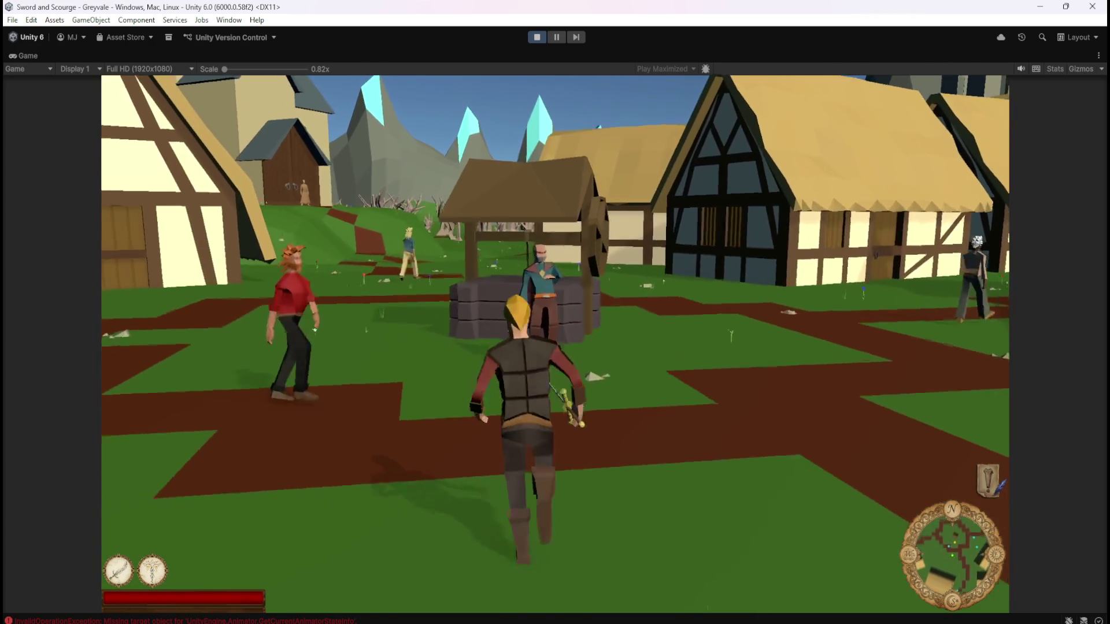
key("e")
key("1")
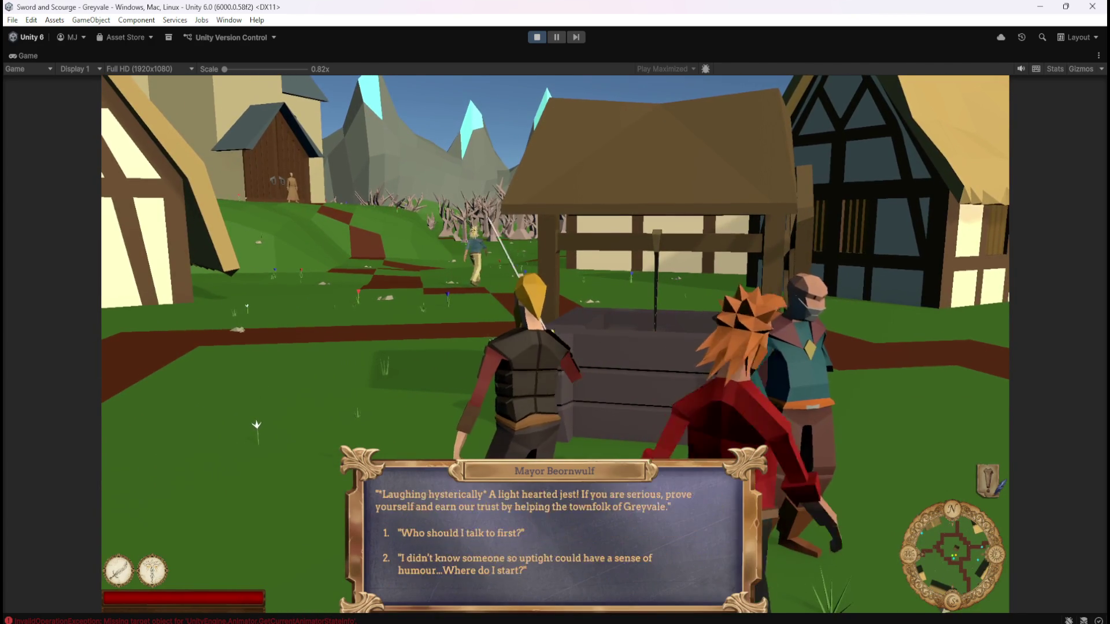
key("1")
key("w")
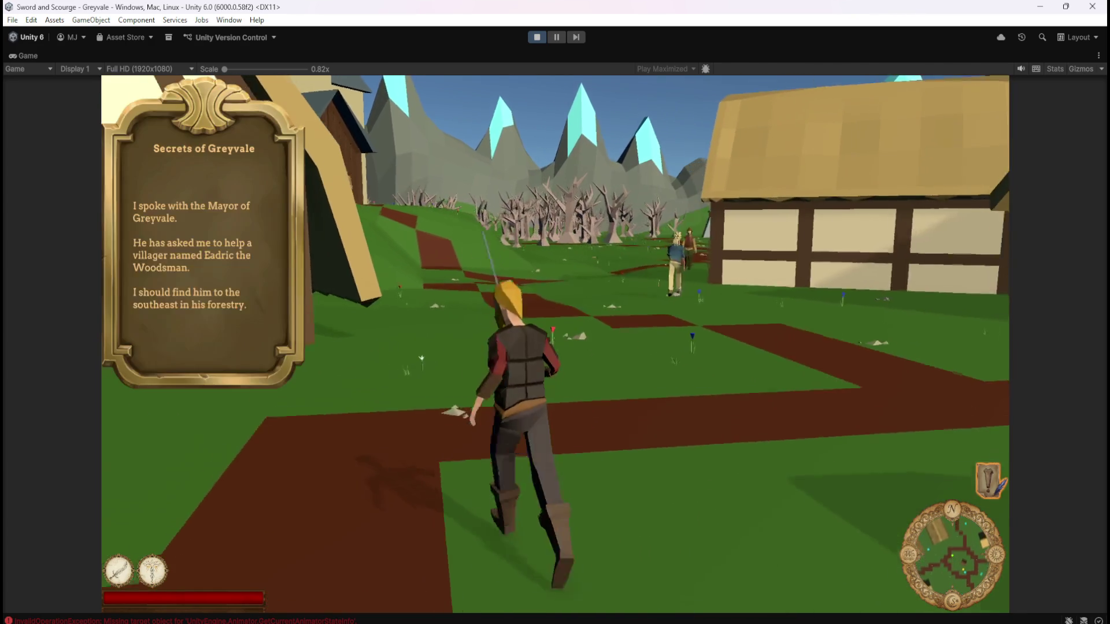
key("w")
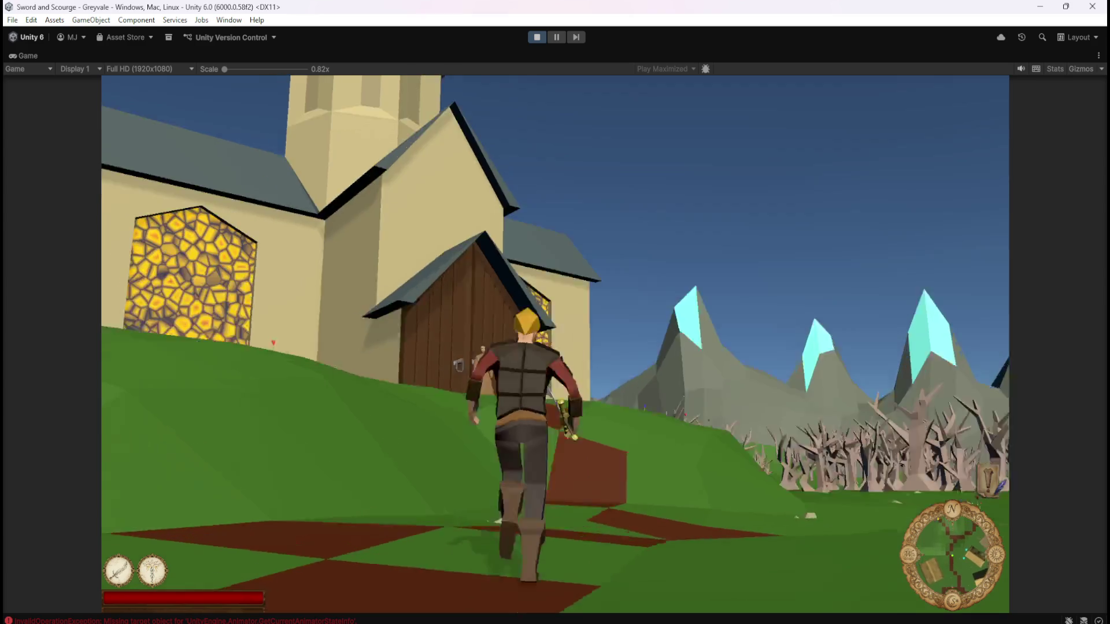
- Reach the graveyard, attack a skeleton, watch the others roam, then pause and stop play
key("w")
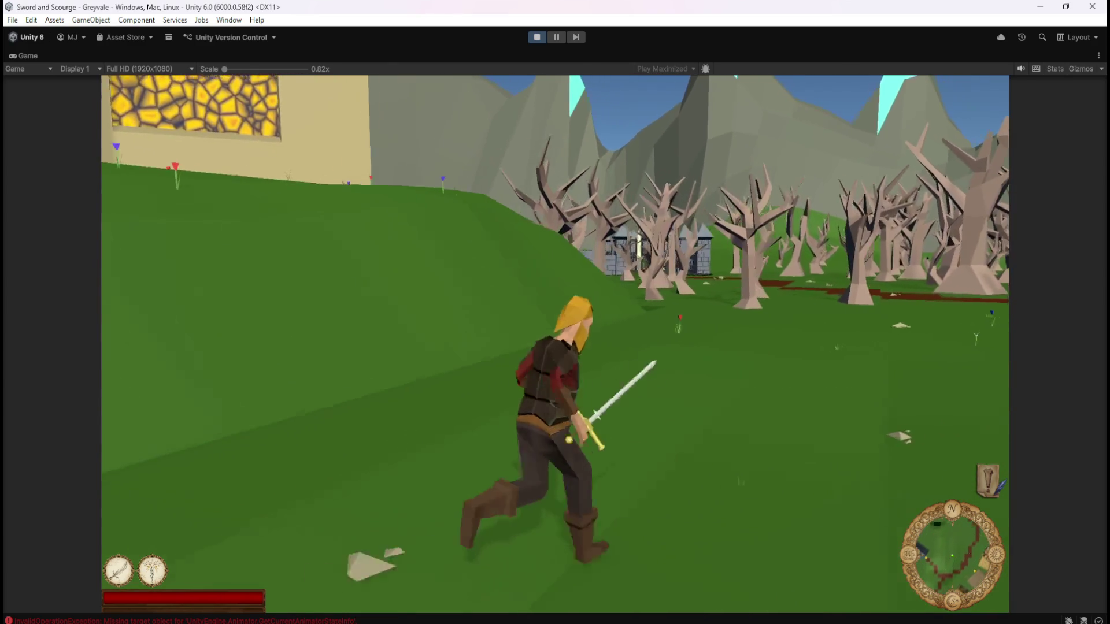
key("w")
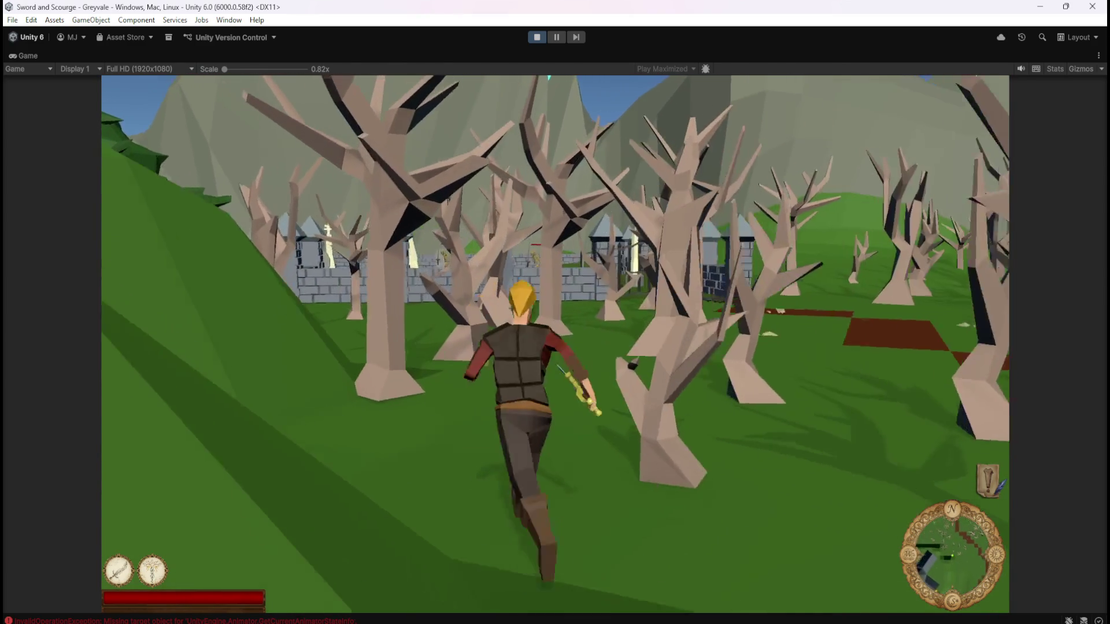
key("w")
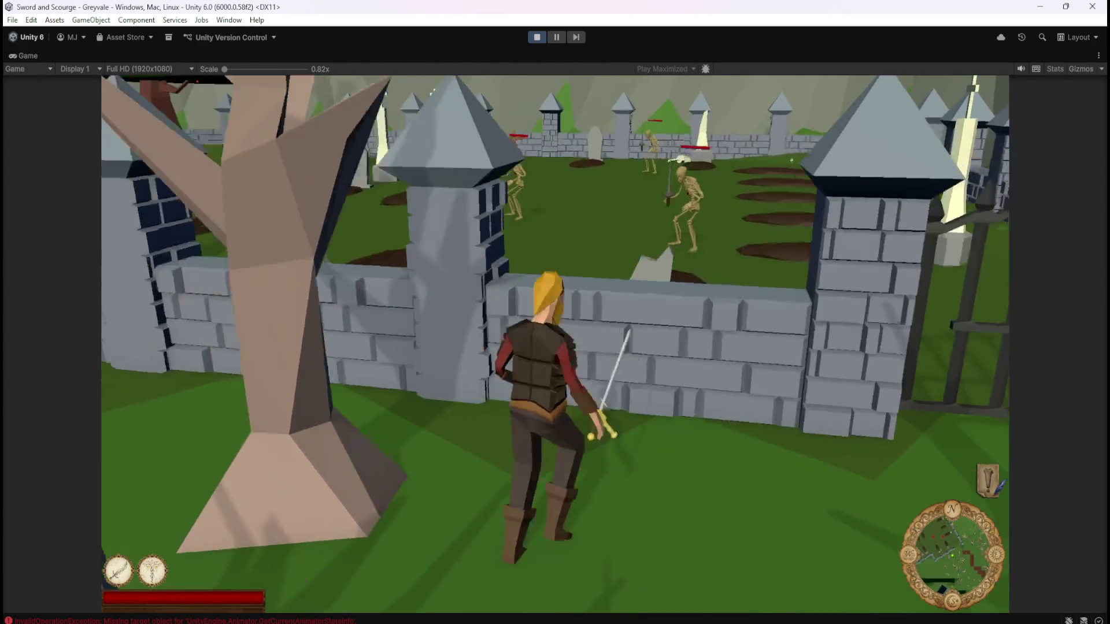
key("a")
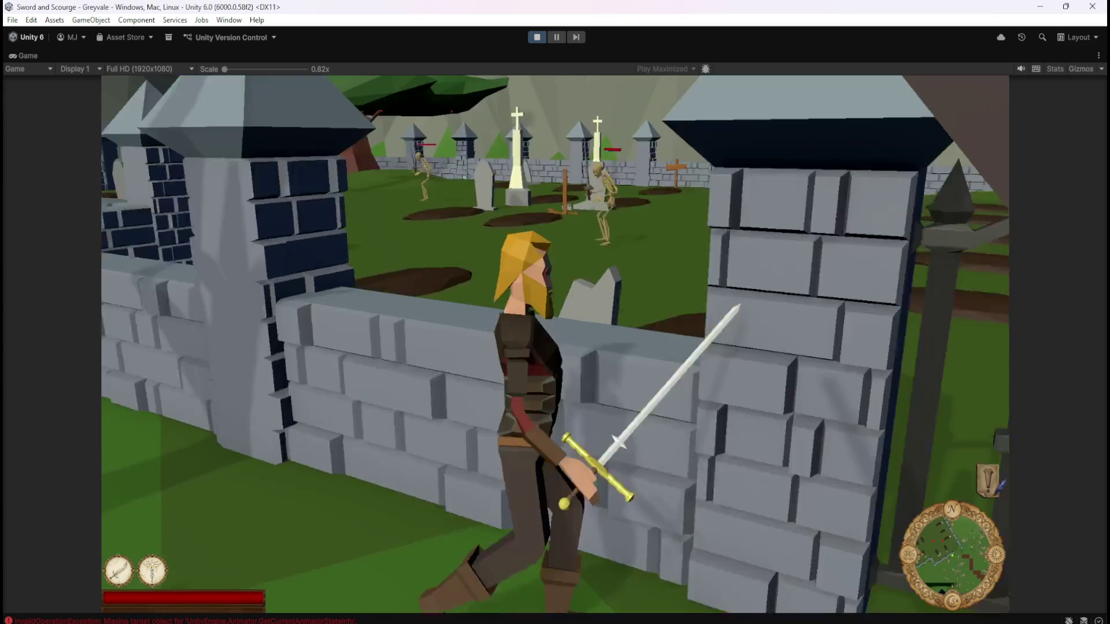
key("w")
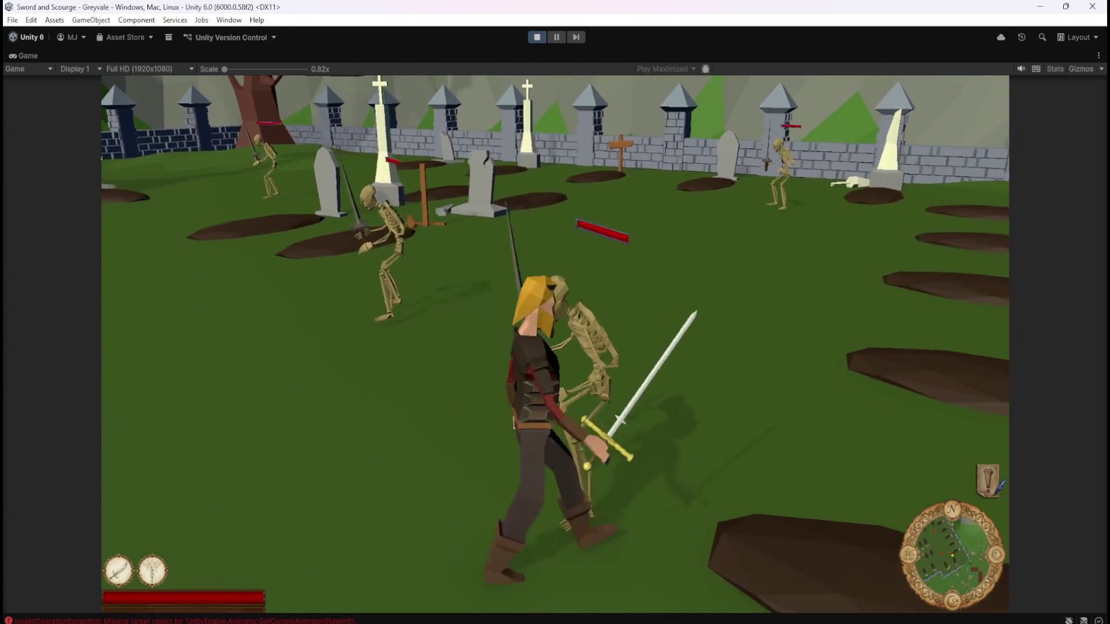
key("a")
key("a")
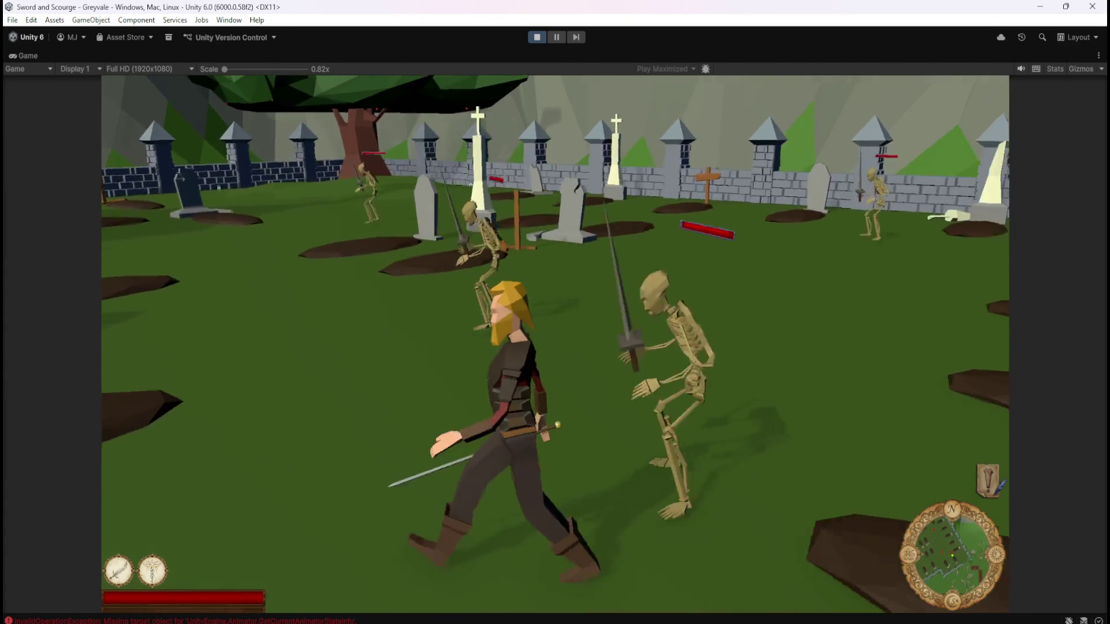
key("w")
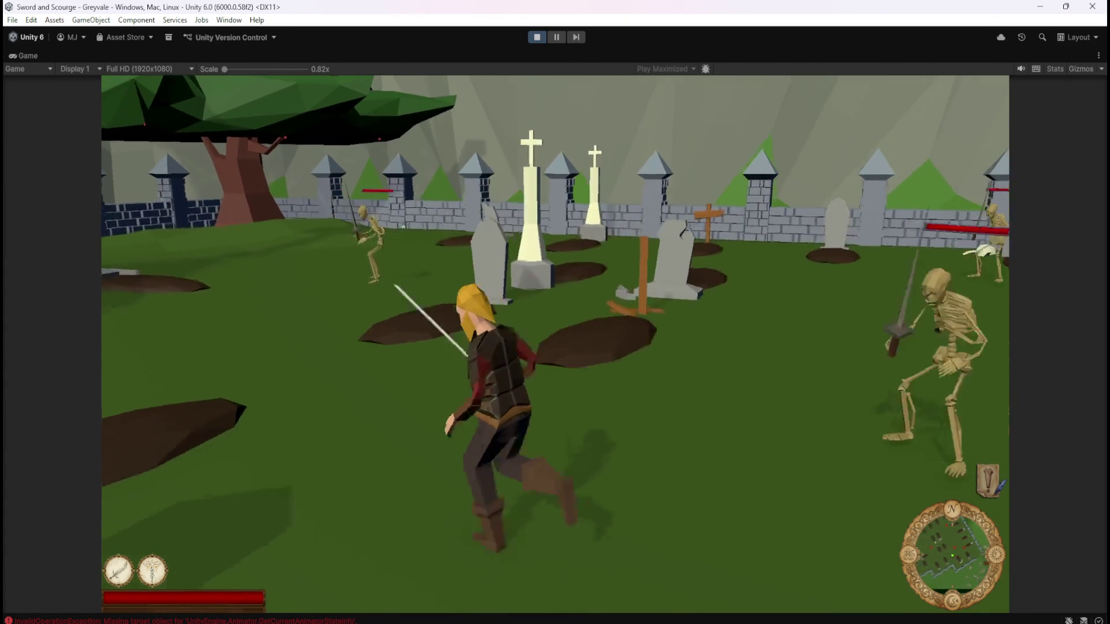
key("w")
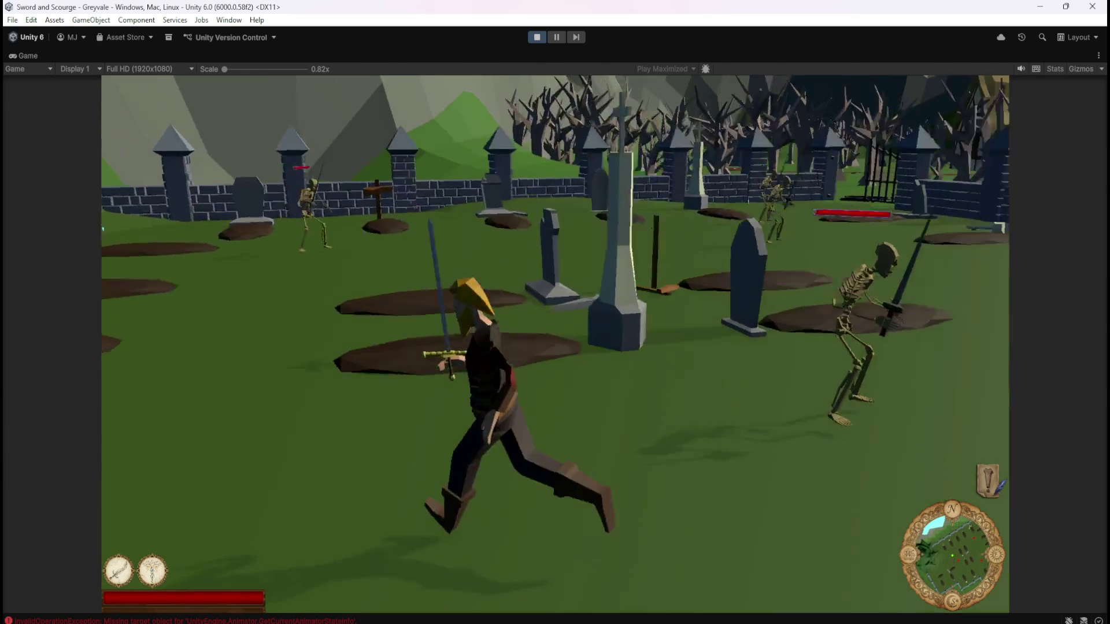
key("w")
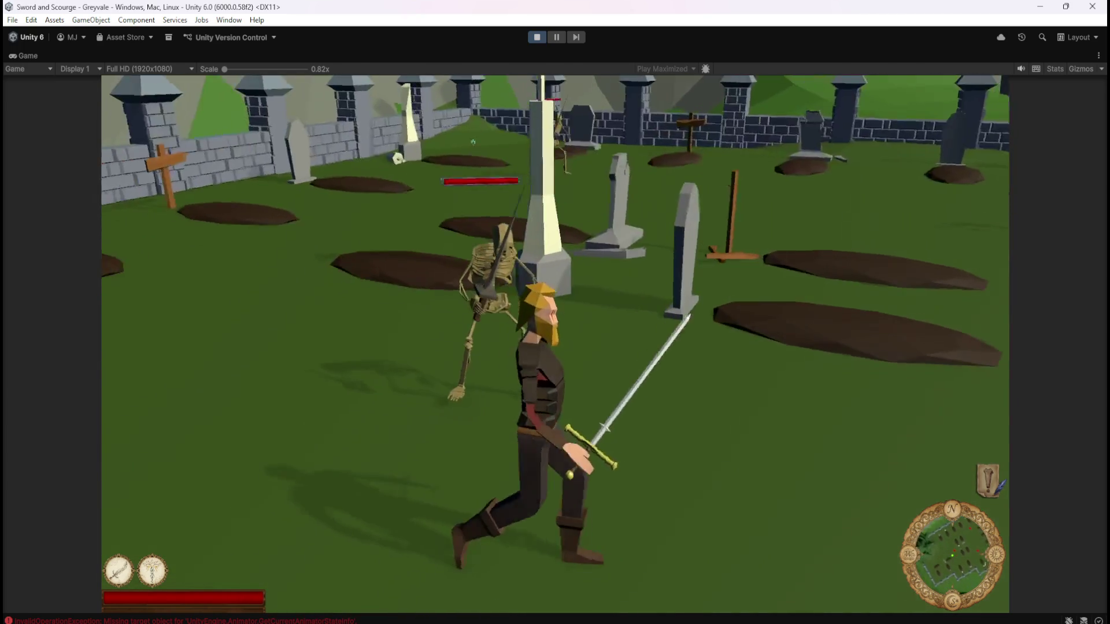
key("w")
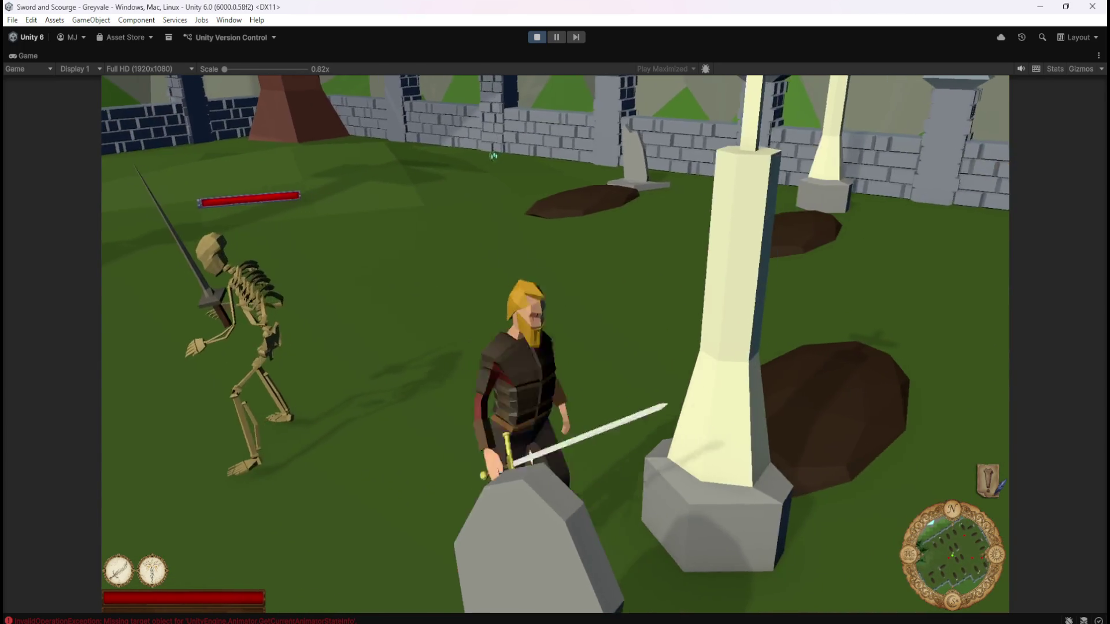
key("w")
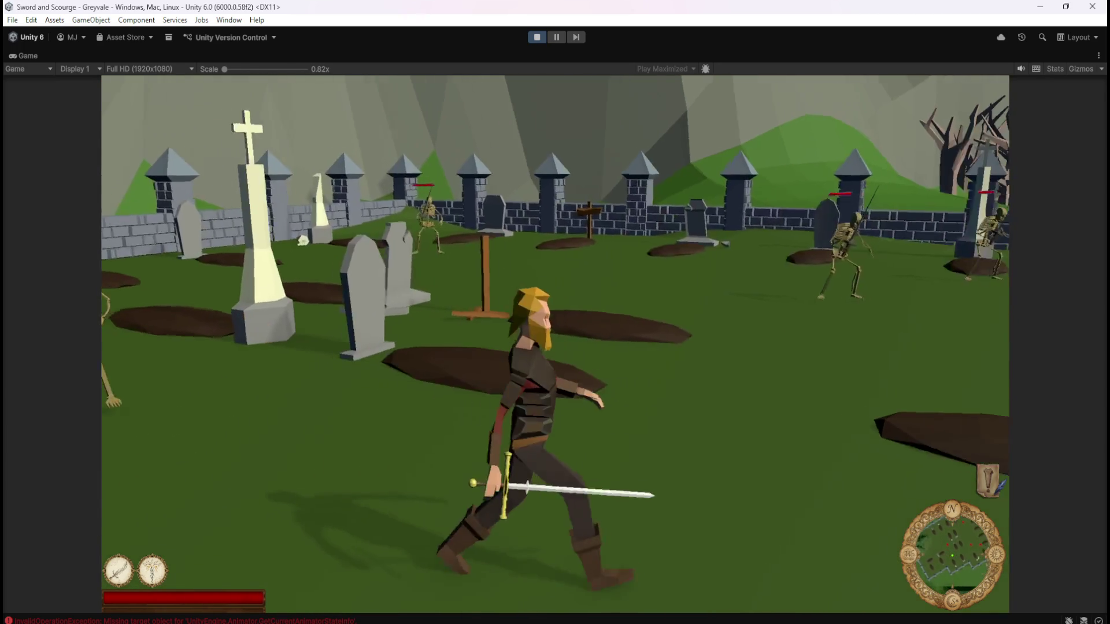
key("Escape")
left_click(536, 38)
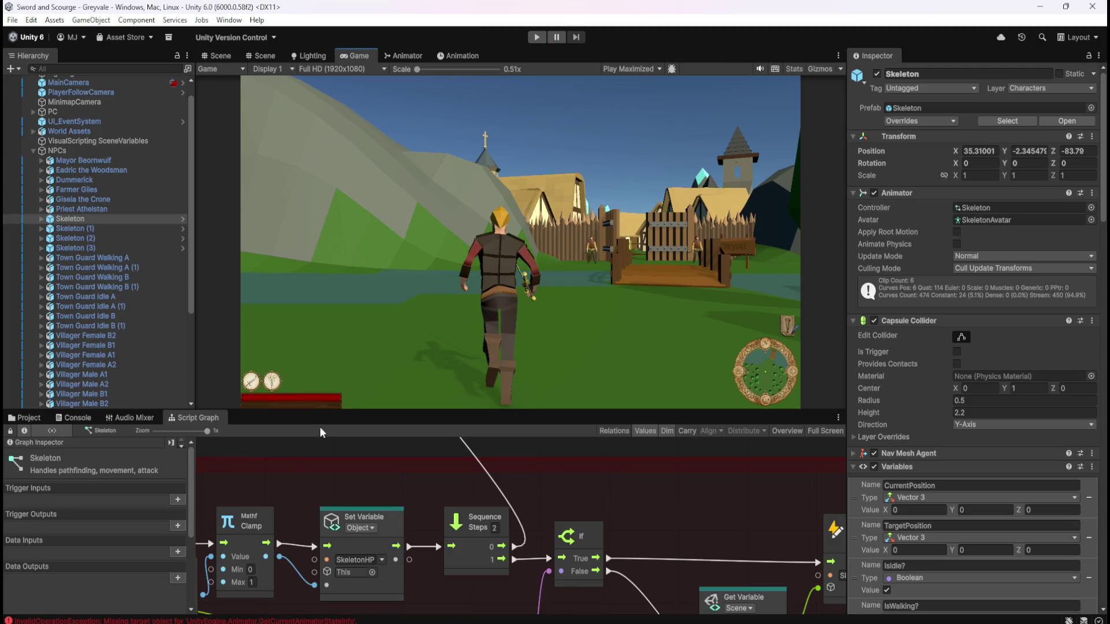
- Open an InvalidOperationException entry from the Console in Visual Studio
left_click(74, 417)
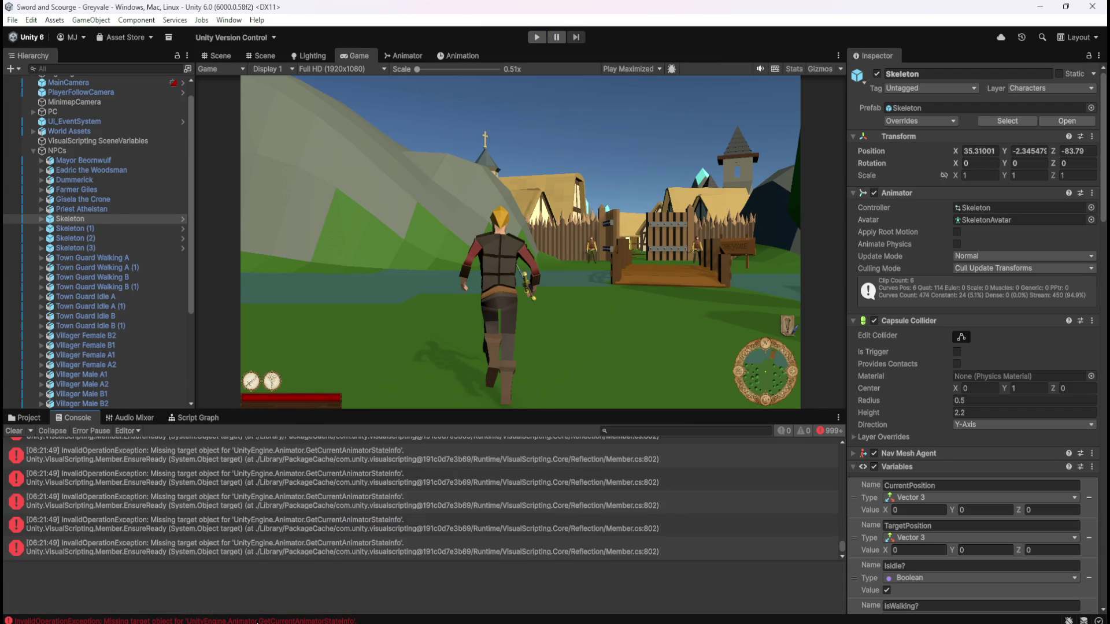
double_click(275, 497)
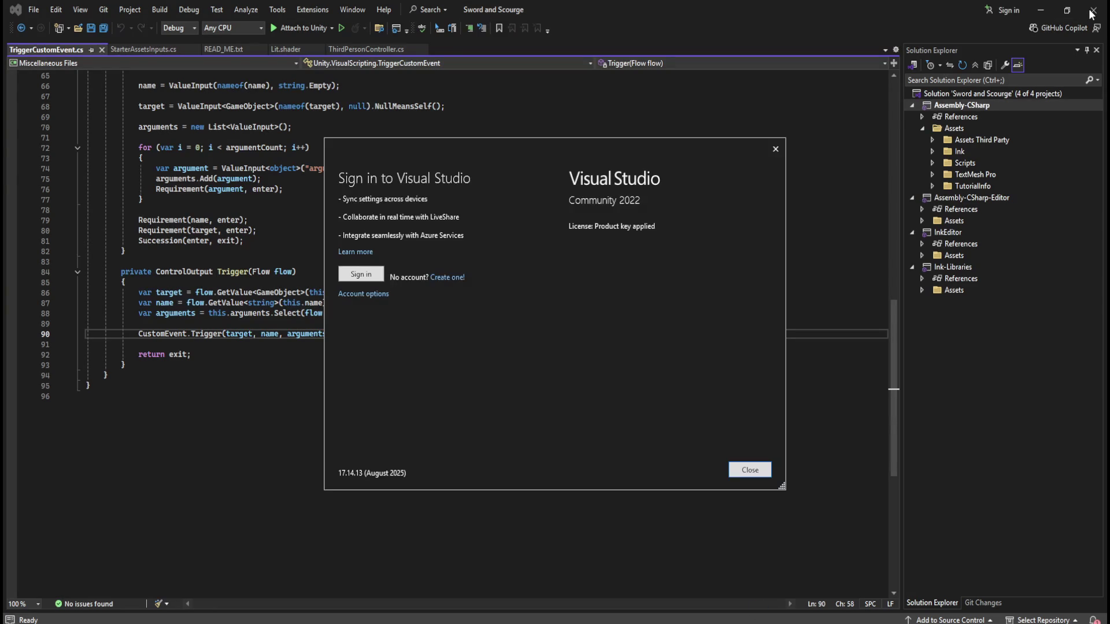
- Dismiss the sign-in prompt, scroll through TriggerCustomEvent.cs, and close Visual Studio
left_click(776, 151)
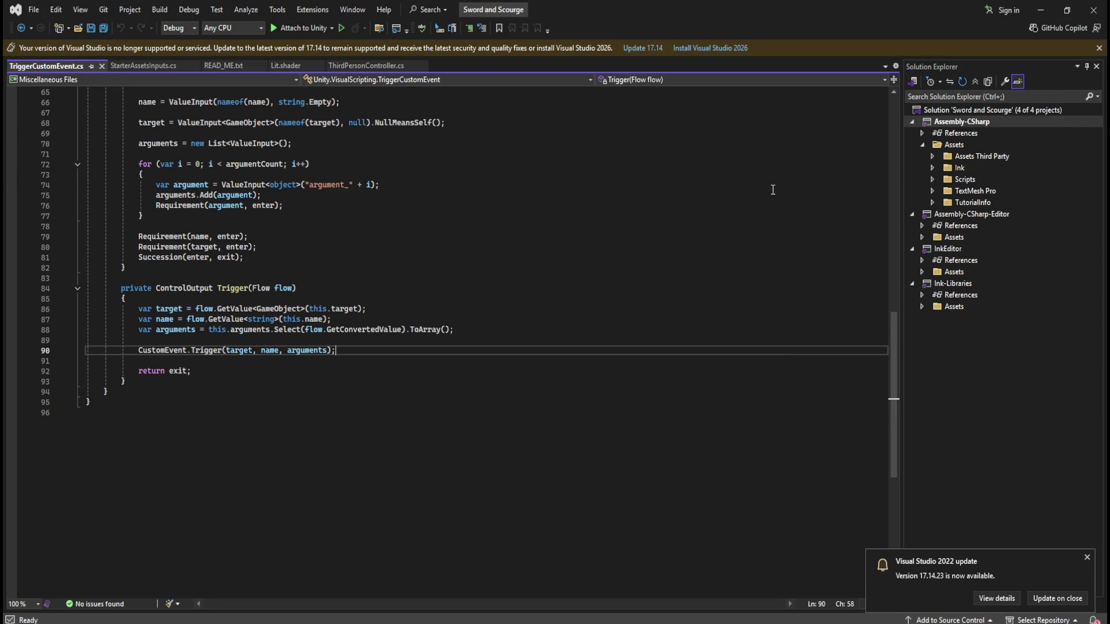
scroll(684, 205, "up", 8)
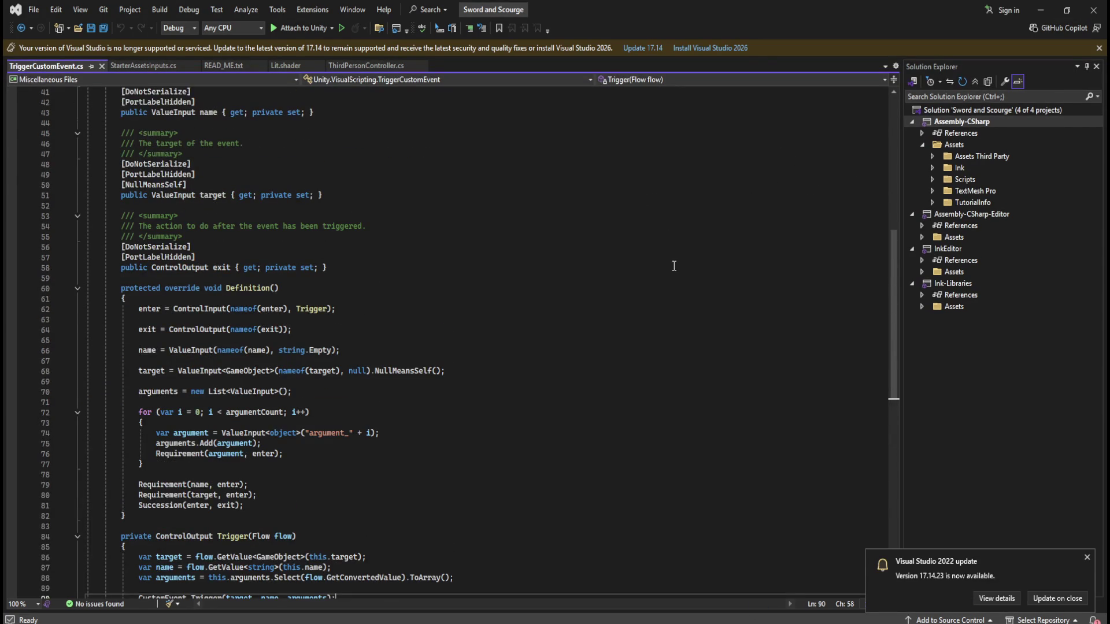
left_click(1094, 10)
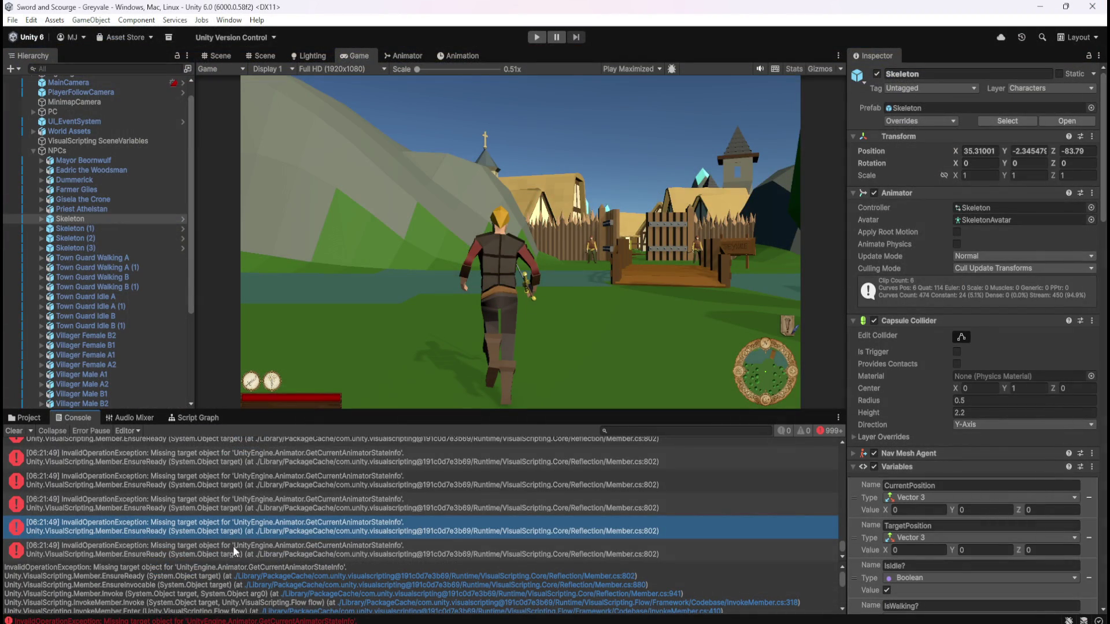
- Ping the missing-target error entries to find their Skeleton copies, then show the original Skeleton's script graph
scroll(287, 522, "down", 1)
scroll(338, 532, "down", 5)
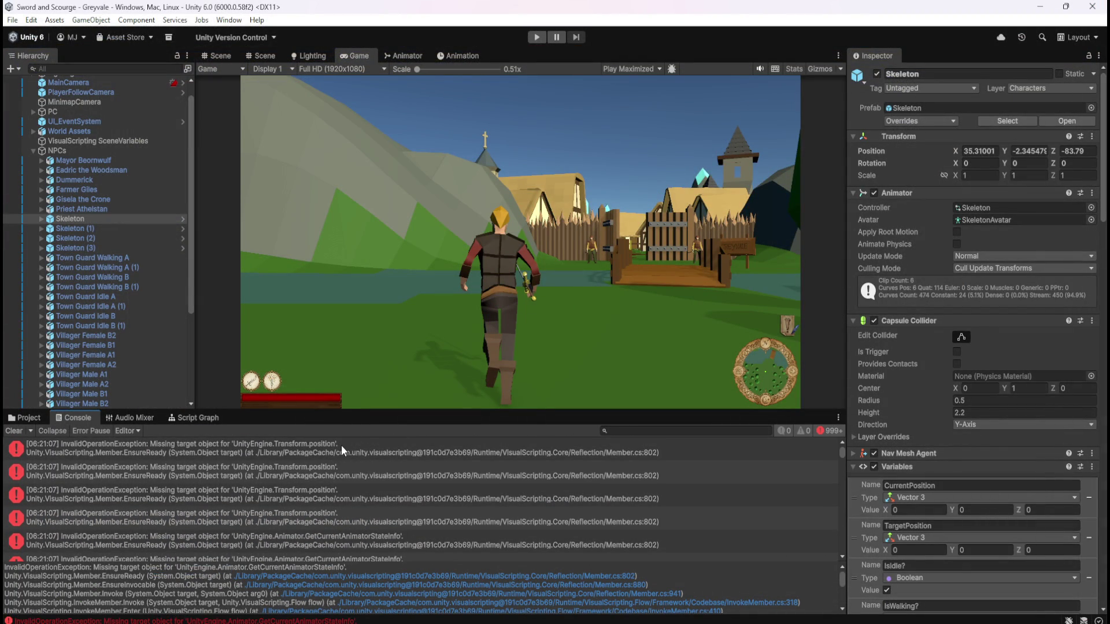
left_click(341, 445)
left_click(343, 472)
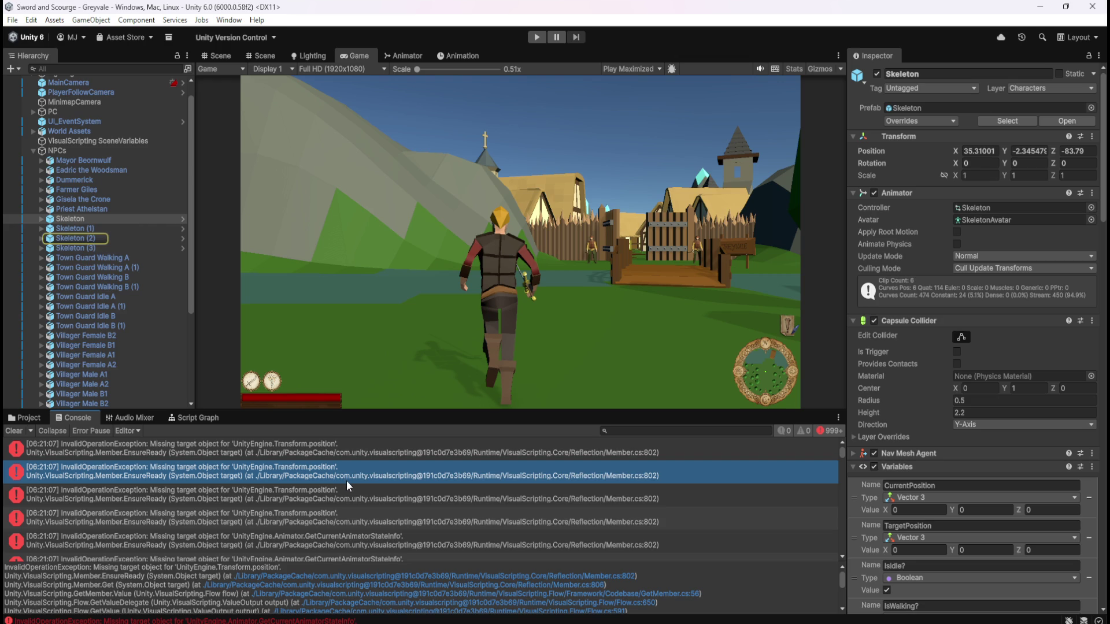
key("Down")
key("Down")
key("Down")
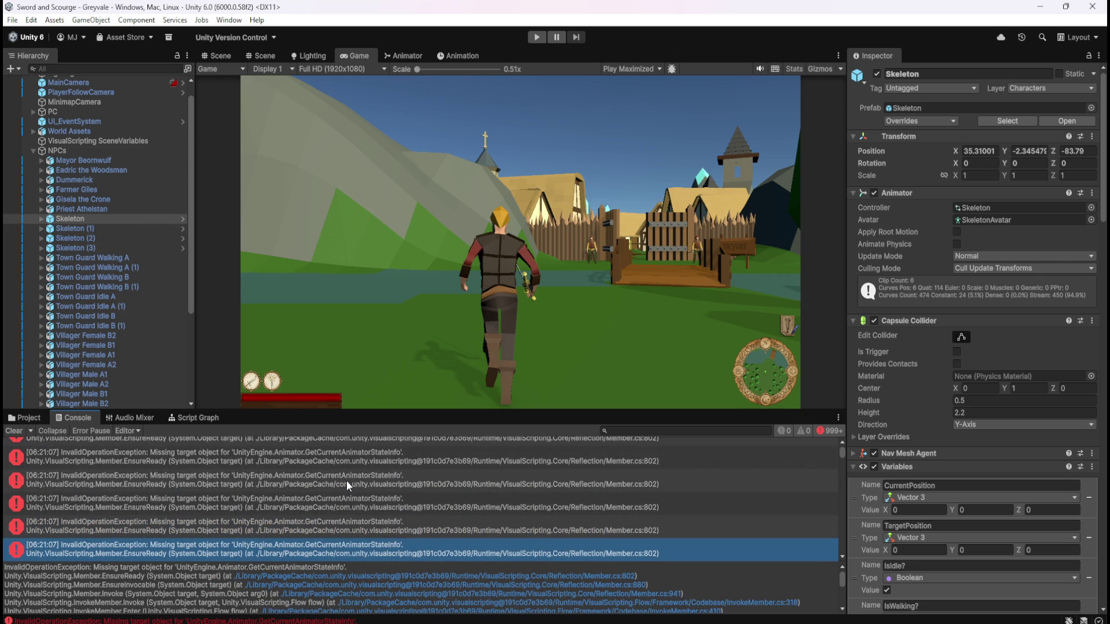
left_click(369, 526)
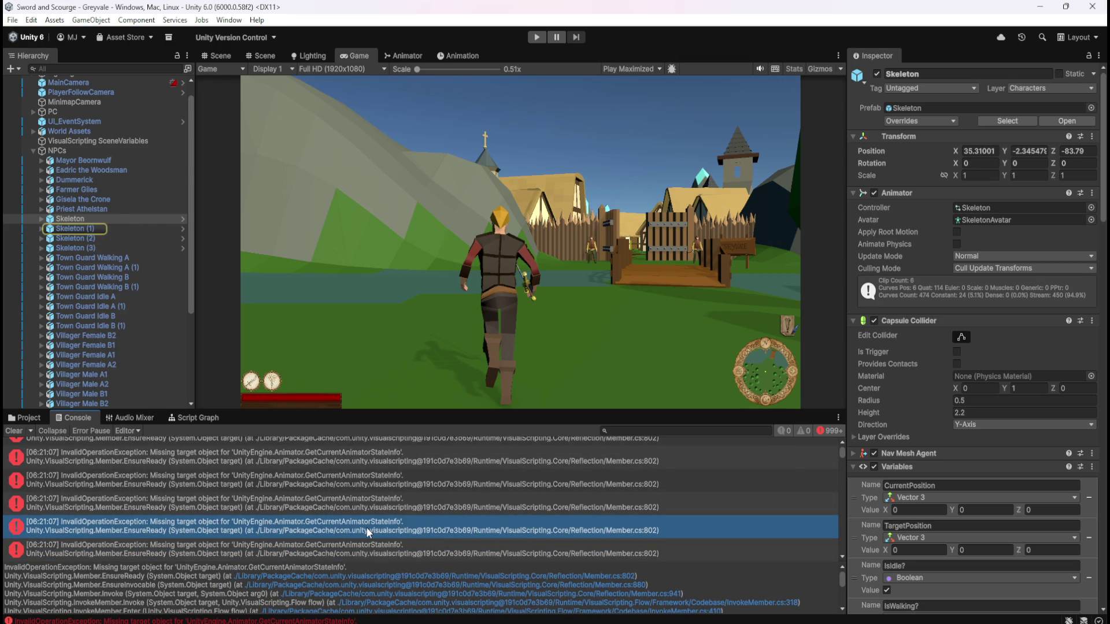
left_click(82, 219)
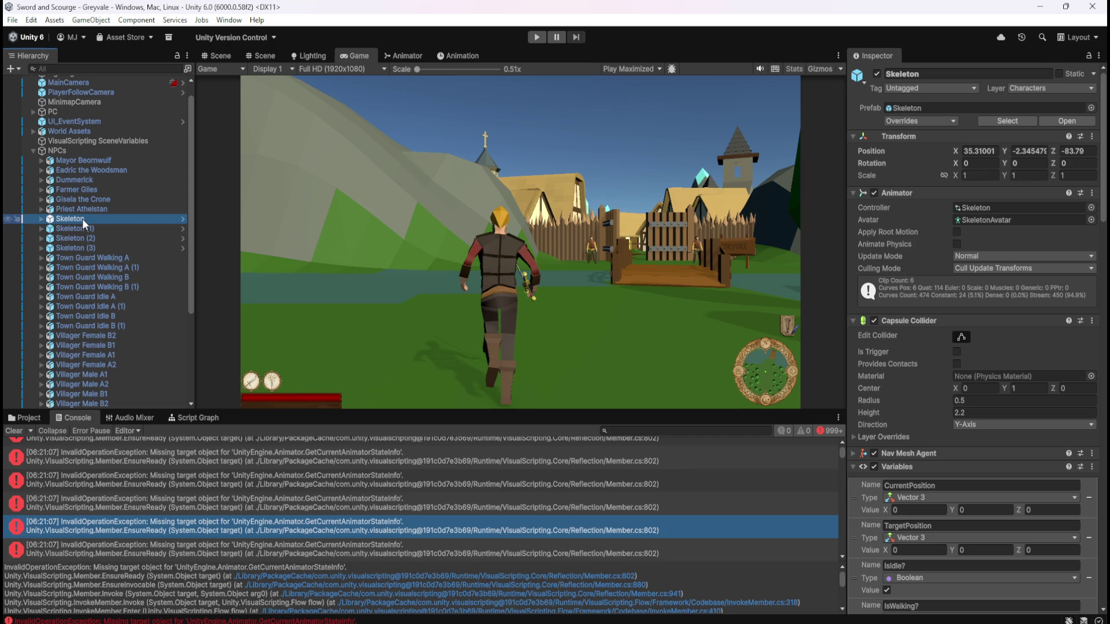
left_click(175, 416)
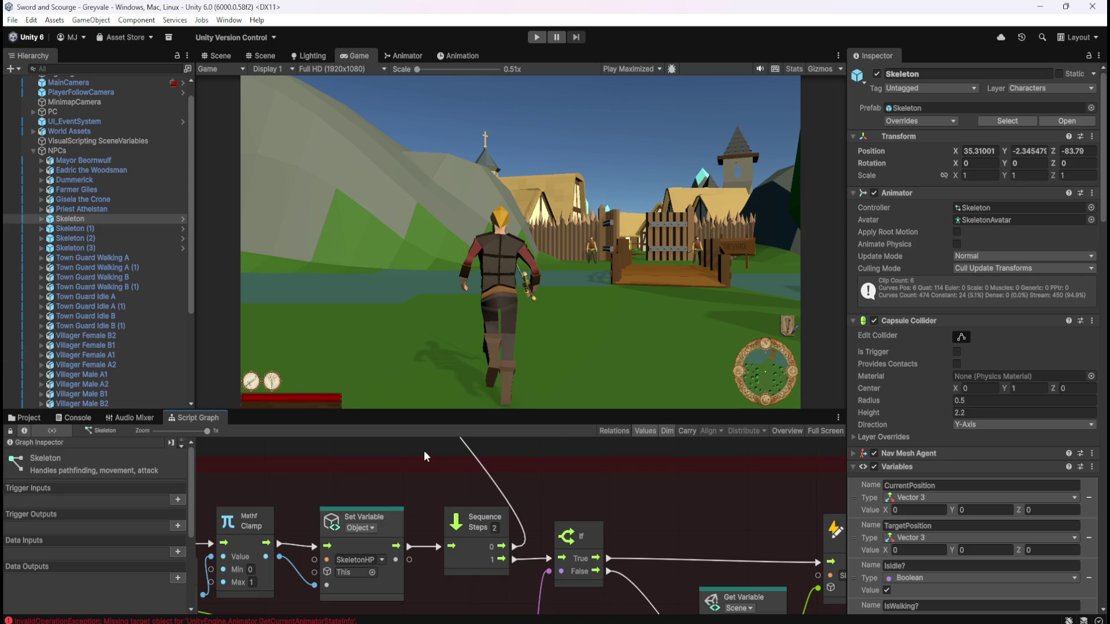
- Maximize the Skeleton graph, list its object variables, and pan over the damage, death and SFX groups
key("shift+space")
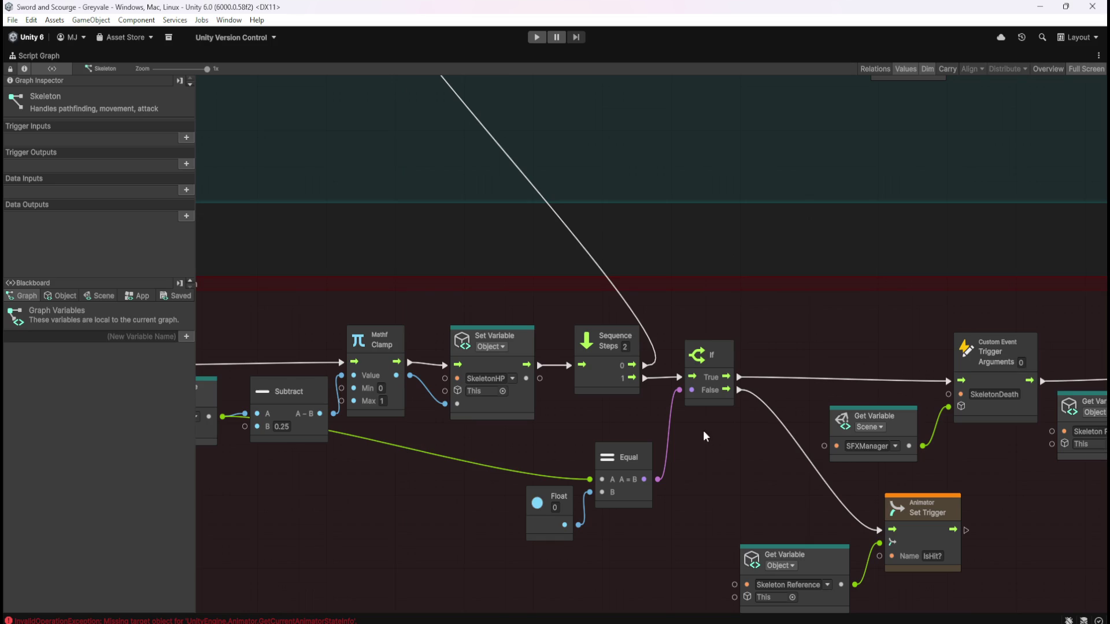
scroll(703, 433, "down", 5)
scroll(572, 185, "up", 4)
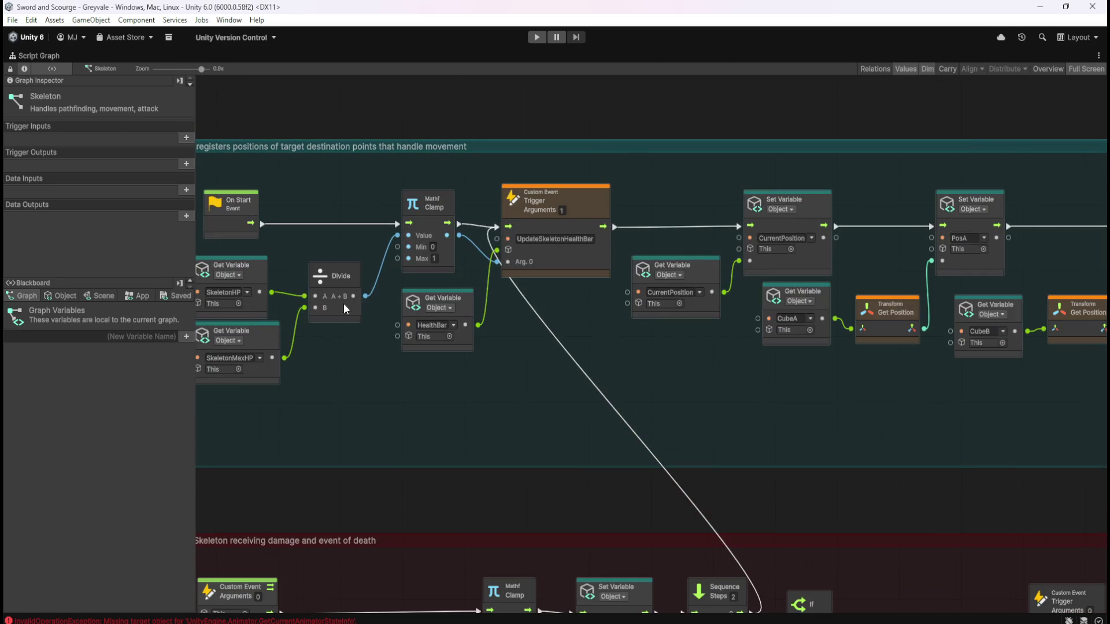
left_click(64, 296)
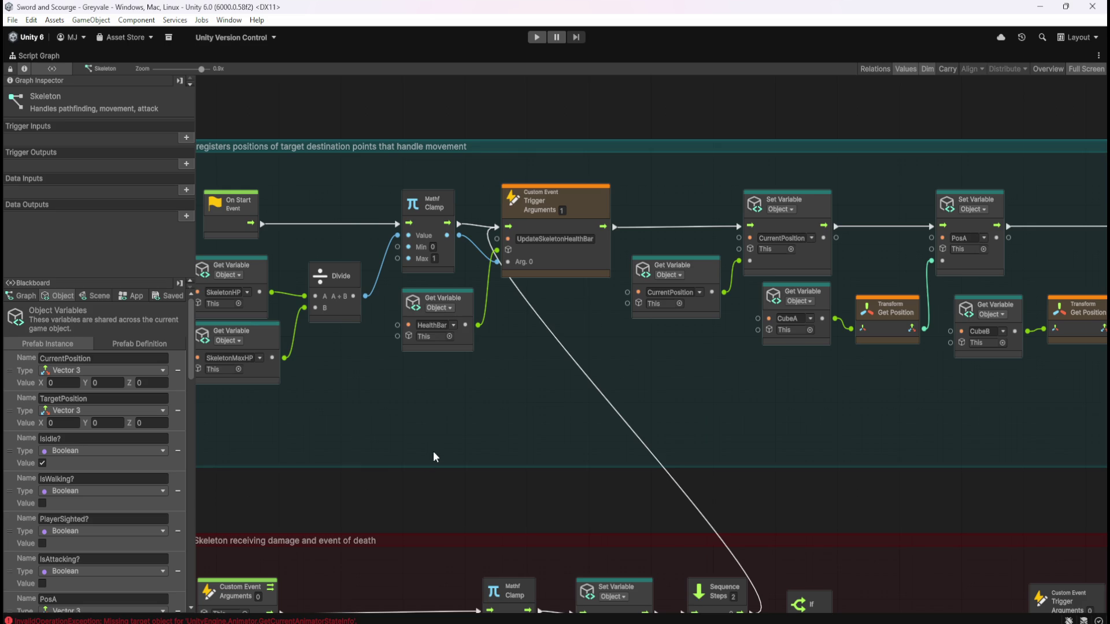
mouse_move(486, 477)
left_mouse_down()
mouse_move(585, 290)
mouse_move(390, 208)
mouse_move(282, 179)
mouse_move(663, 411)
mouse_move(383, 372)
left_mouse_up()
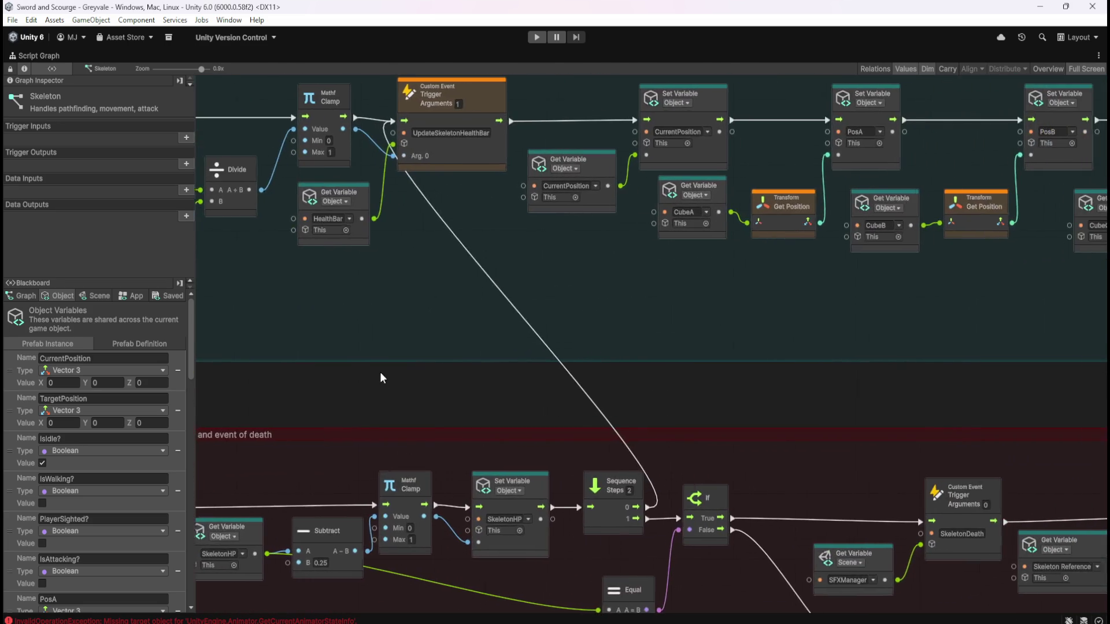
scroll(462, 347, "down", 1)
left_click_drag(890, 313, 352, 304)
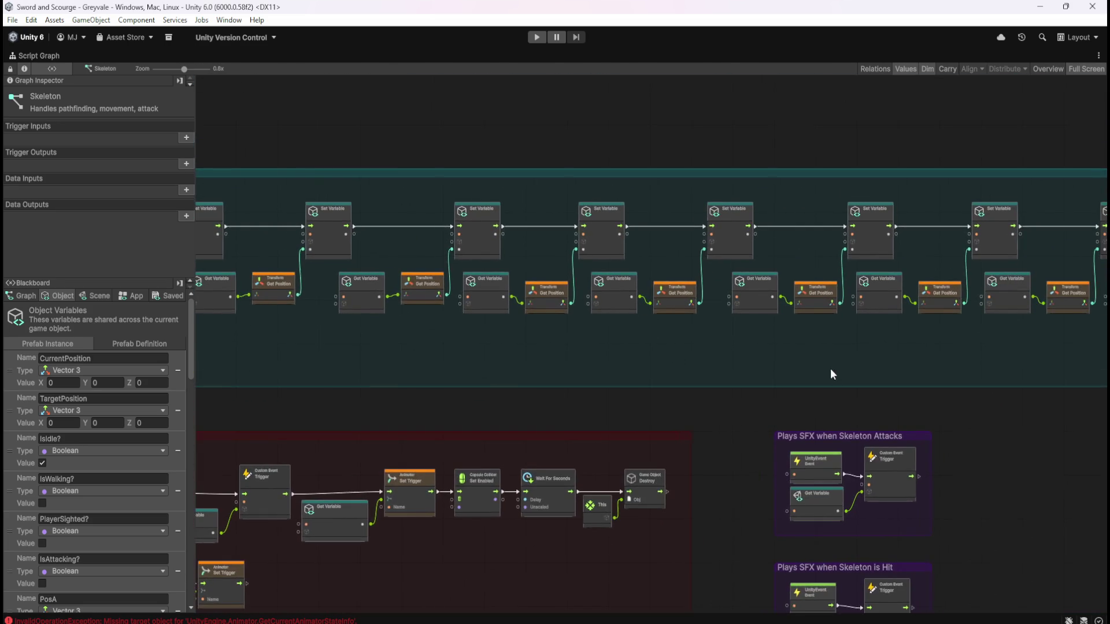
left_click_drag(832, 373, 397, 347)
scroll(704, 231, "up", 2)
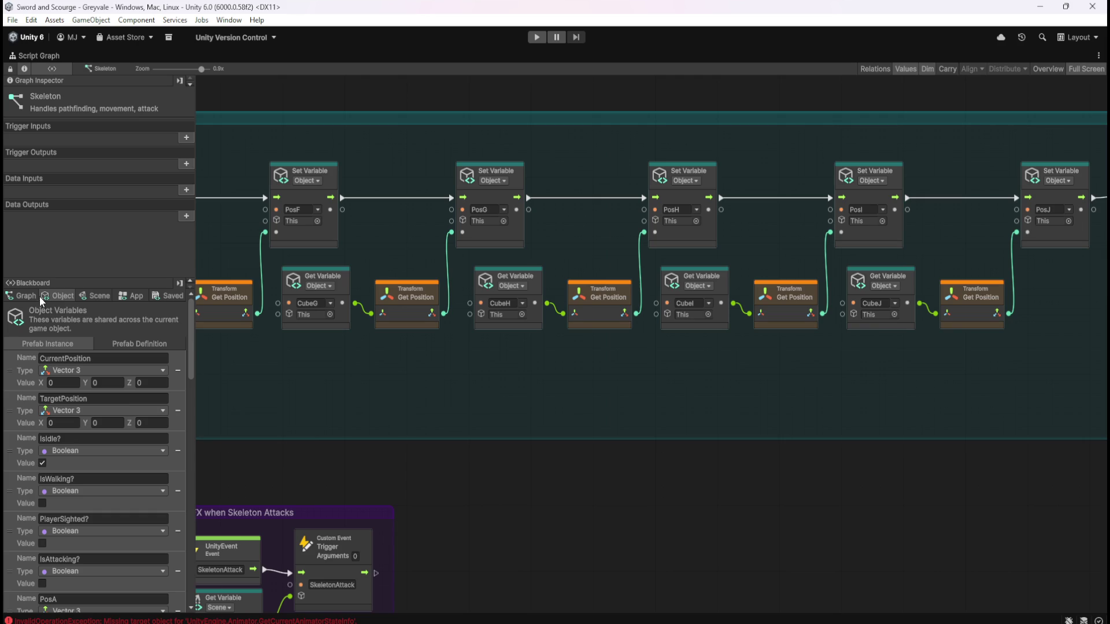
- Browse the PosB–PosG waypoint nodes and death chain, then restore the normal editor layout
mouse_move(190, 359)
left_mouse_down()
mouse_move(219, 552)
mouse_move(207, 601)
mouse_move(220, 429)
mouse_move(213, 442)
mouse_move(211, 352)
mouse_move(199, 603)
left_mouse_up()
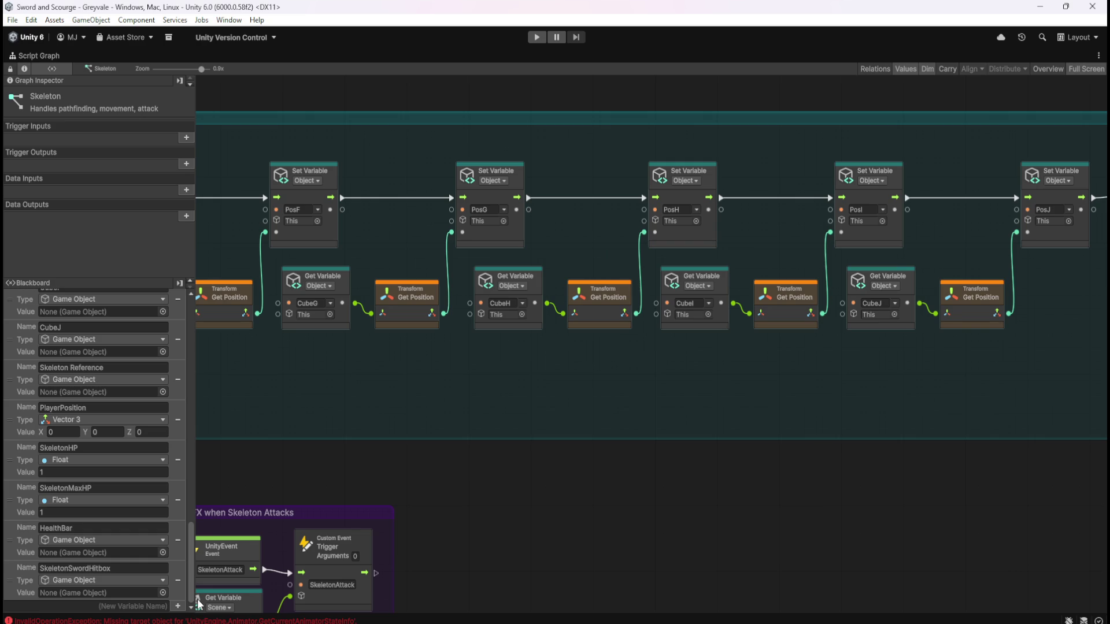
left_click_drag(202, 588, 205, 567)
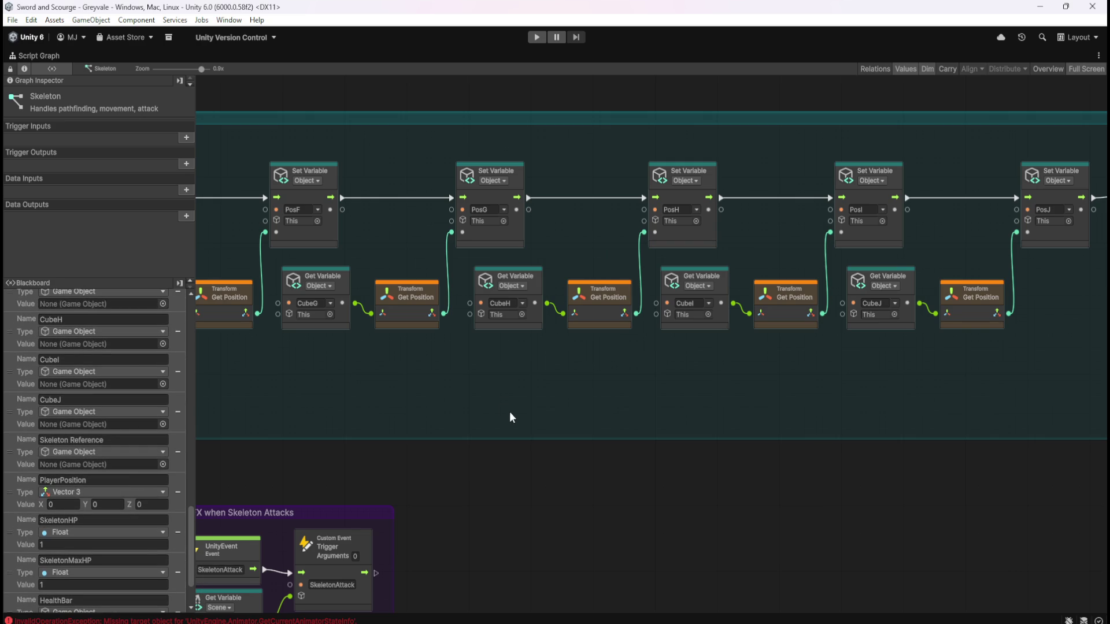
scroll(79, 443, "up", 15)
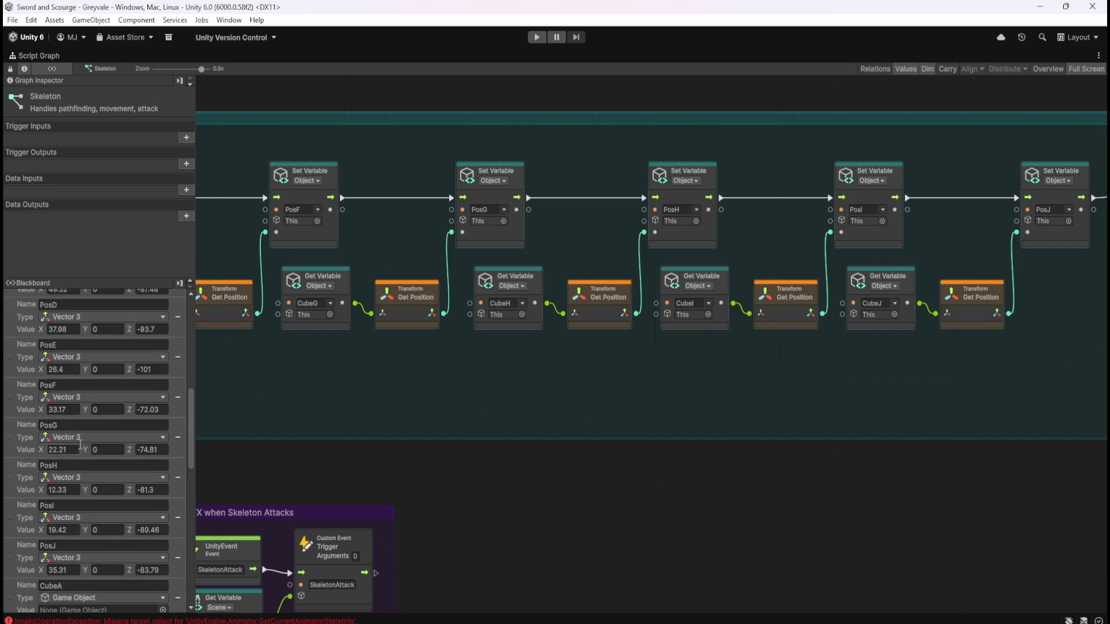
scroll(79, 443, "up", 5)
scroll(81, 444, "down", 6)
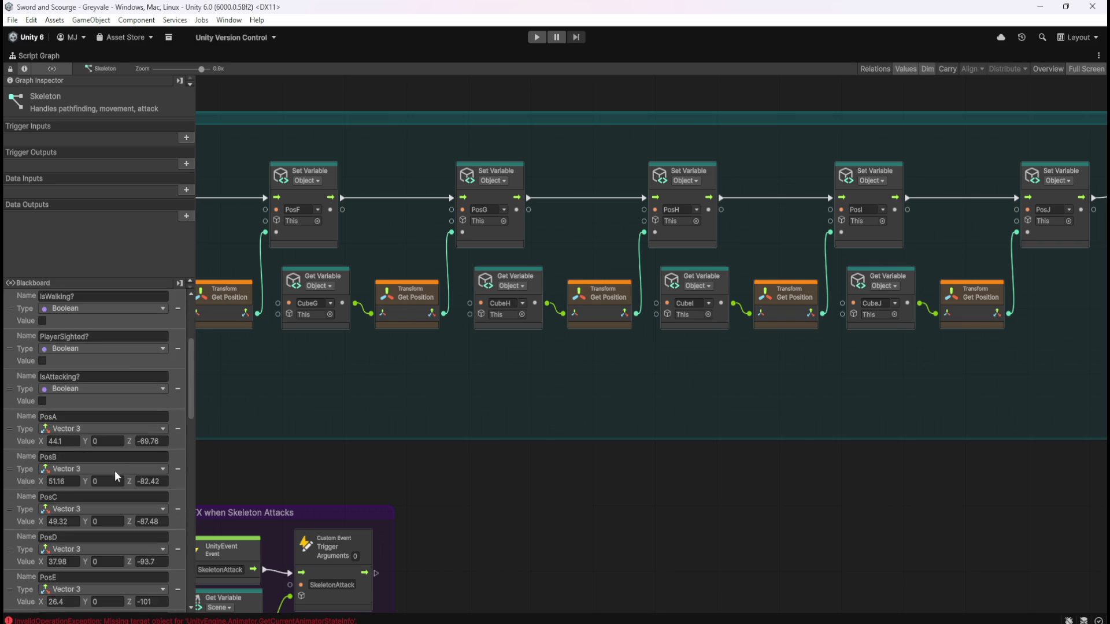
scroll(114, 454, "down", 5)
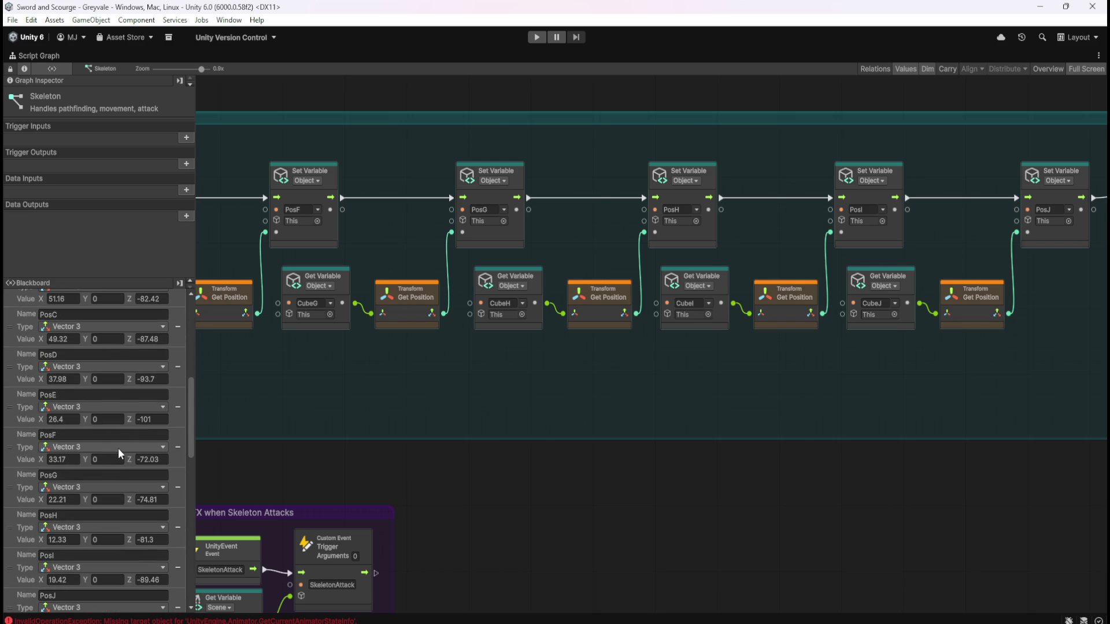
scroll(118, 447, "down", 2)
left_click_drag(252, 383, 476, 395)
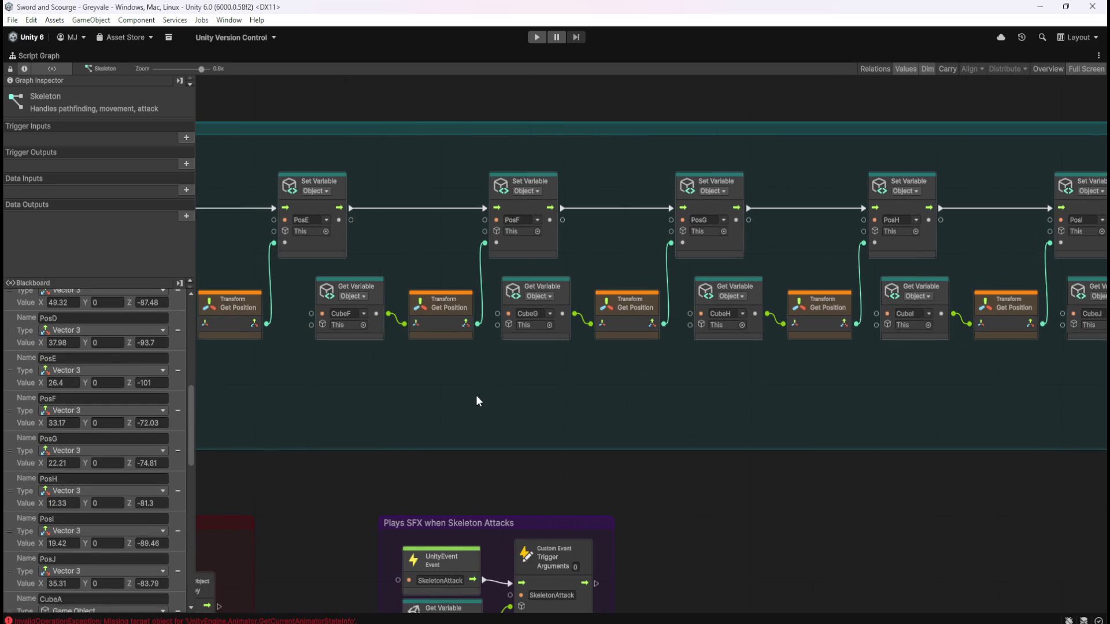
scroll(59, 440, "down", 7)
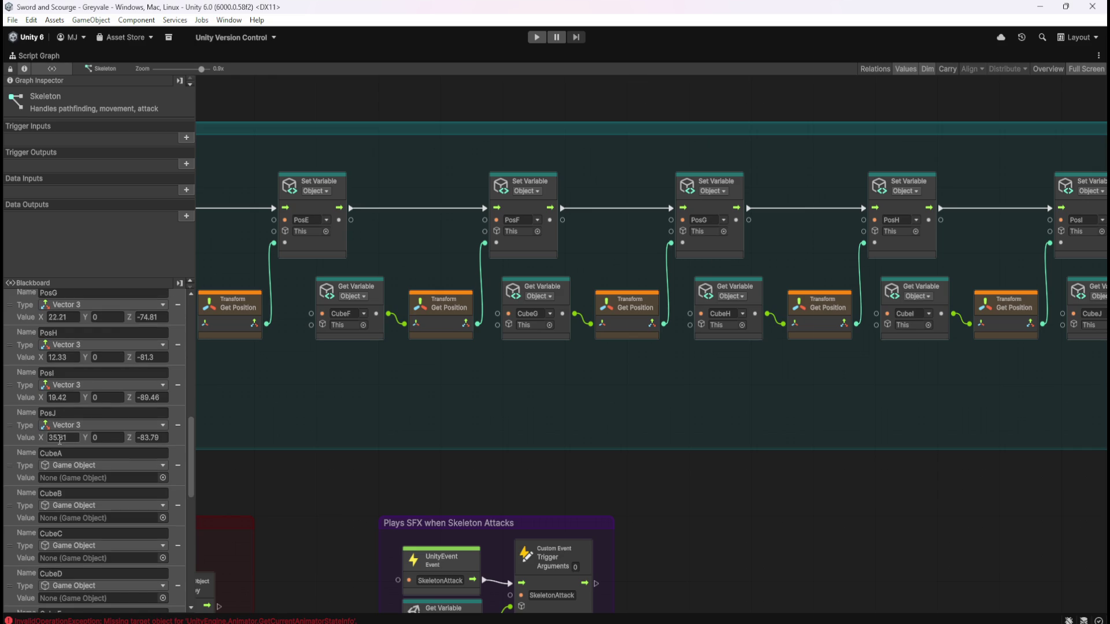
scroll(59, 439, "down", 2)
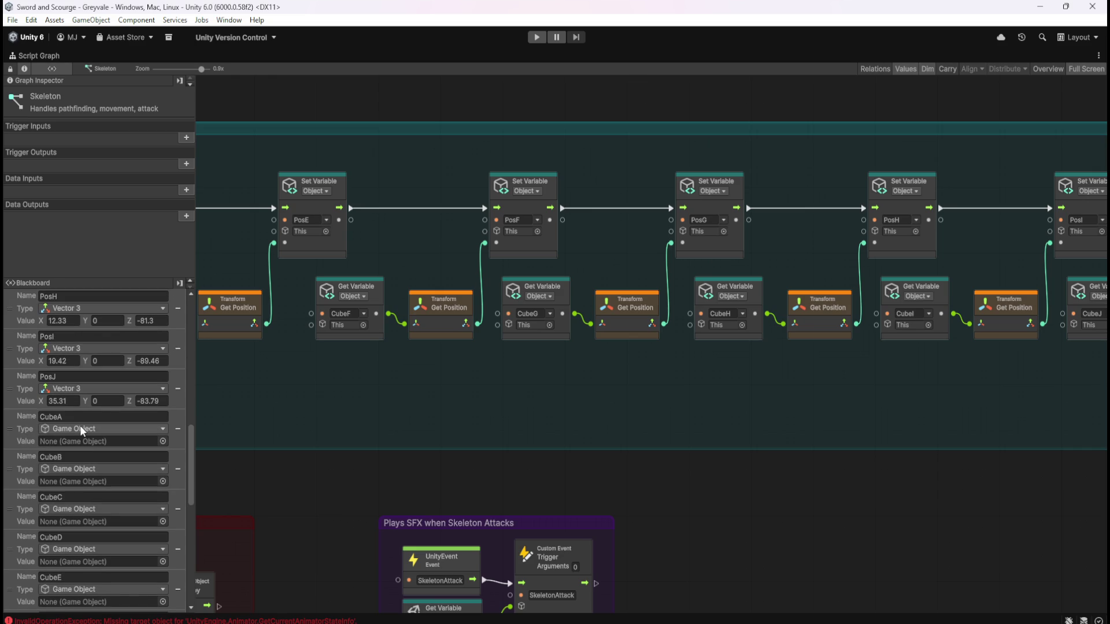
mouse_move(364, 406)
left_mouse_down()
mouse_move(601, 415)
mouse_move(788, 376)
left_mouse_up()
left_click_drag(553, 371, 706, 364)
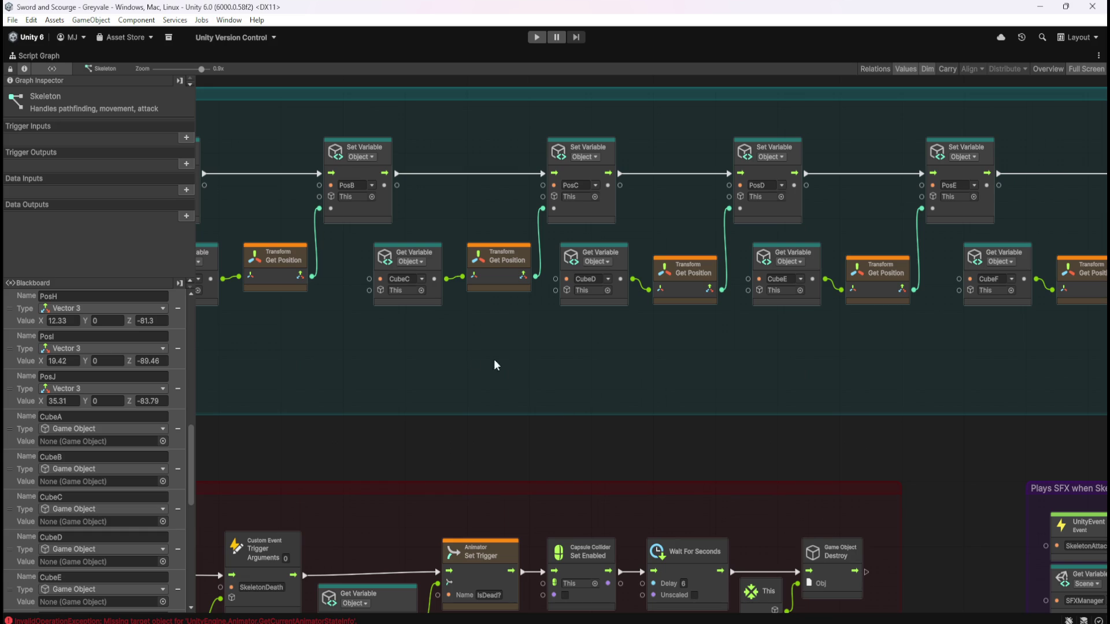
scroll(91, 467, "down", 20)
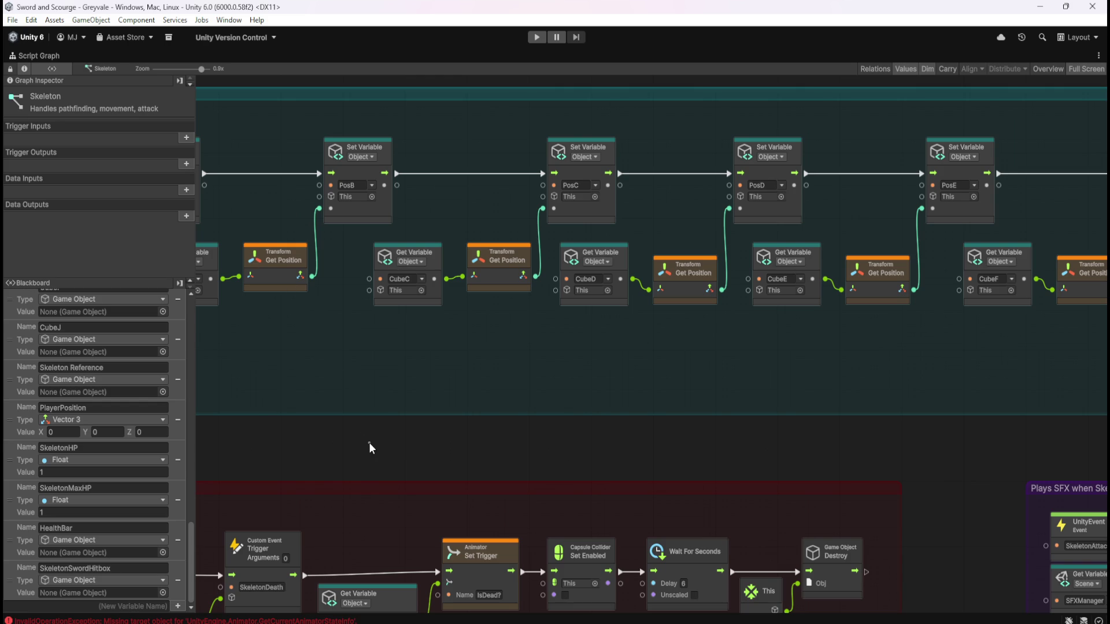
key("shift+space")
left_click(111, 228)
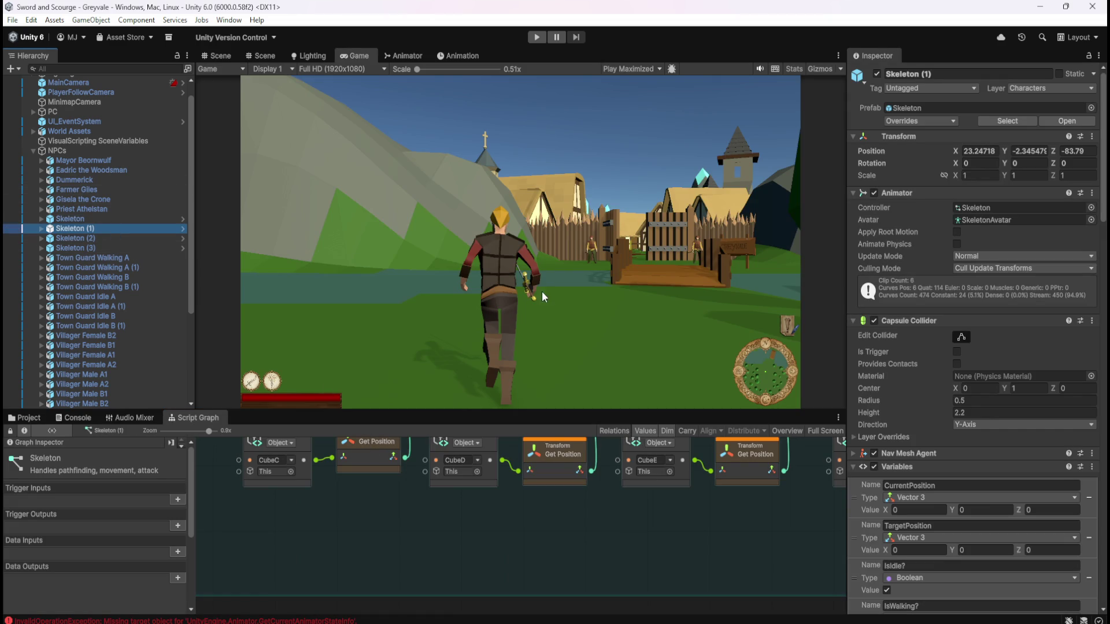
left_click(220, 55)
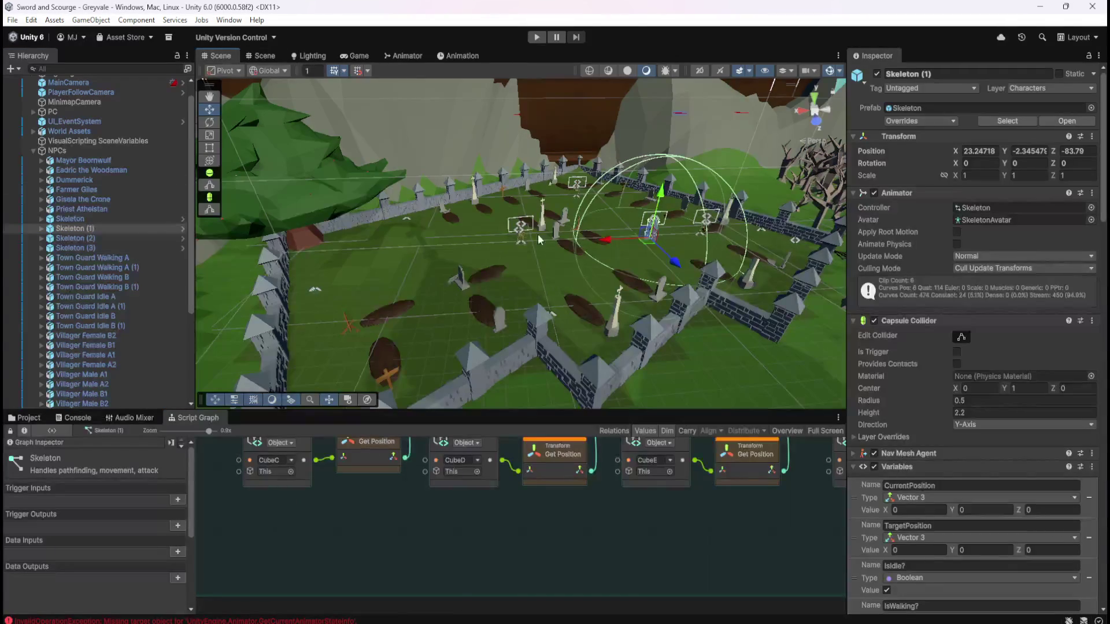
left_click(103, 229)
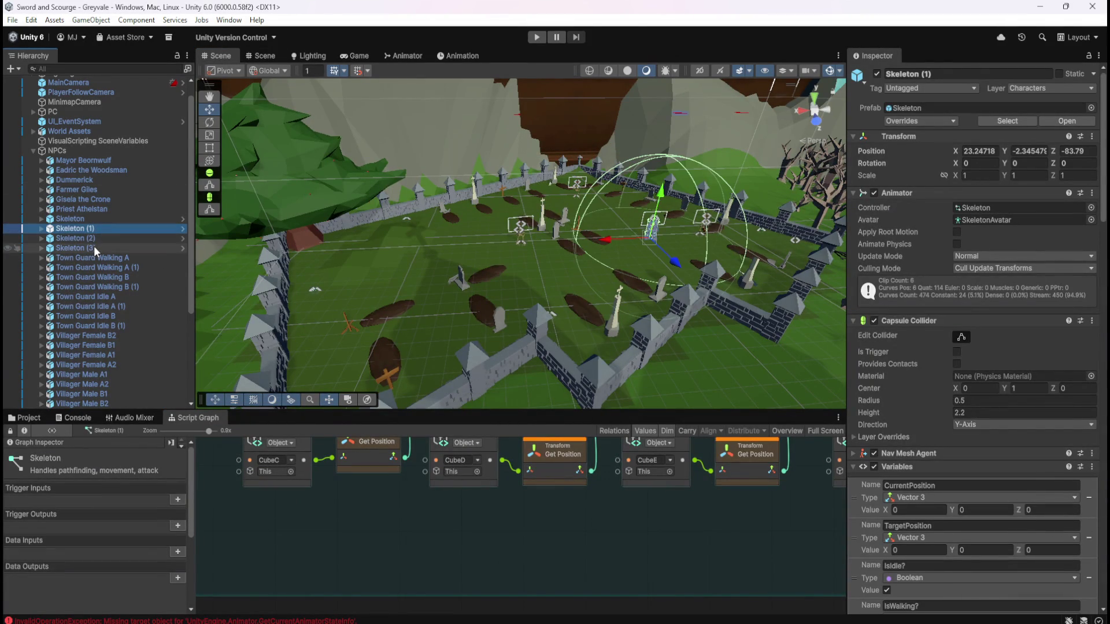
left_click(94, 248, "shift")
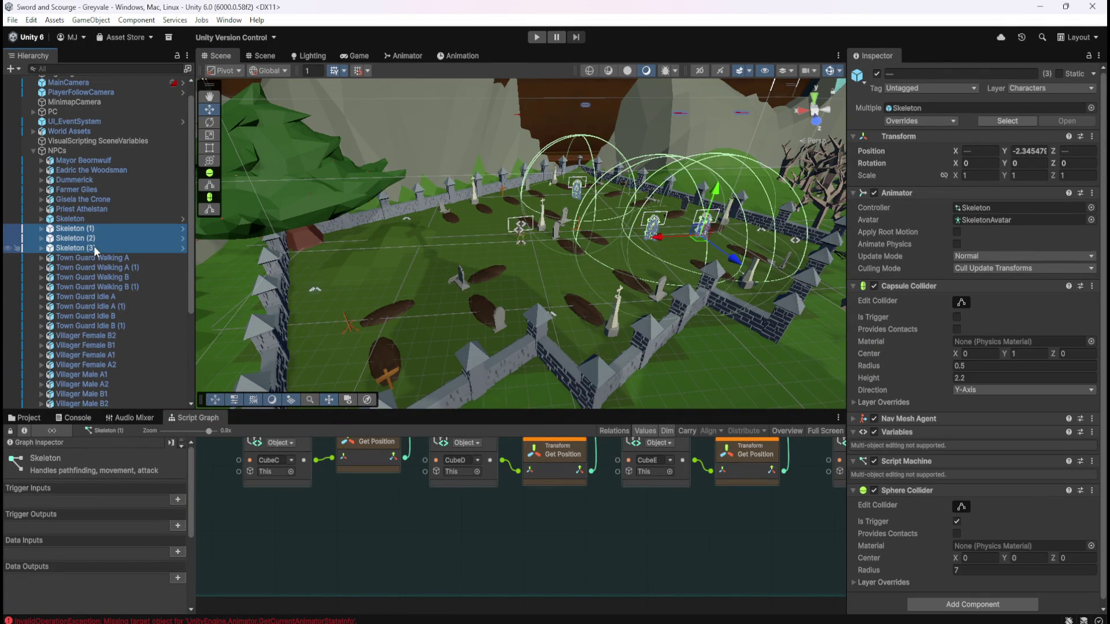
key("Delete")
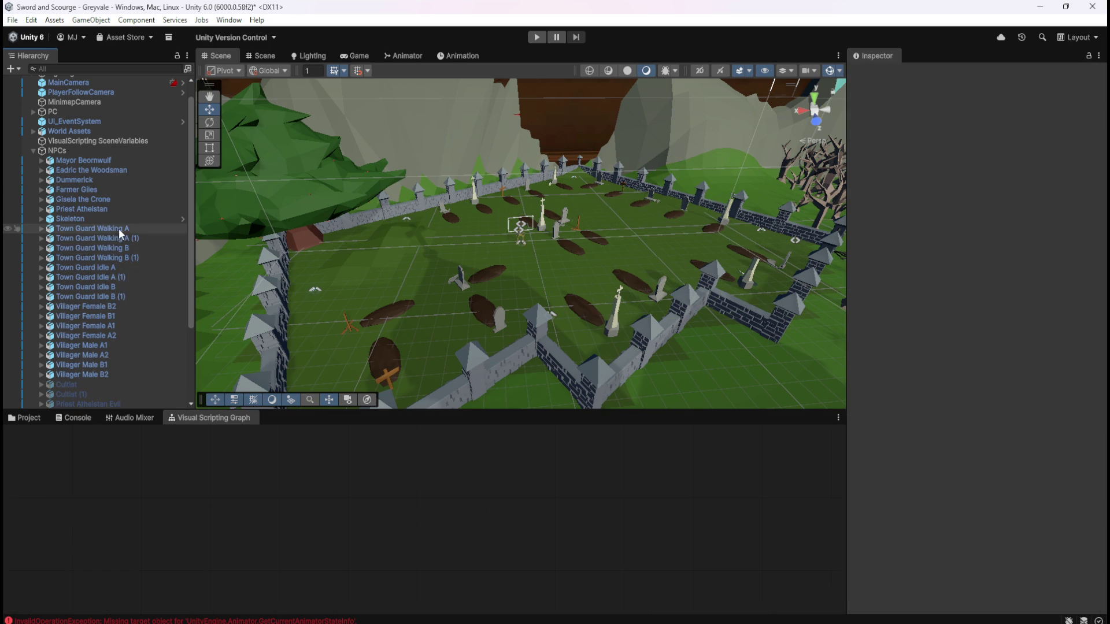
left_click(125, 220)
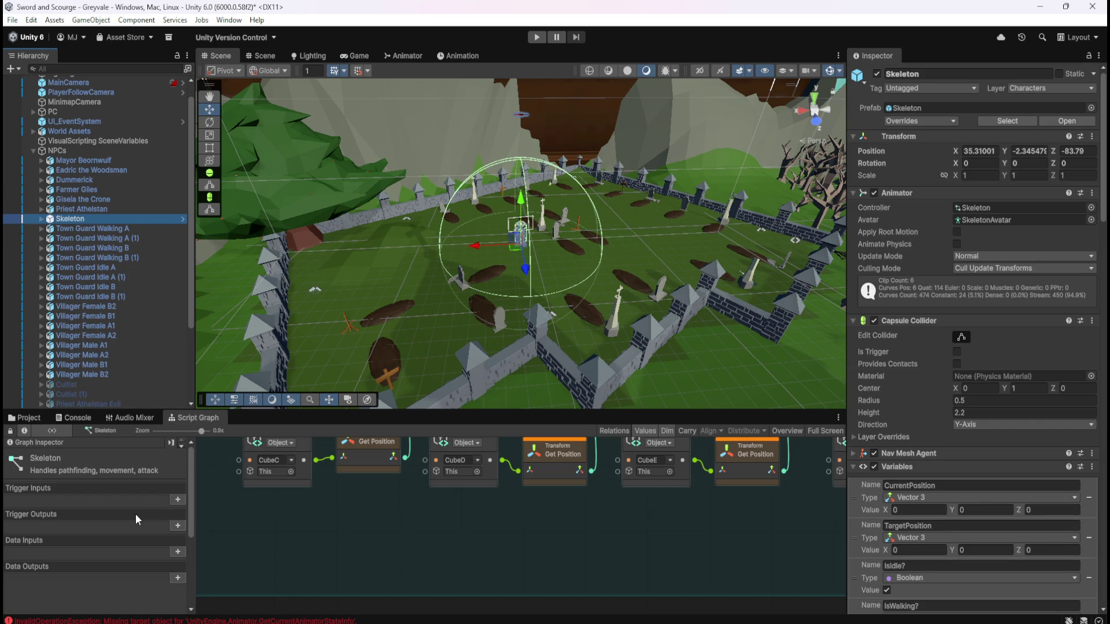
left_click(30, 418)
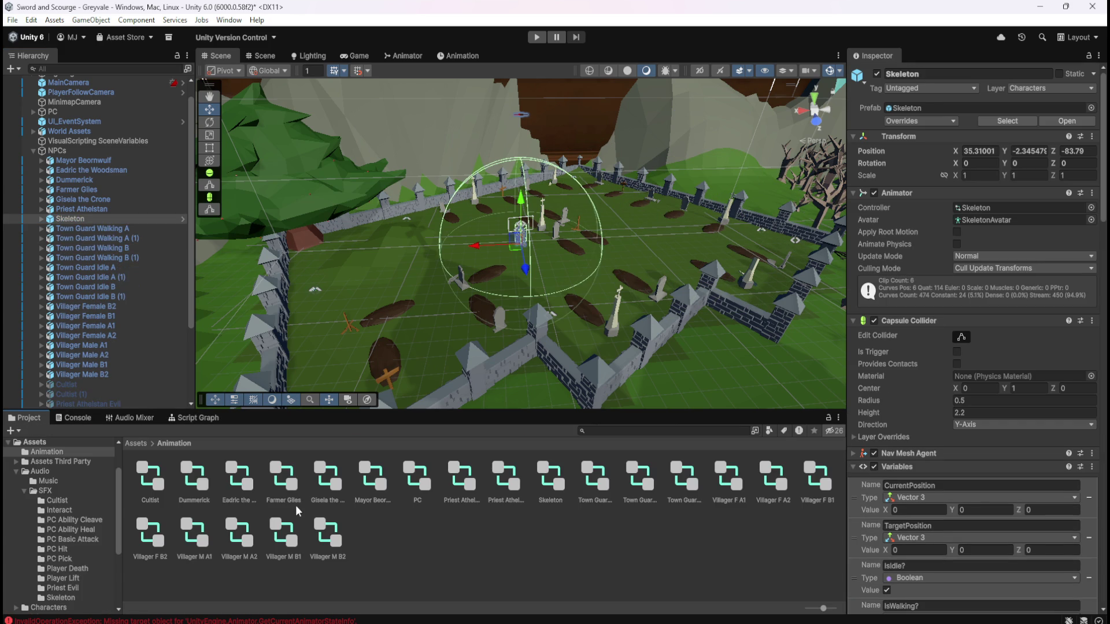
left_click(137, 444)
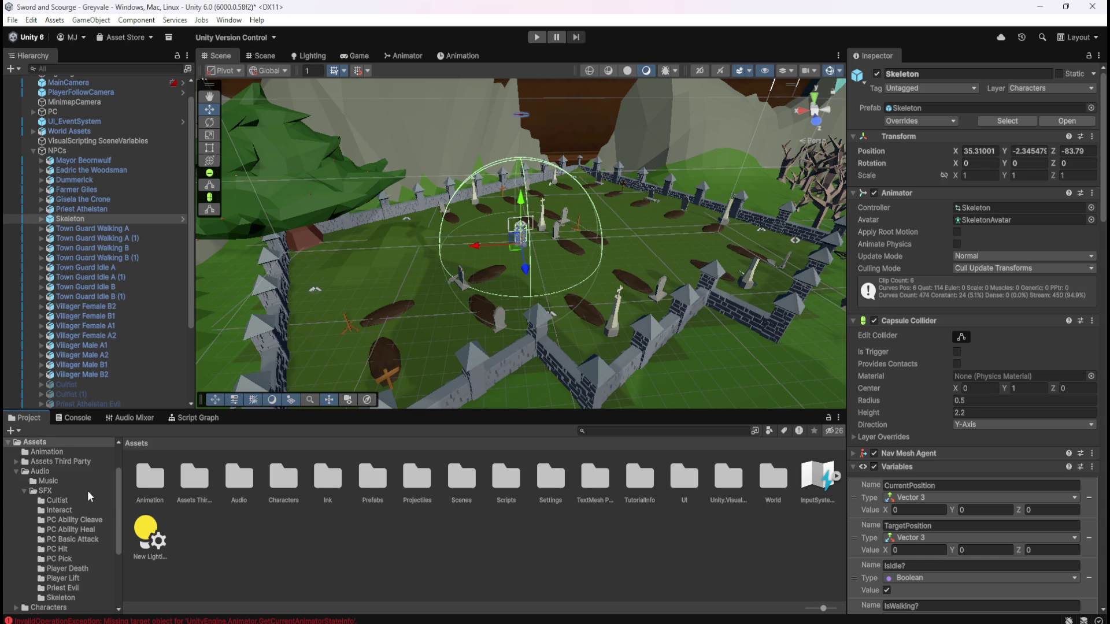
double_click(373, 489)
- Open the Skeleton prefab from the Enemies folder and show its Animator state machine
double_click(164, 483)
left_click(152, 477)
double_click(152, 478)
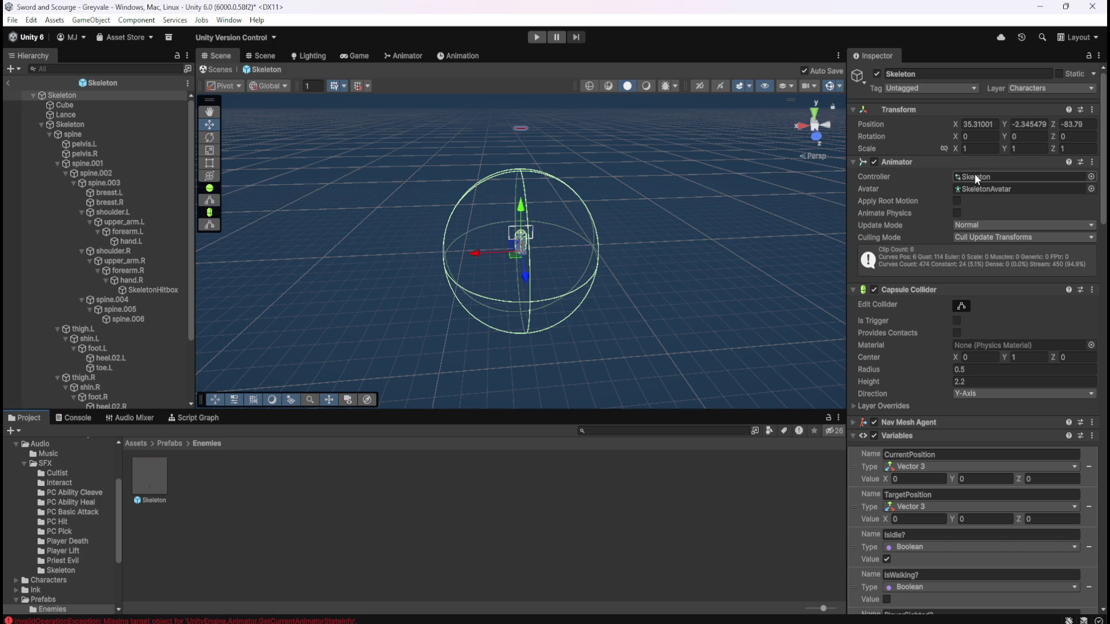
scroll(918, 379, "down", 5)
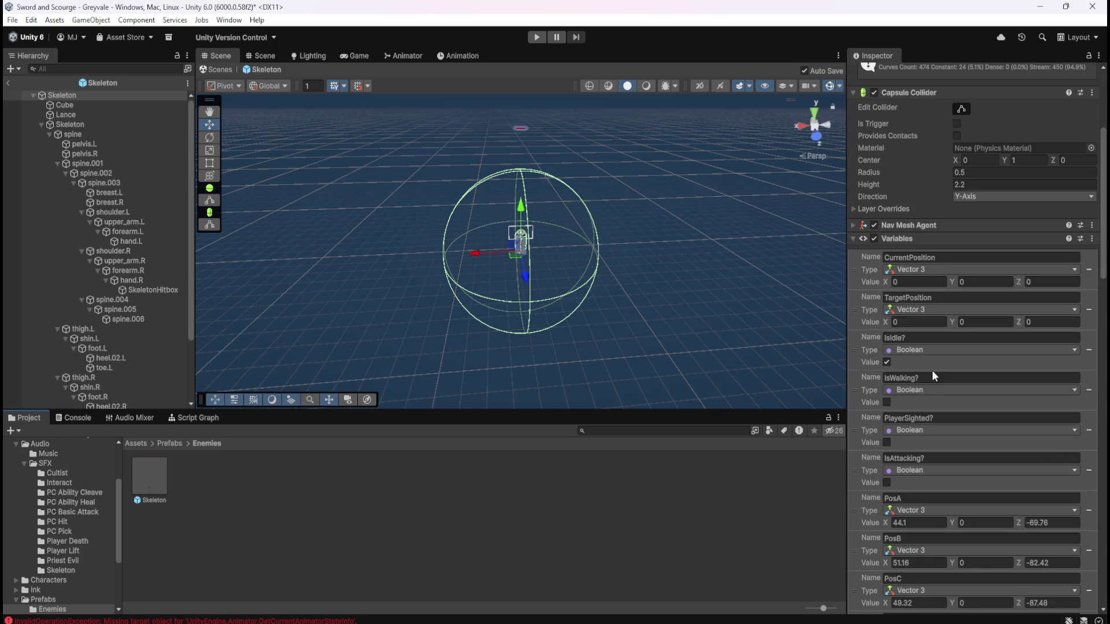
scroll(910, 399, "up", 5)
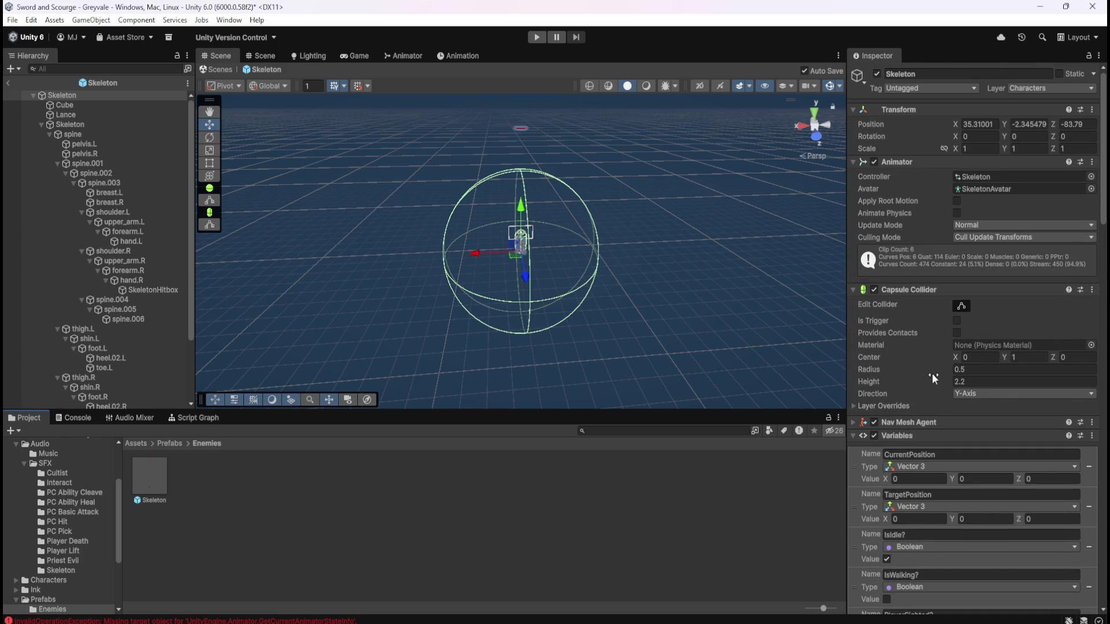
left_click(402, 56)
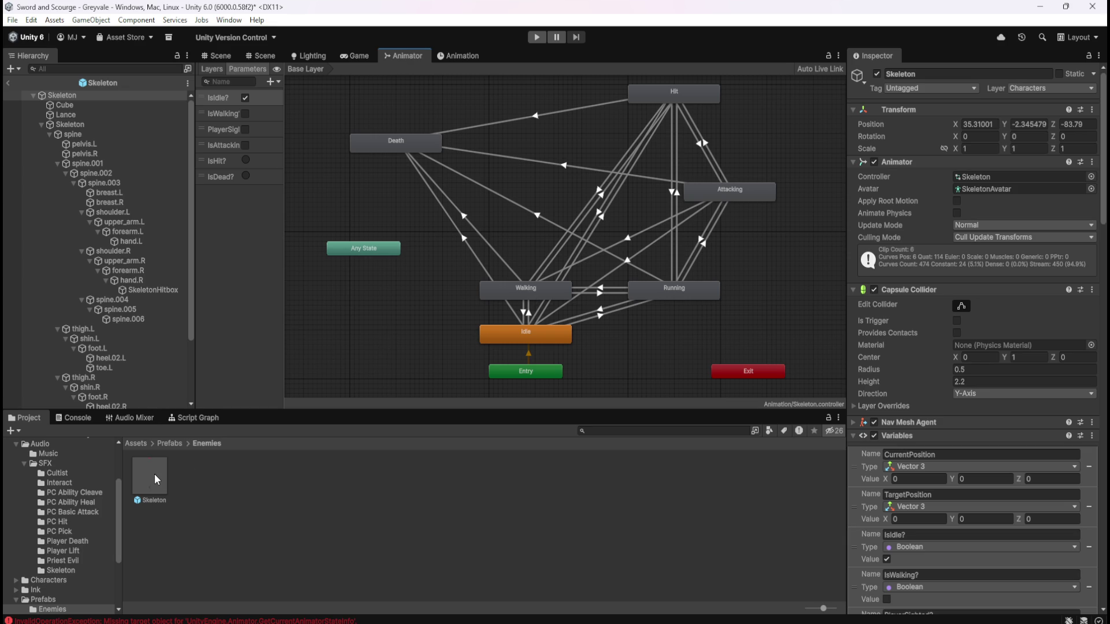
- Check the prefab's PosA–PosG waypoint values, then exit Prefab Mode back to the scene
mouse_move(188, 305)
left_mouse_down()
mouse_move(186, 399)
mouse_move(223, 154)
left_mouse_up()
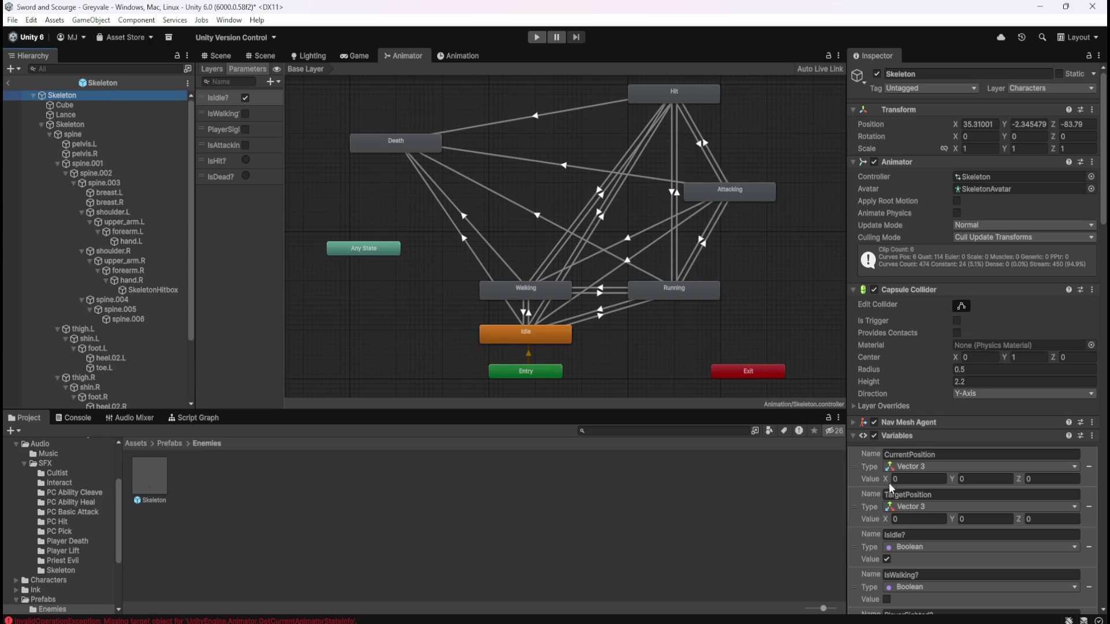
scroll(898, 507, "down", 5)
scroll(898, 507, "down", 8)
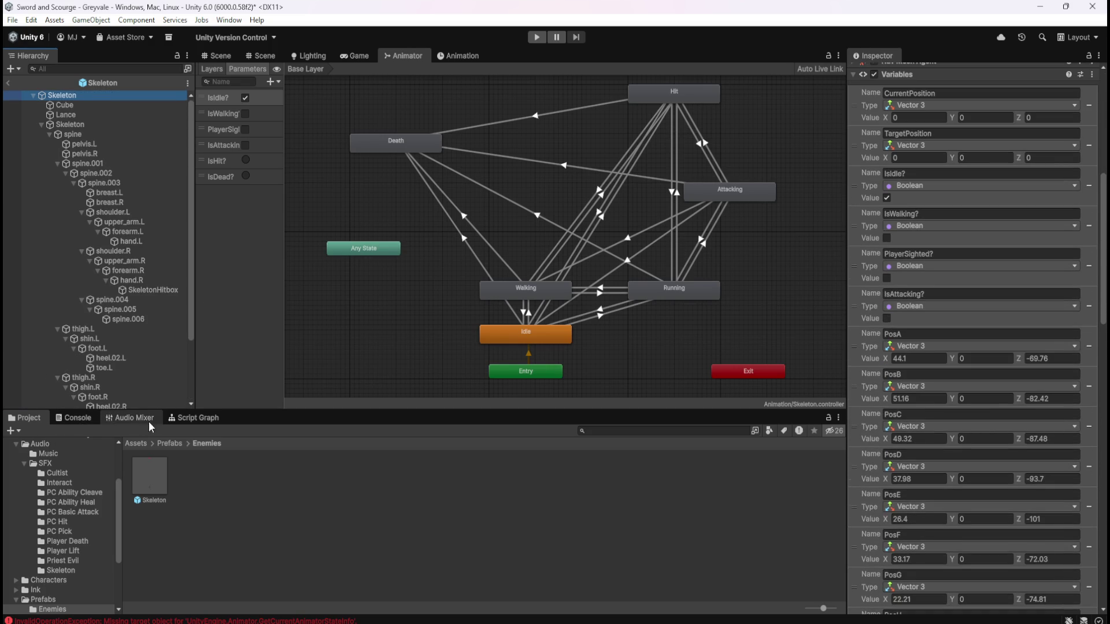
left_click(12, 85)
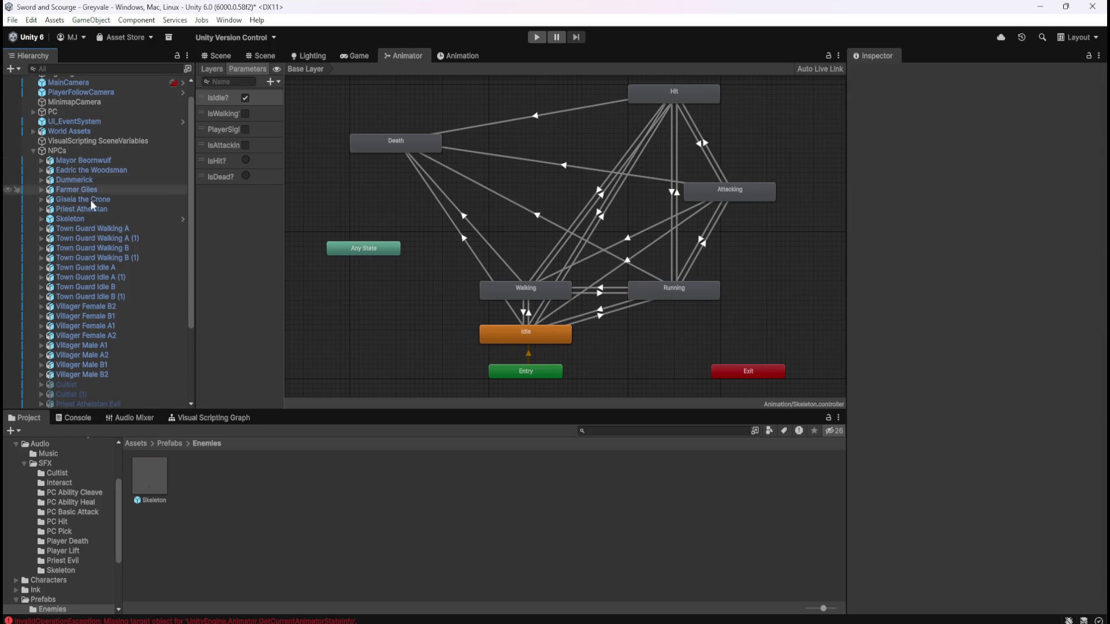
- Keep Play Focused as the play mode, then run a short play test and stop it
left_click(218, 56)
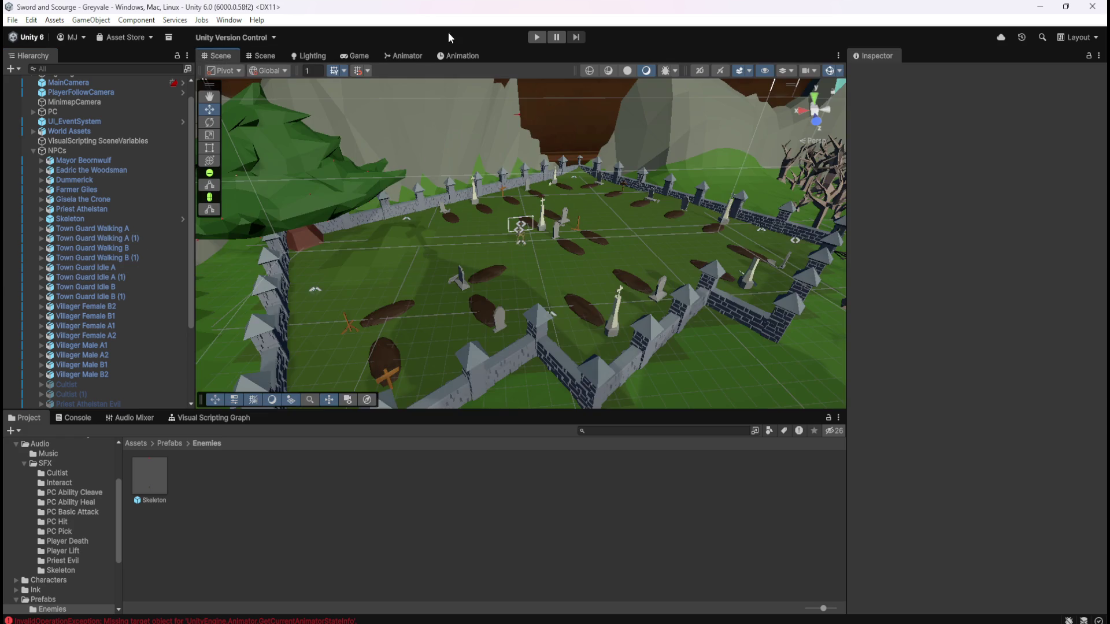
left_click(356, 56)
left_click(633, 69)
left_click(643, 82)
left_click(218, 55)
left_click(535, 37)
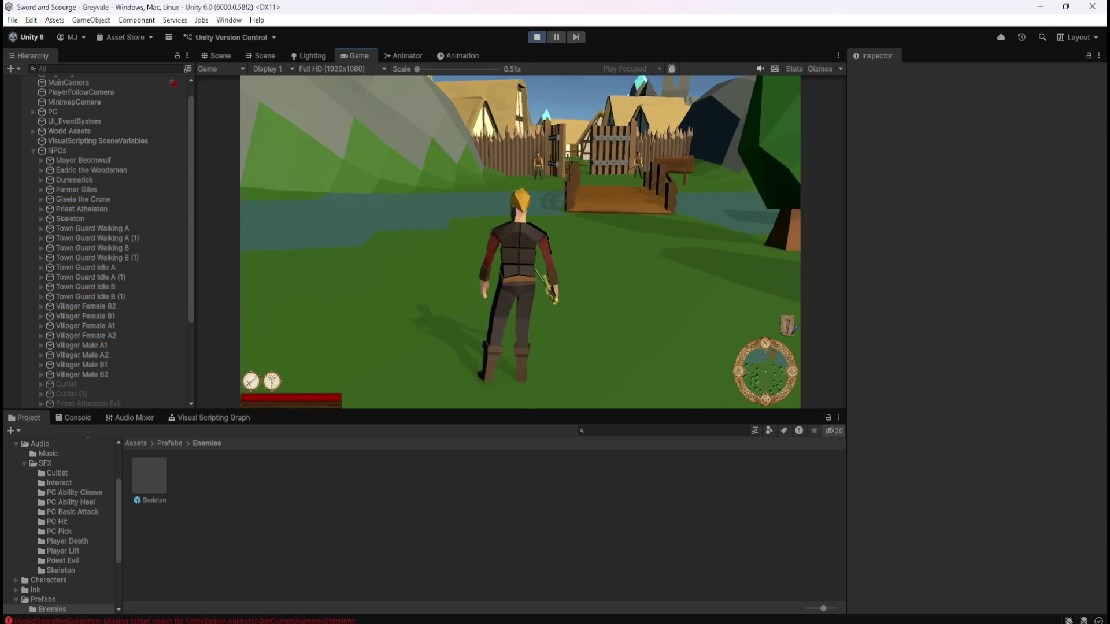
key("Escape")
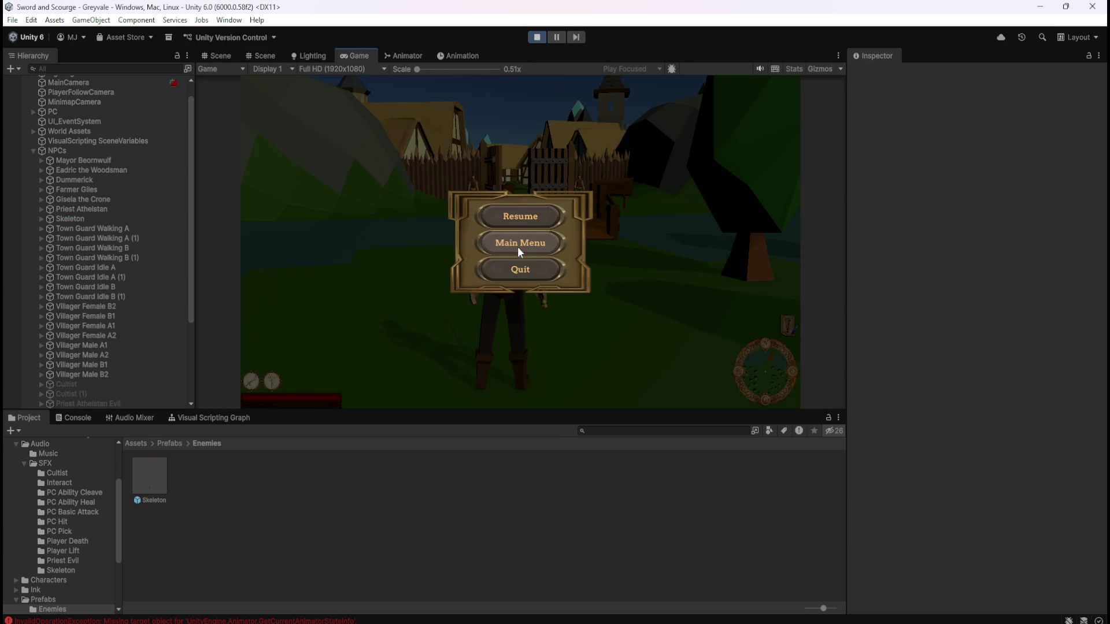
key("ctrl+p")
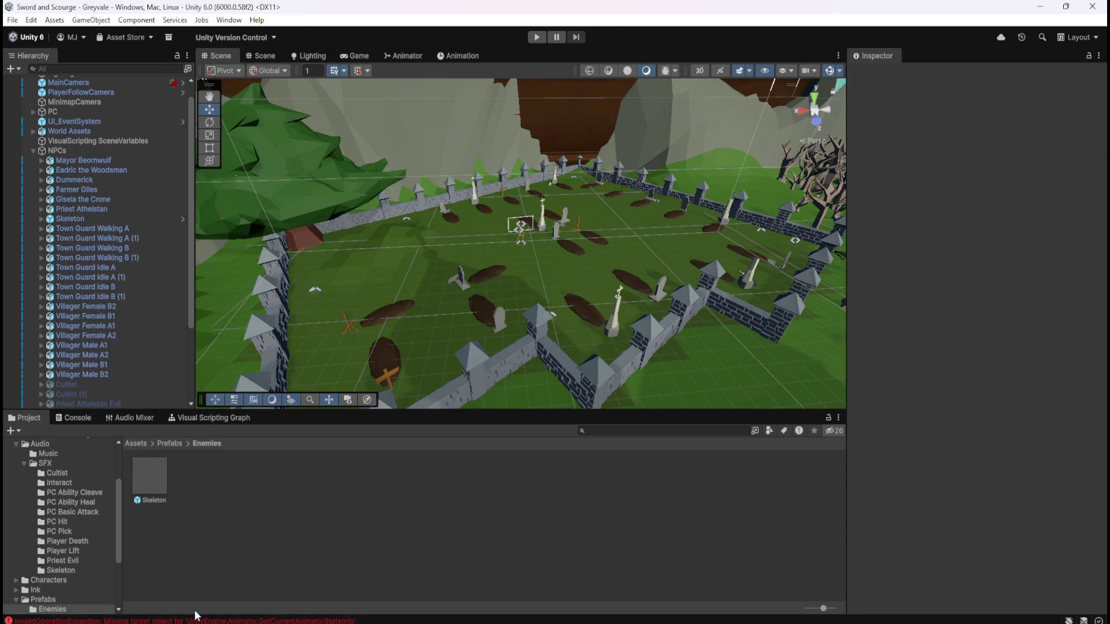
- Inspect a missing-animator error's stack trace, then open the Skeleton's script graph maximized
left_click(192, 620)
left_click(225, 512)
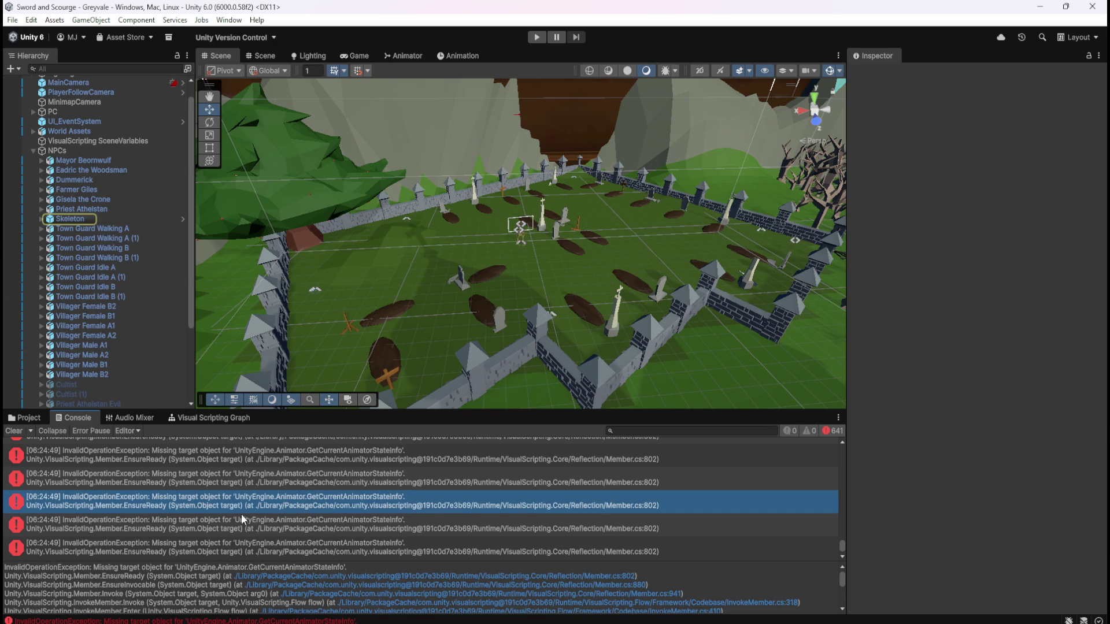
left_click(63, 217)
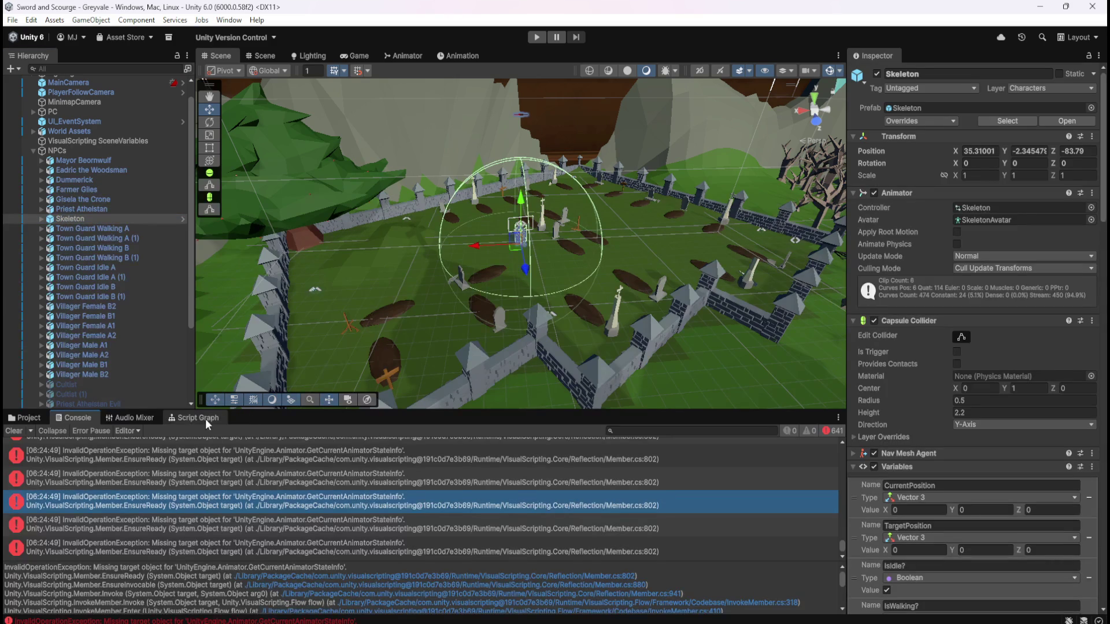
left_click(205, 418)
key("shift+space")
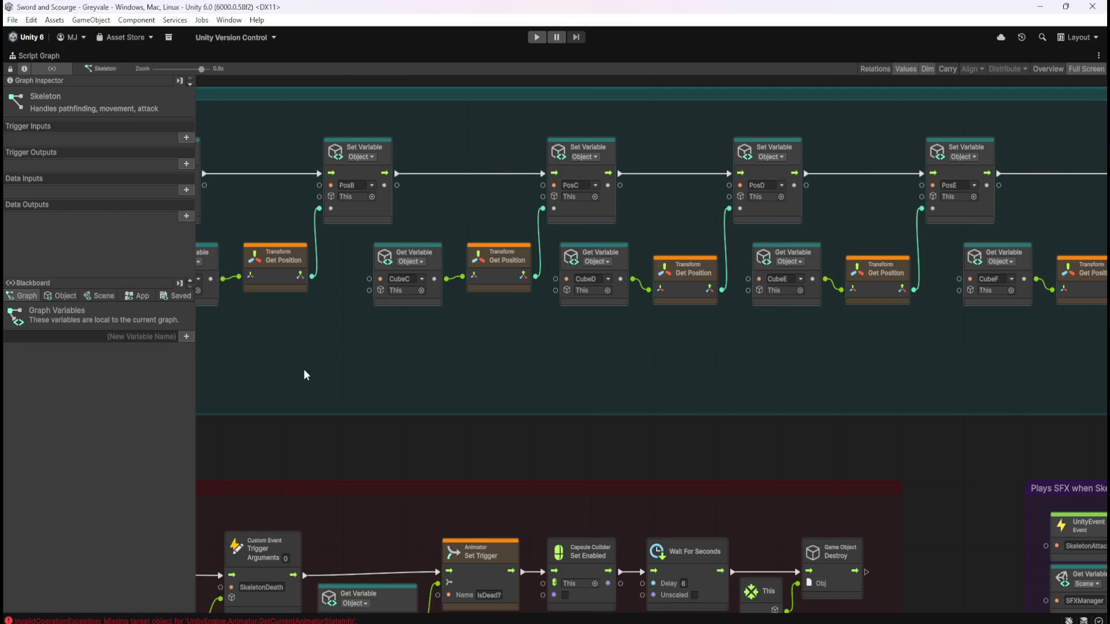
- Review the unassigned CubeA–CubeJ variables and PosA–PosE waypoint nodes, then restore the graph's size
left_click(74, 295)
scroll(137, 417, "down", 5)
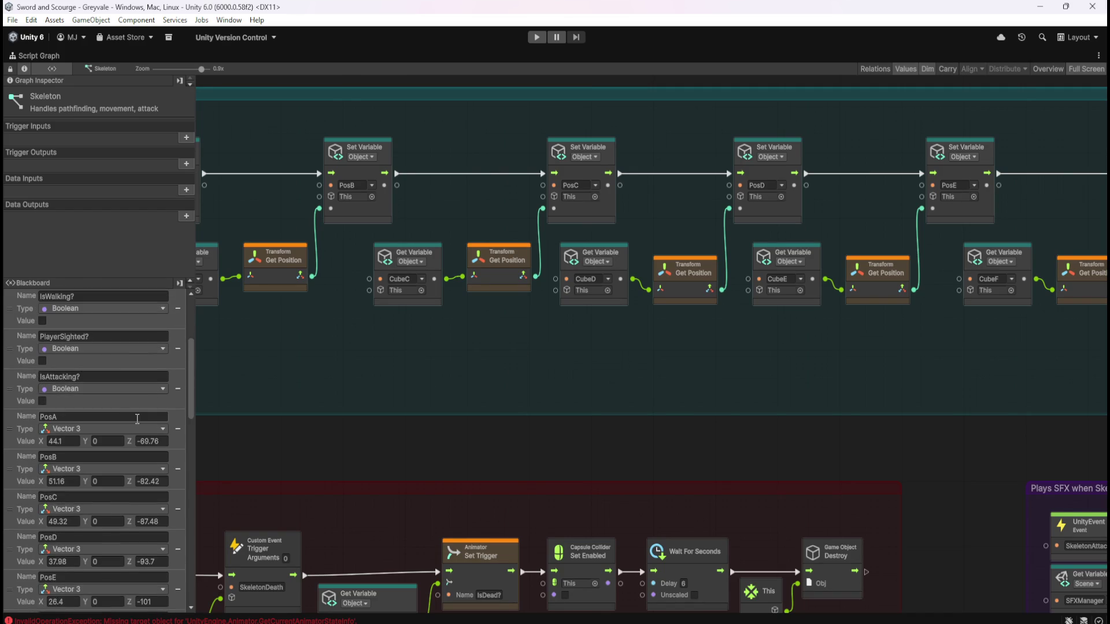
scroll(137, 415, "down", 10)
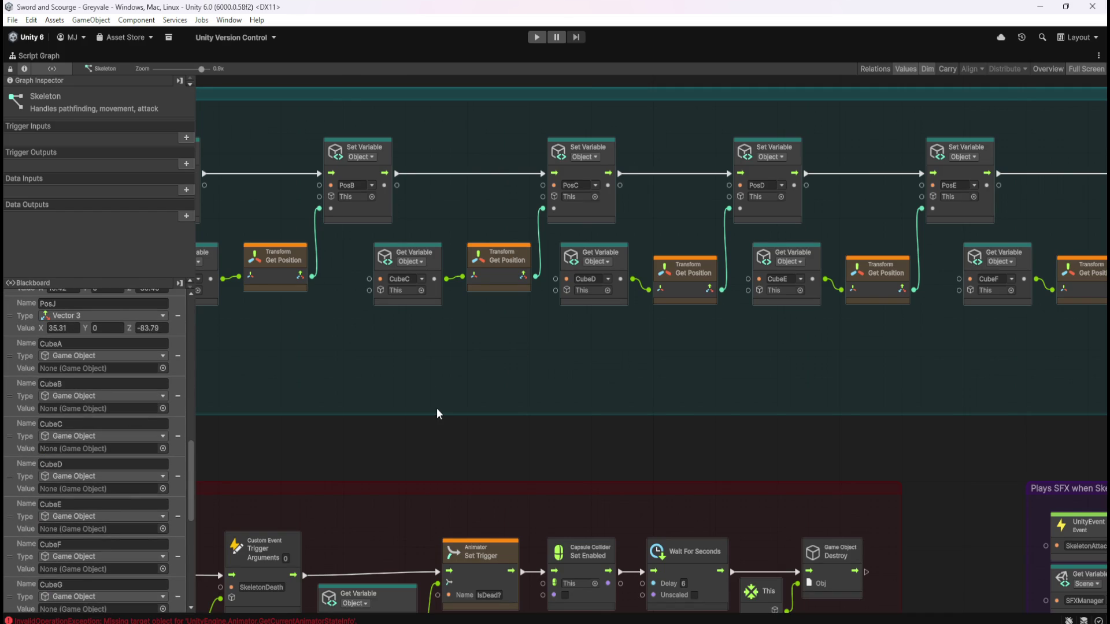
left_click_drag(375, 356, 485, 382)
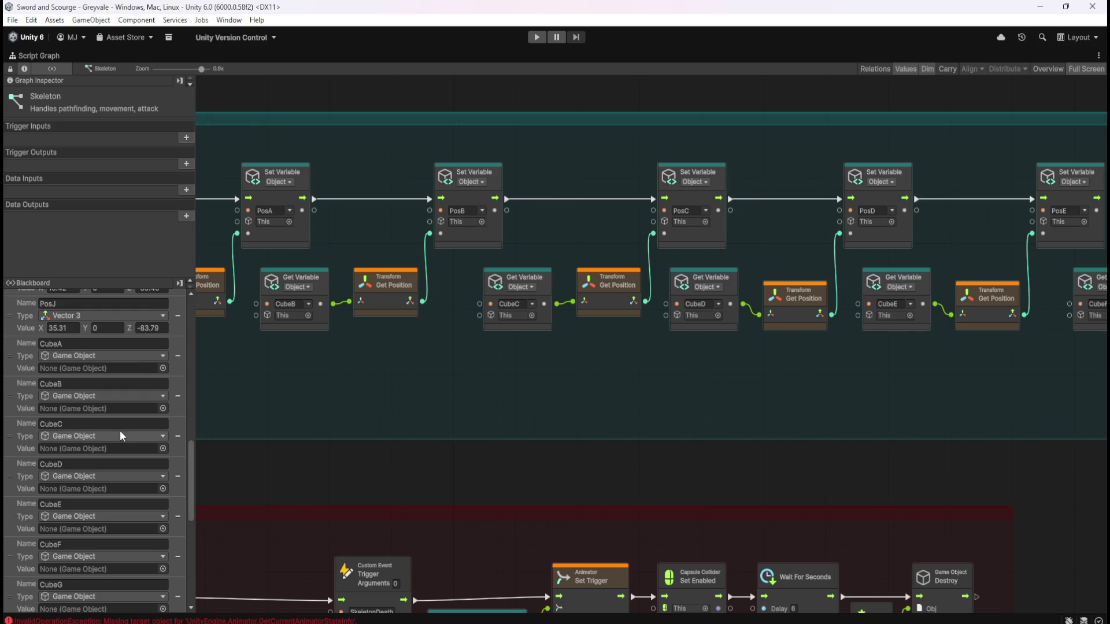
scroll(119, 430, "up", 1)
left_click_drag(403, 376, 782, 374)
scroll(113, 483, "down", 7)
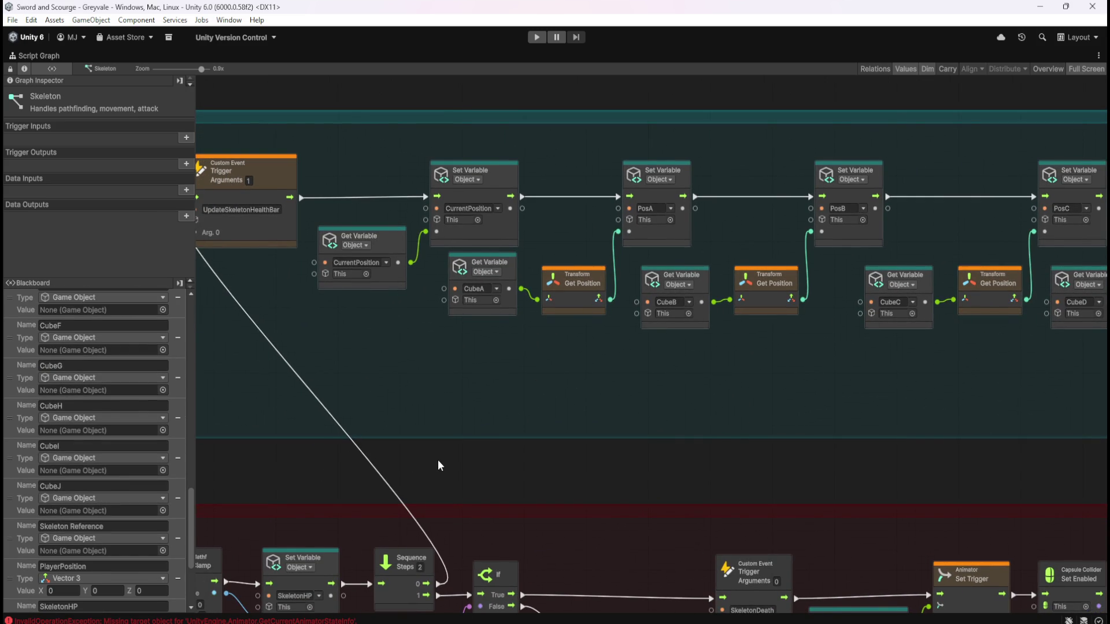
key("shift+space")
key("shift+space")
key("shift+space")
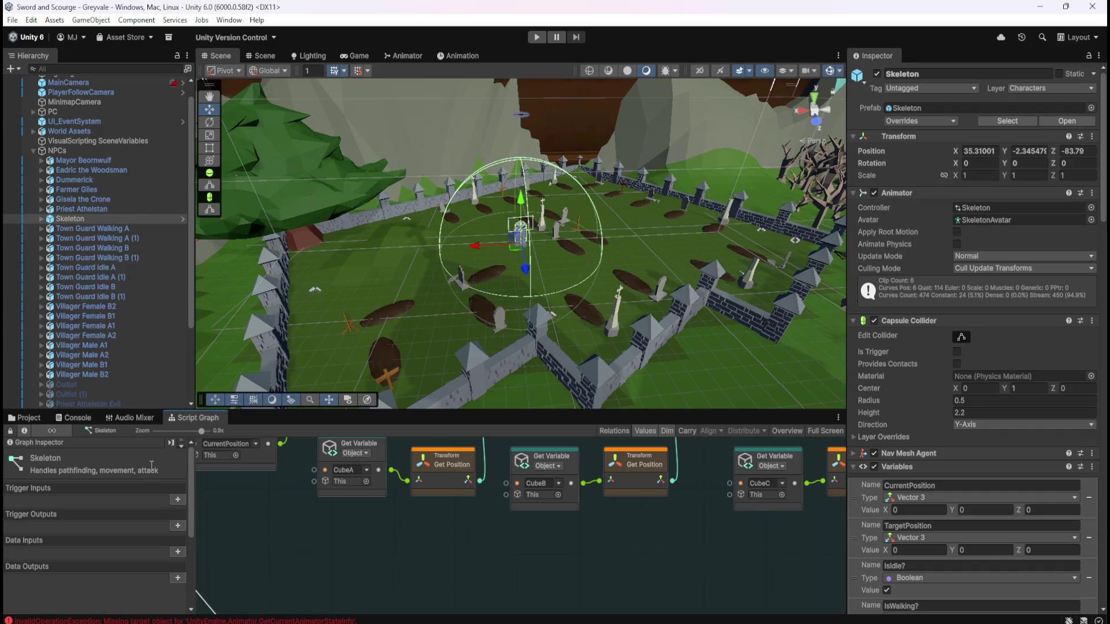
- Select the Skeleton and show its Prefab Instance variables in the Blackboard
left_click(90, 209)
left_click(82, 219)
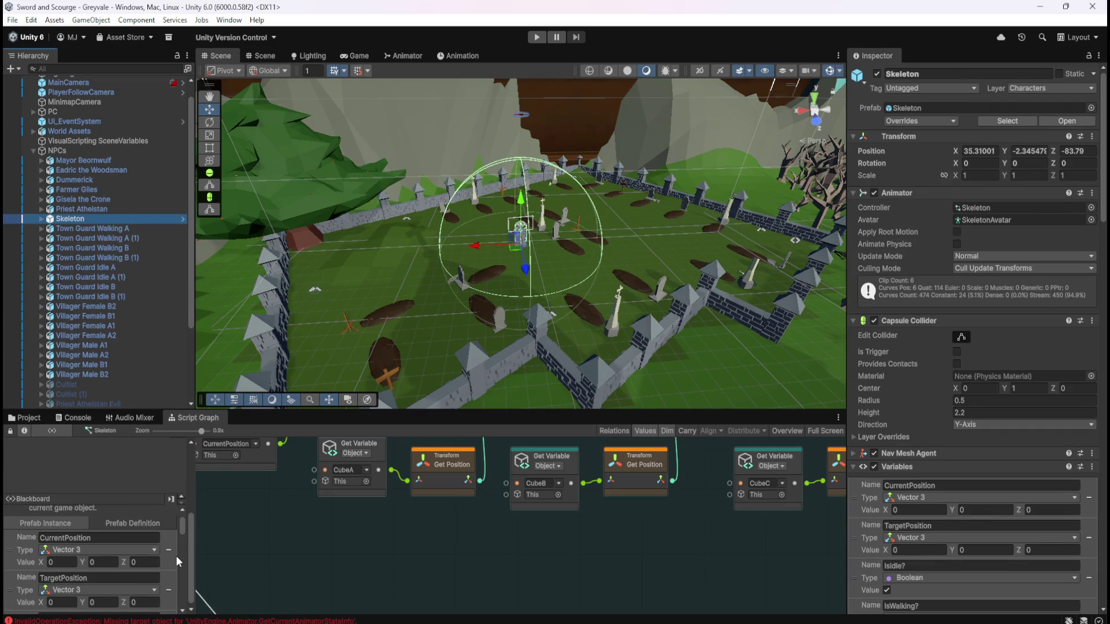
scroll(176, 556, "up", 2)
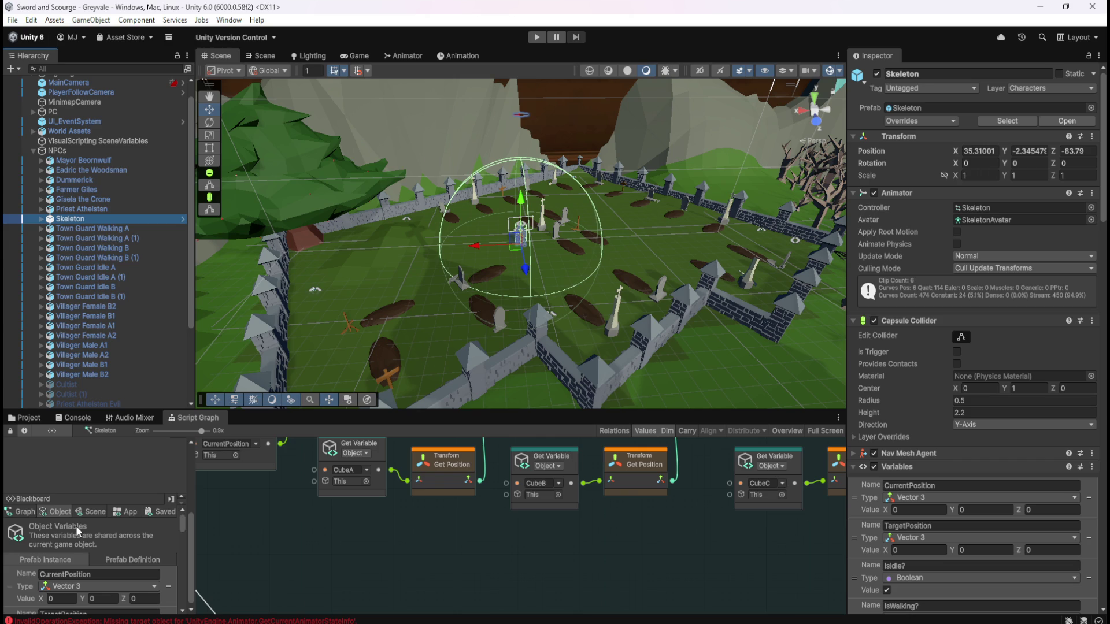
left_click(123, 561)
left_click(77, 557)
left_click(103, 560)
left_click(75, 561)
left_click(76, 560)
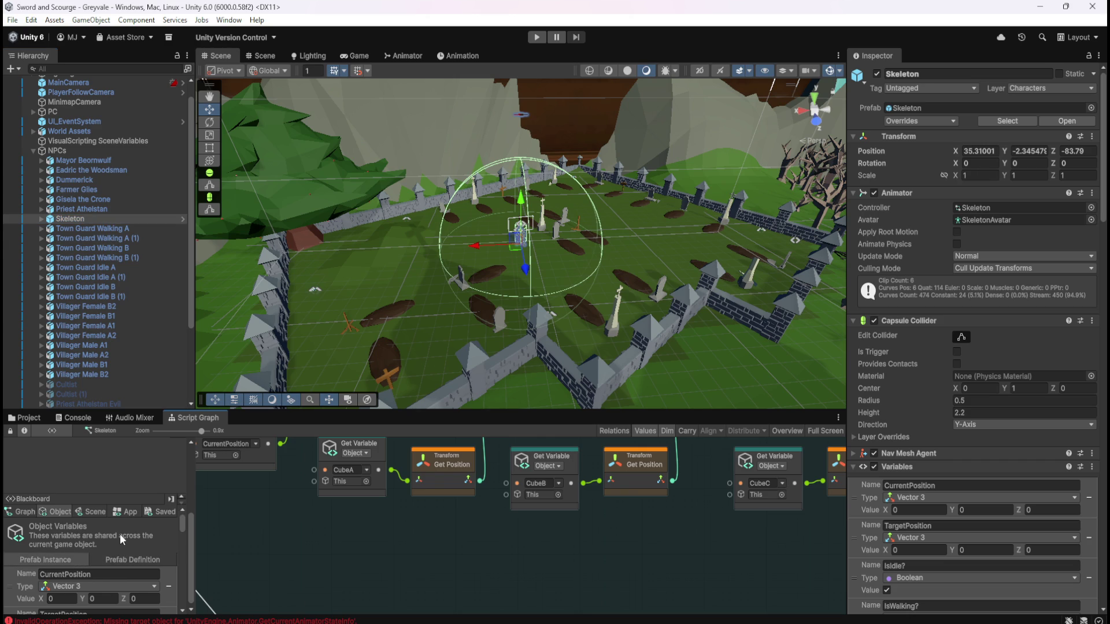
scroll(116, 538, "down", 10)
scroll(147, 556, "down", 10)
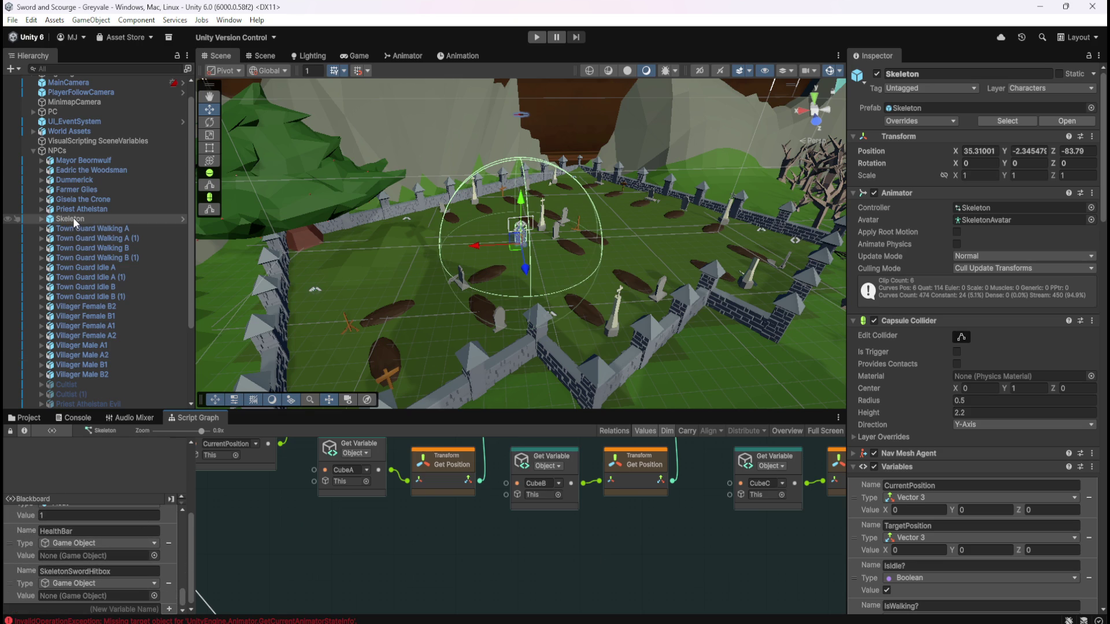
- Drag the Skeleton object onto the Skeleton Reference value field
left_click(41, 218)
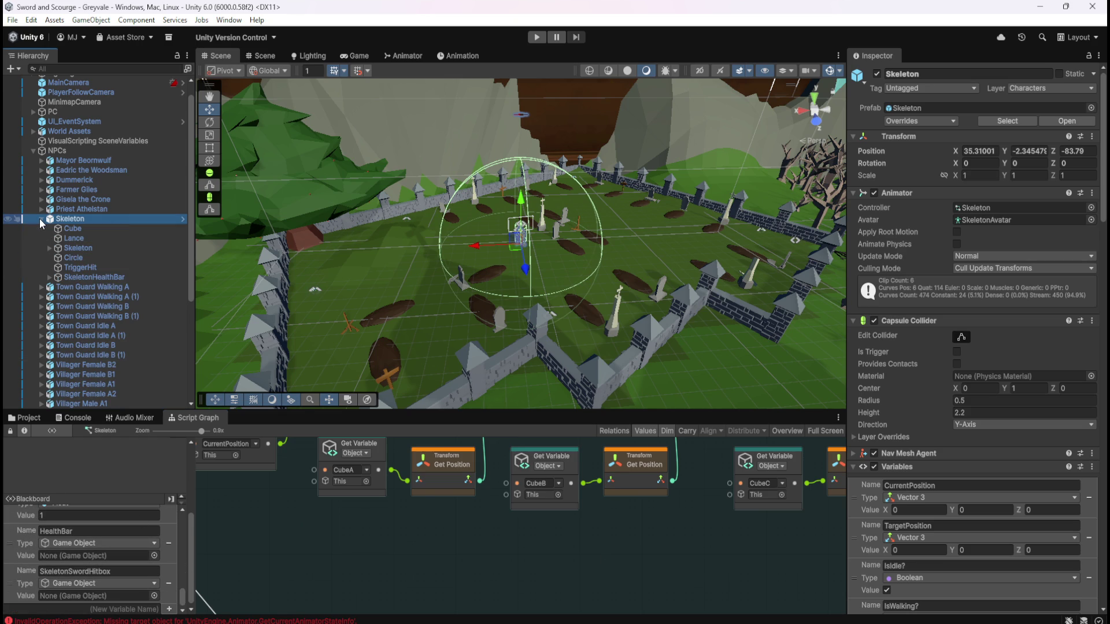
mouse_move(67, 221)
left_mouse_down()
mouse_move(80, 601)
mouse_move(121, 514)
mouse_move(130, 519)
mouse_move(107, 578)
left_mouse_up()
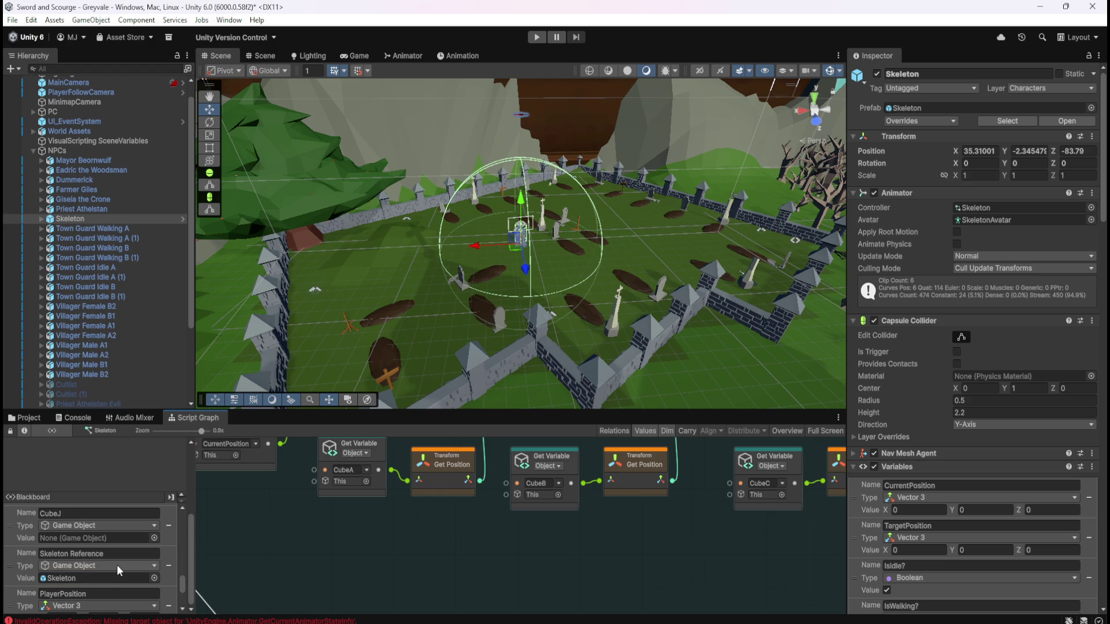
scroll(116, 564, "down", 5)
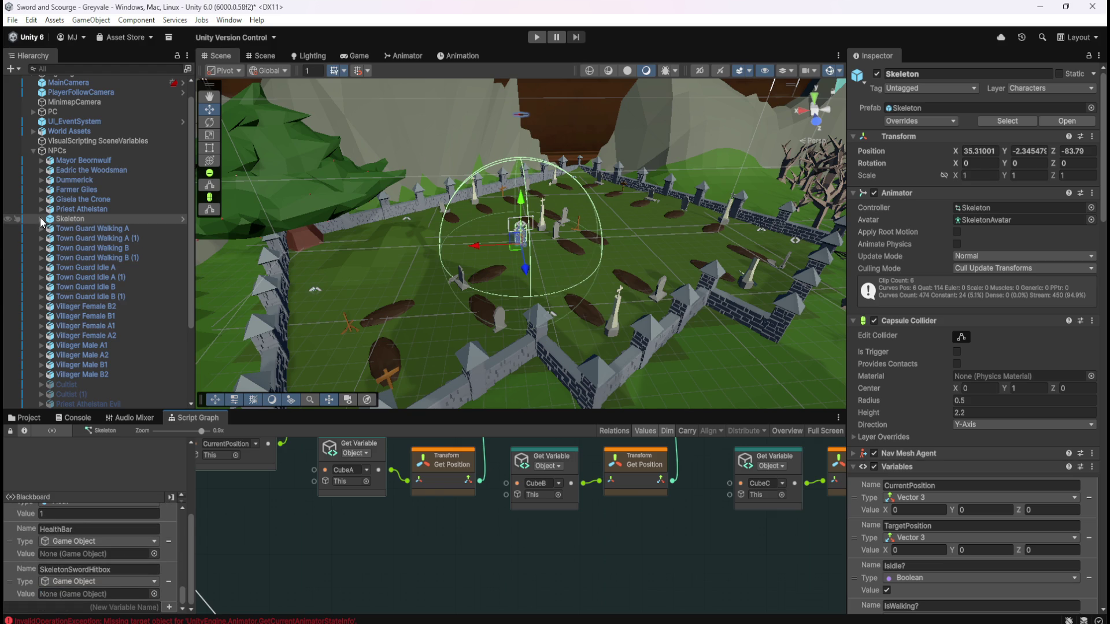
left_click(41, 218)
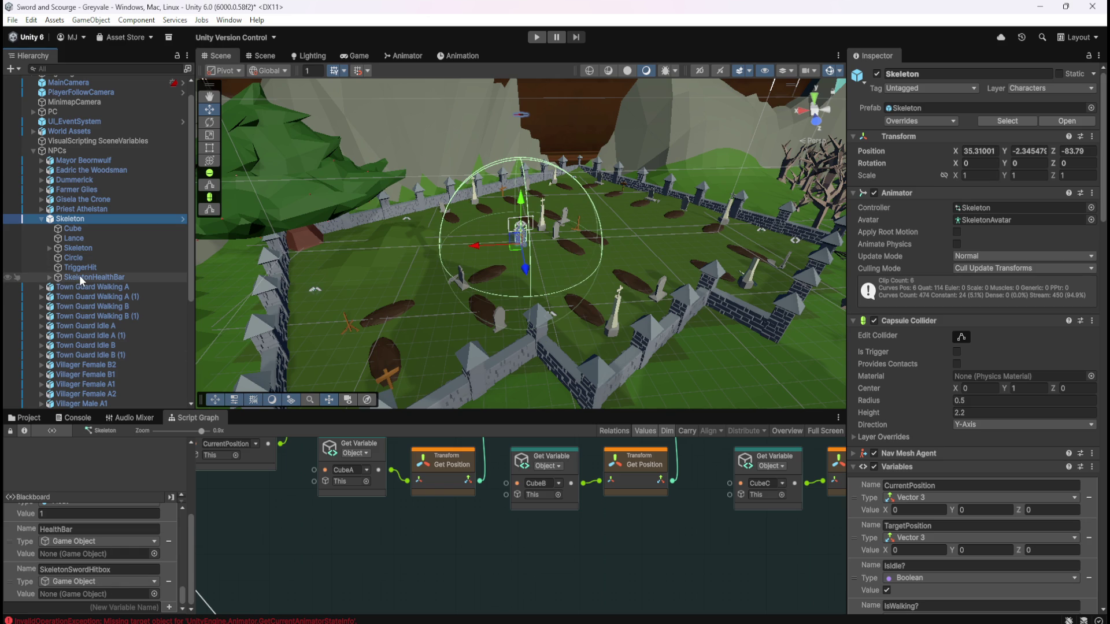
- Inspect the SkeletonHealthBar canvas and its HP Bar child, then show the Skeleton's graph variables
left_click(50, 277)
left_click(95, 276)
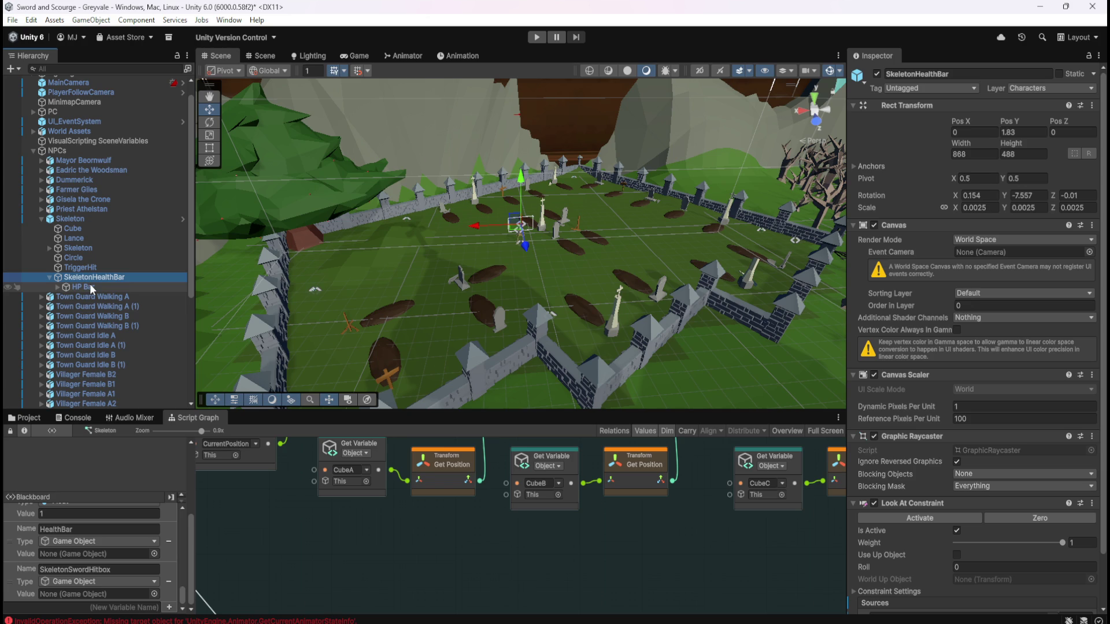
left_click(90, 286)
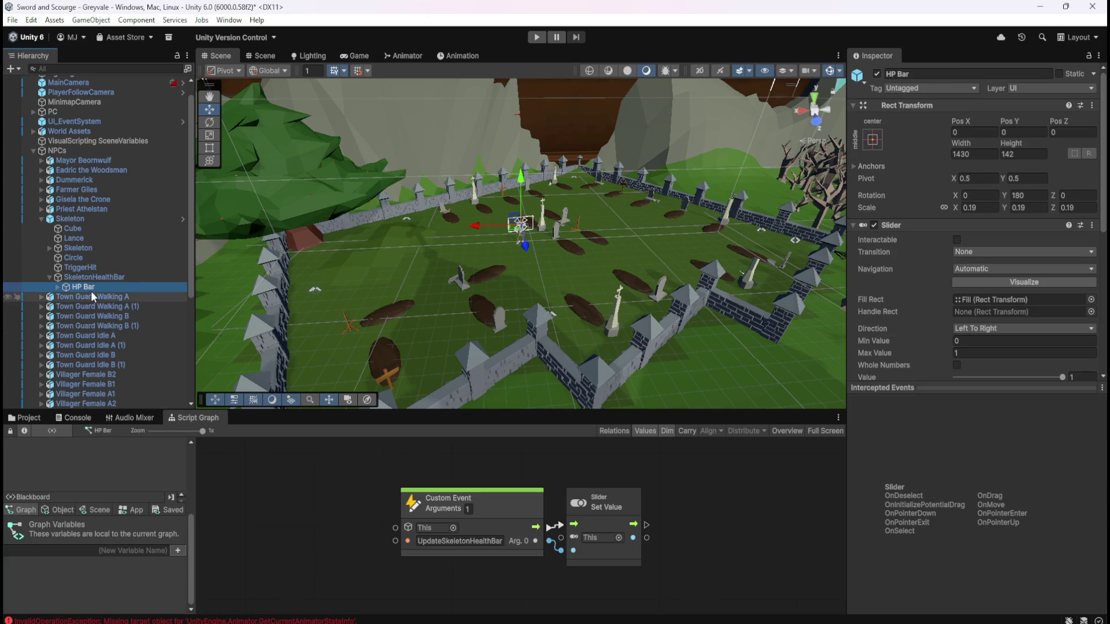
left_click(95, 278)
scroll(890, 434, "down", 2)
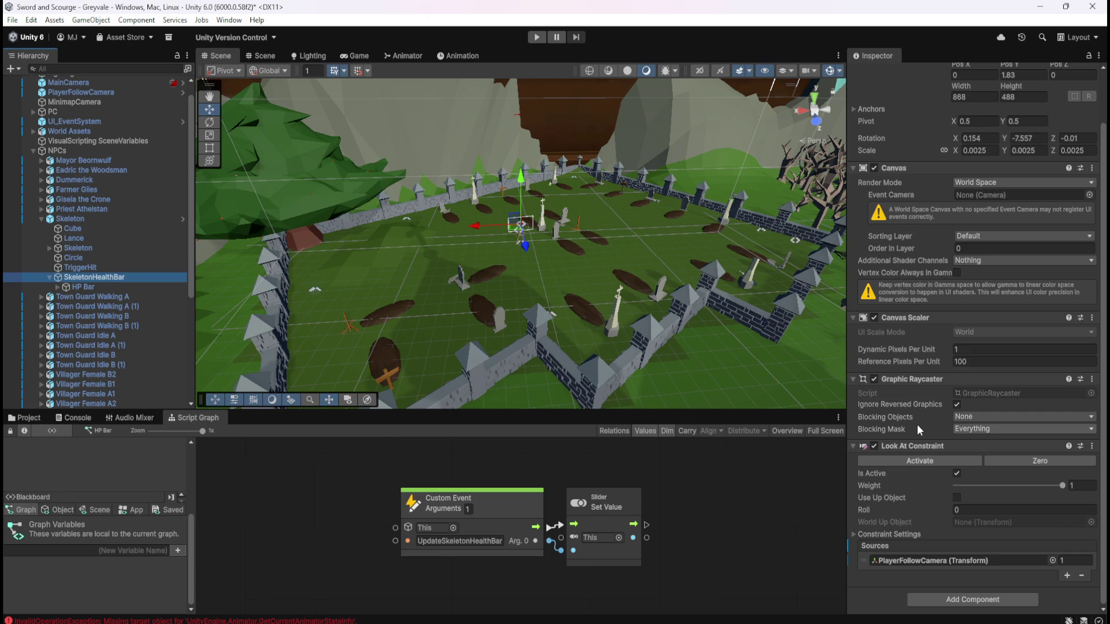
left_click(81, 219)
scroll(121, 563, "down", 10)
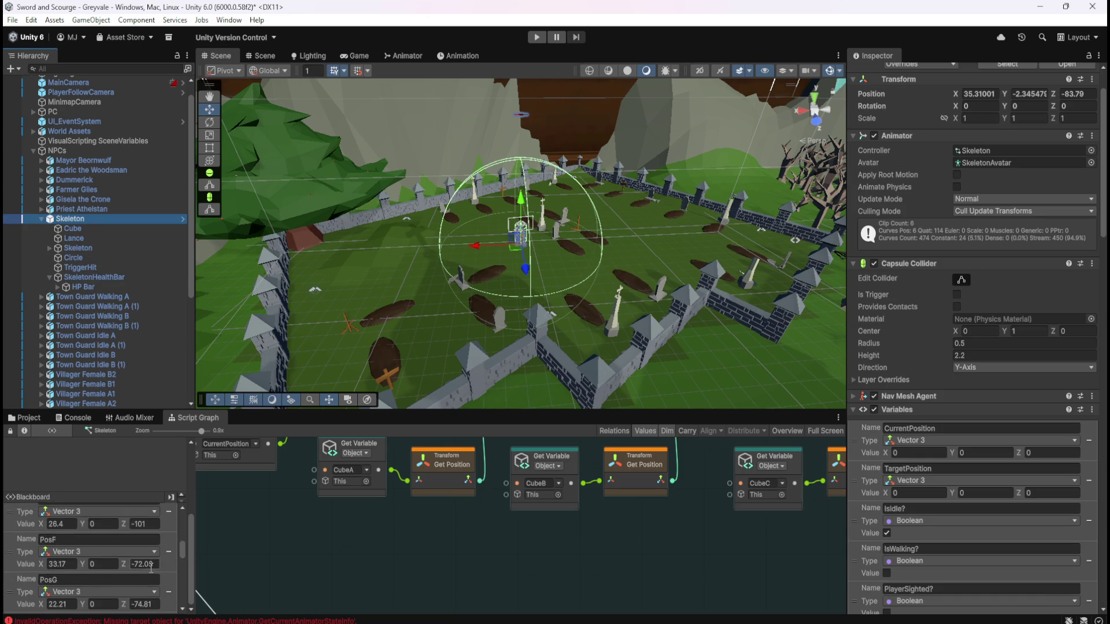
- Set the Skeleton graph's HealthBar variable to the HP Bar object
scroll(151, 568, "down", 2)
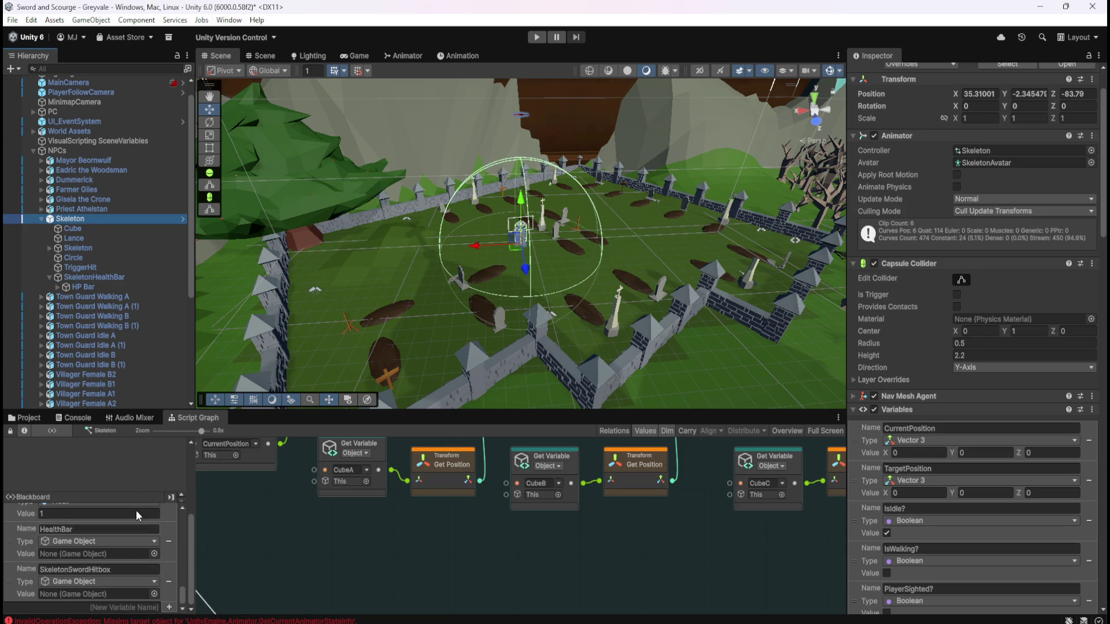
mouse_move(80, 286)
left_mouse_down()
mouse_move(103, 528)
mouse_move(91, 562)
mouse_move(92, 551)
left_mouse_up()
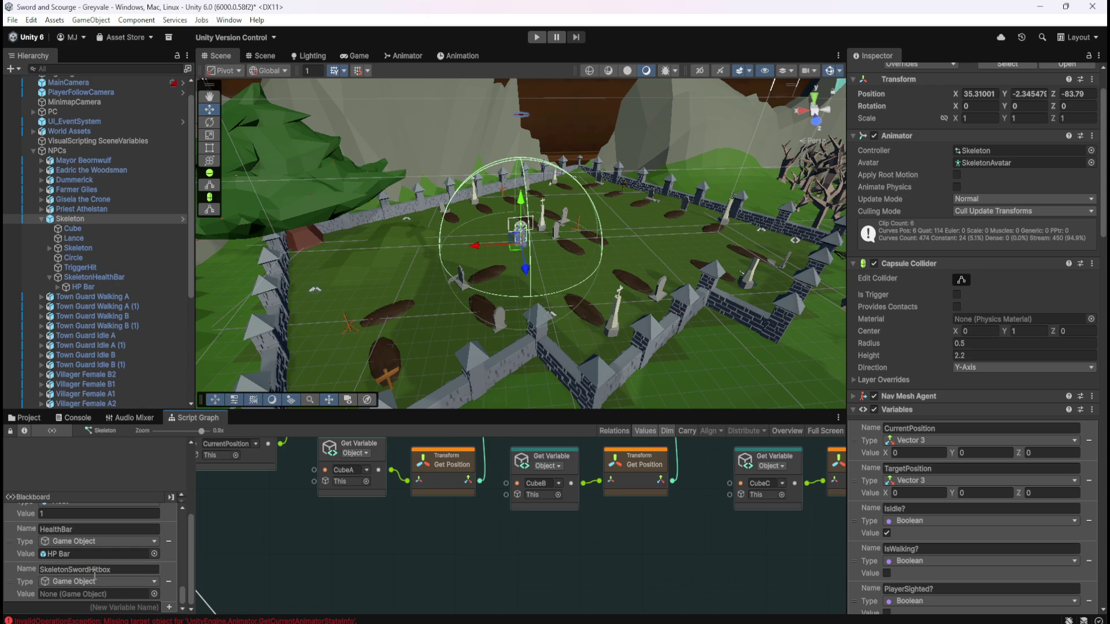
scroll(106, 573, "up", 5)
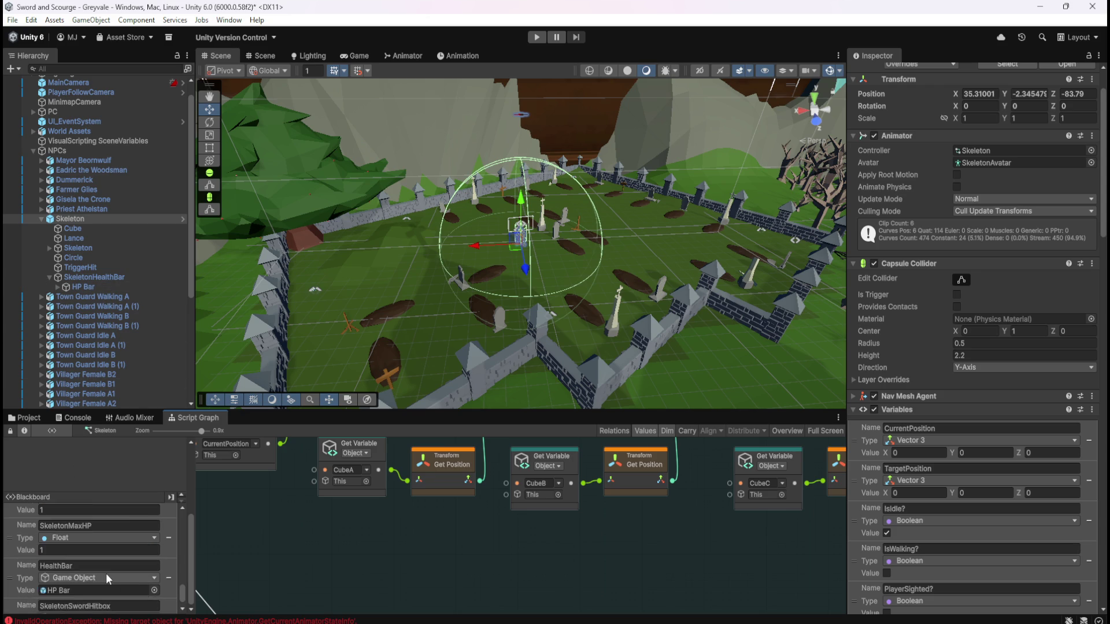
scroll(106, 573, "down", 5)
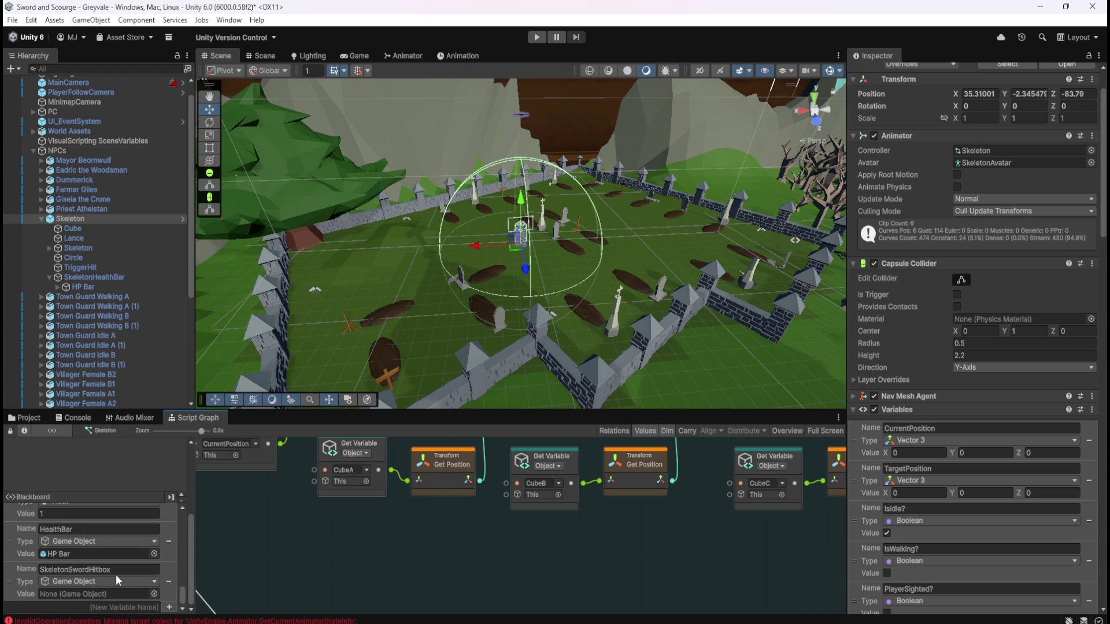
left_click(49, 248)
- Expand the Skeleton's spine, shoulder.R, upper_arm.R, forearm.R and hand.R bones to reveal SkeletonHitbox
left_click(57, 258)
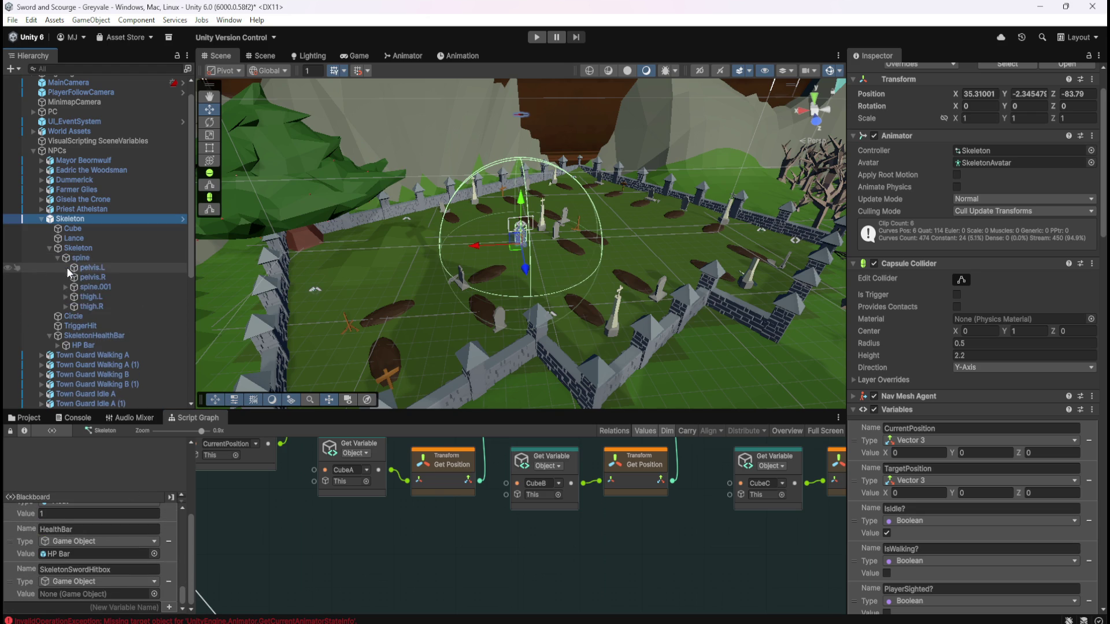
left_click(65, 286)
left_click(73, 296)
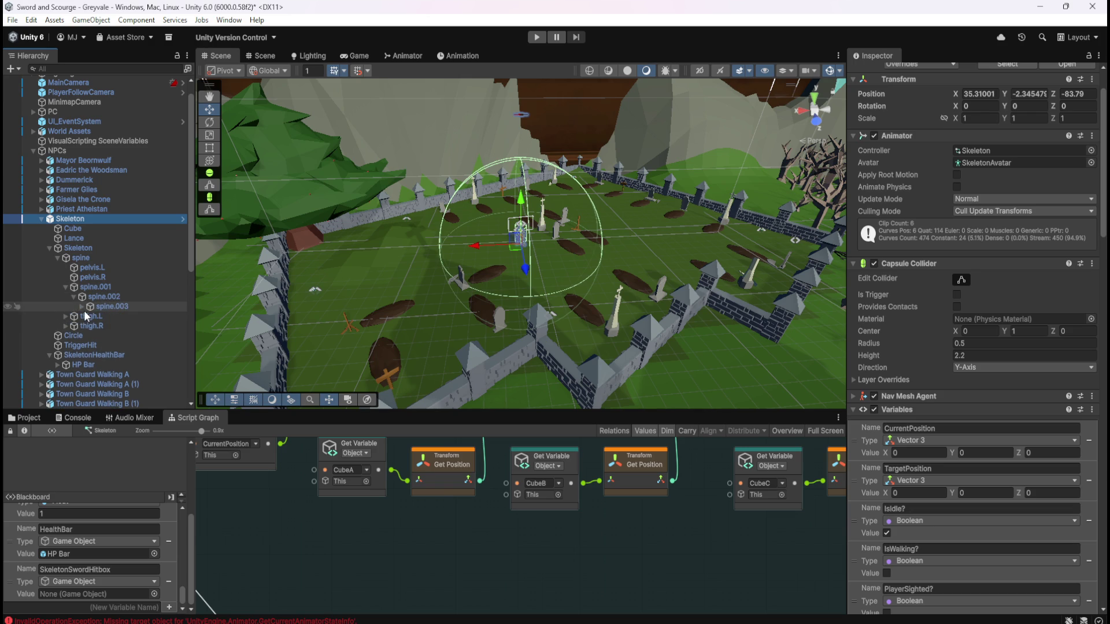
left_click(81, 306)
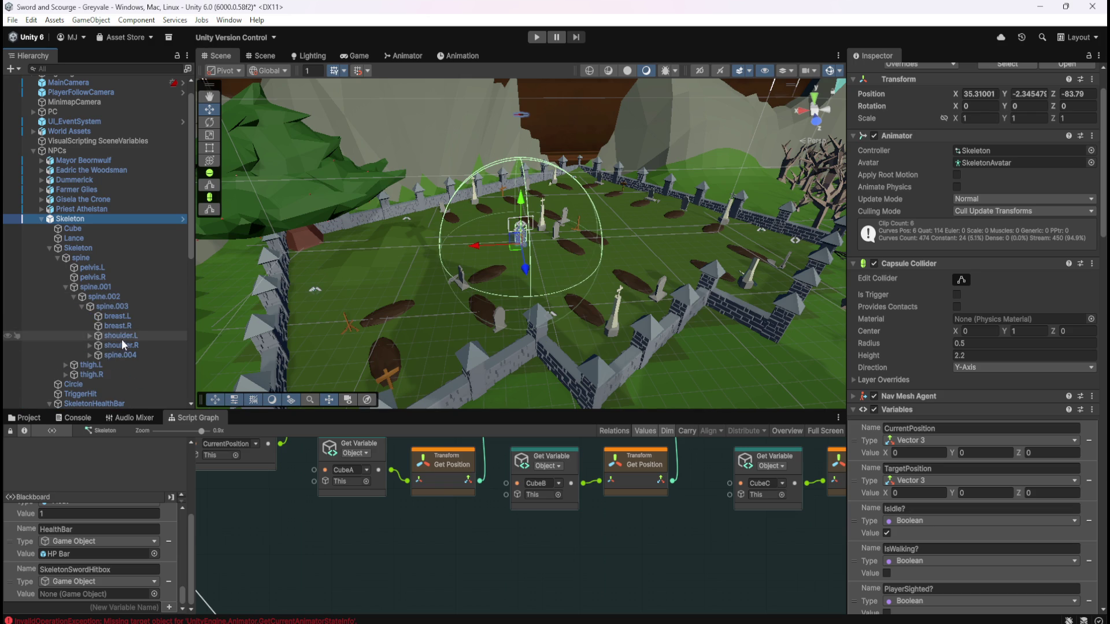
left_click(89, 345)
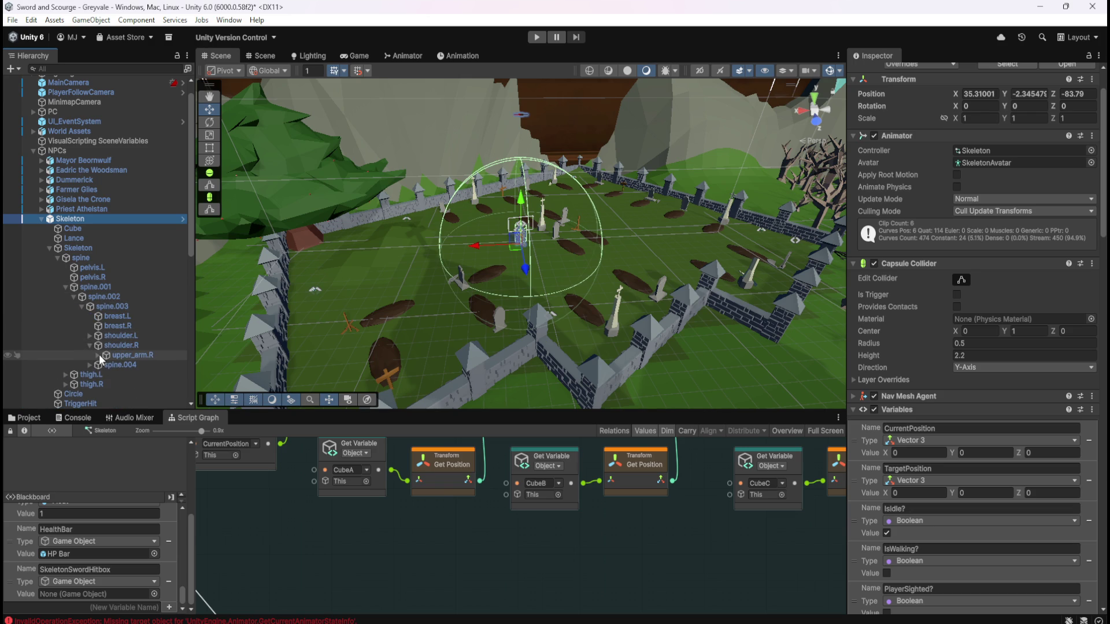
left_click(97, 355)
left_click(107, 364)
left_click(114, 374)
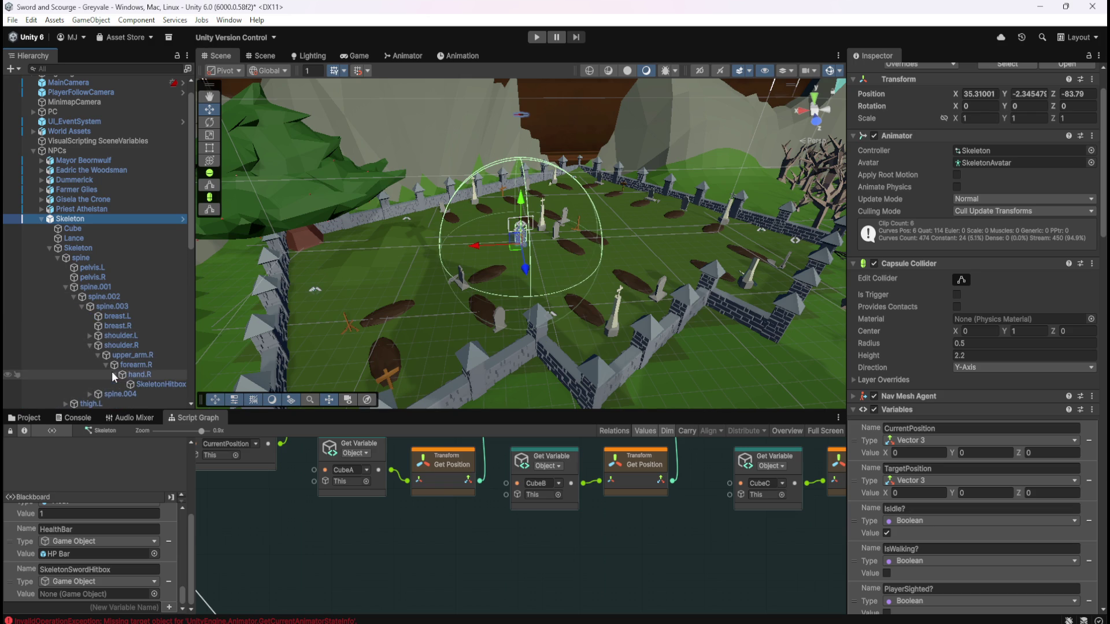
scroll(120, 371, "down", 3)
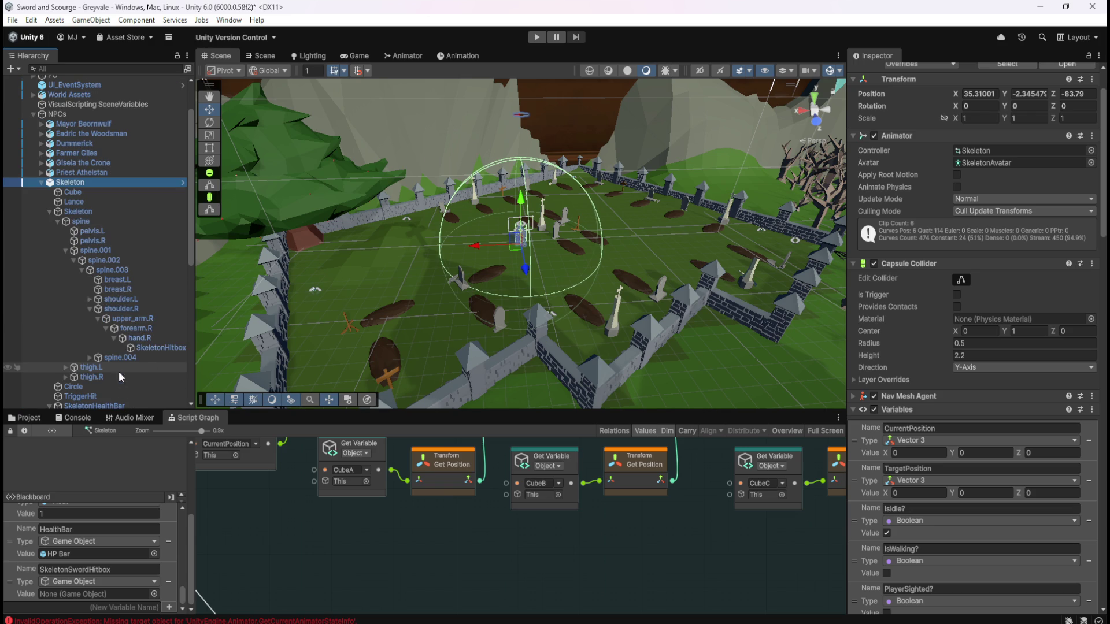
- Frame SkeletonHitbox in the Scene view, then assign it to the SkeletonSwordHitbox variable
left_click(150, 349)
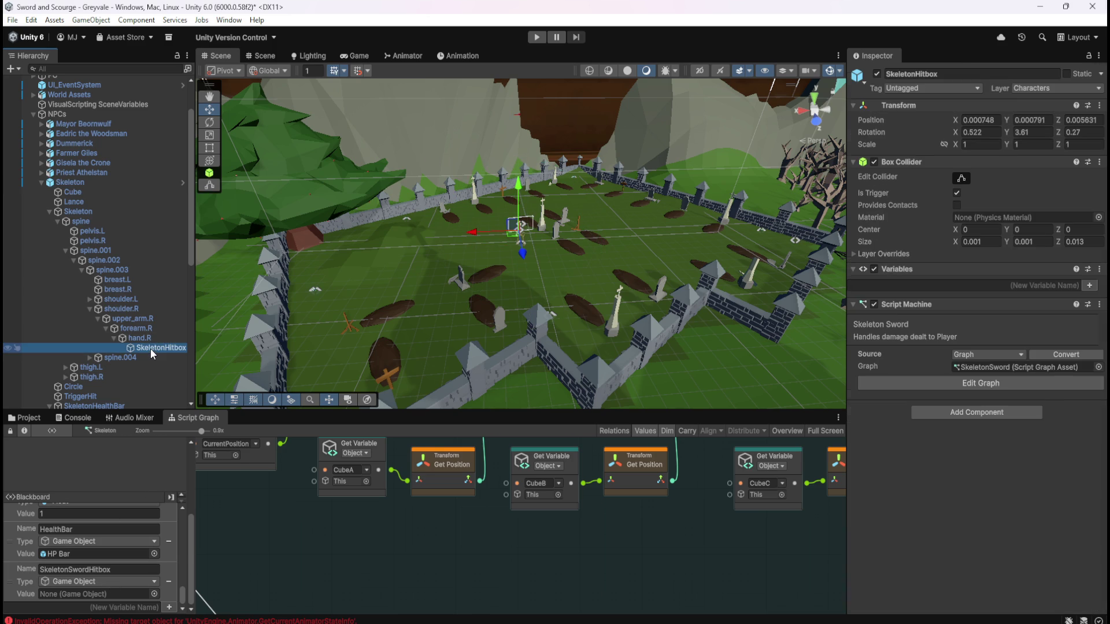
key("f")
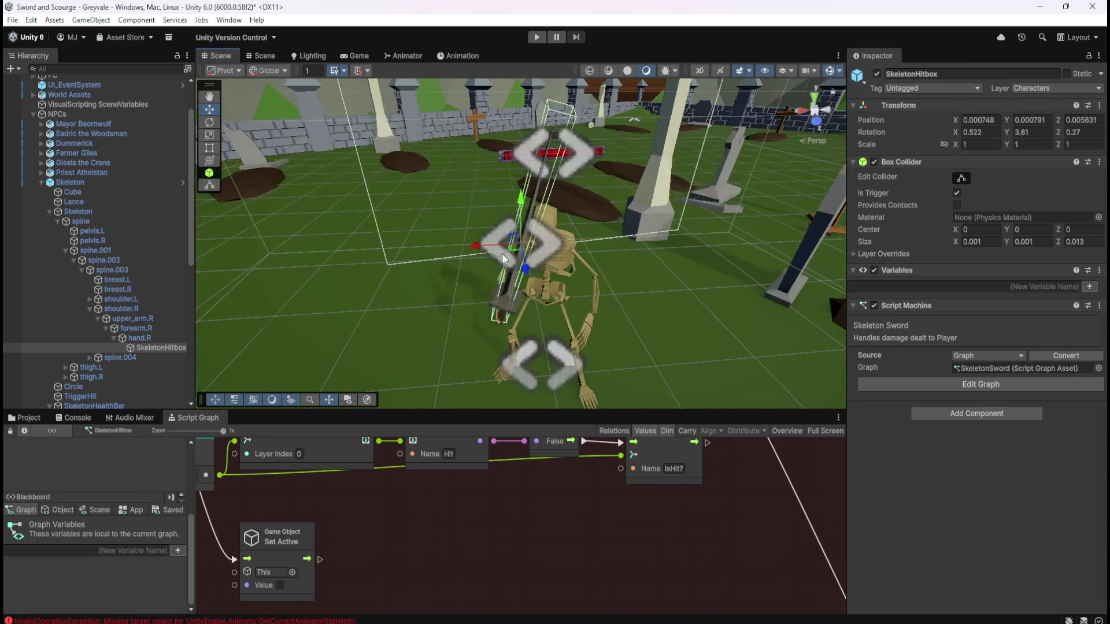
left_click(92, 182)
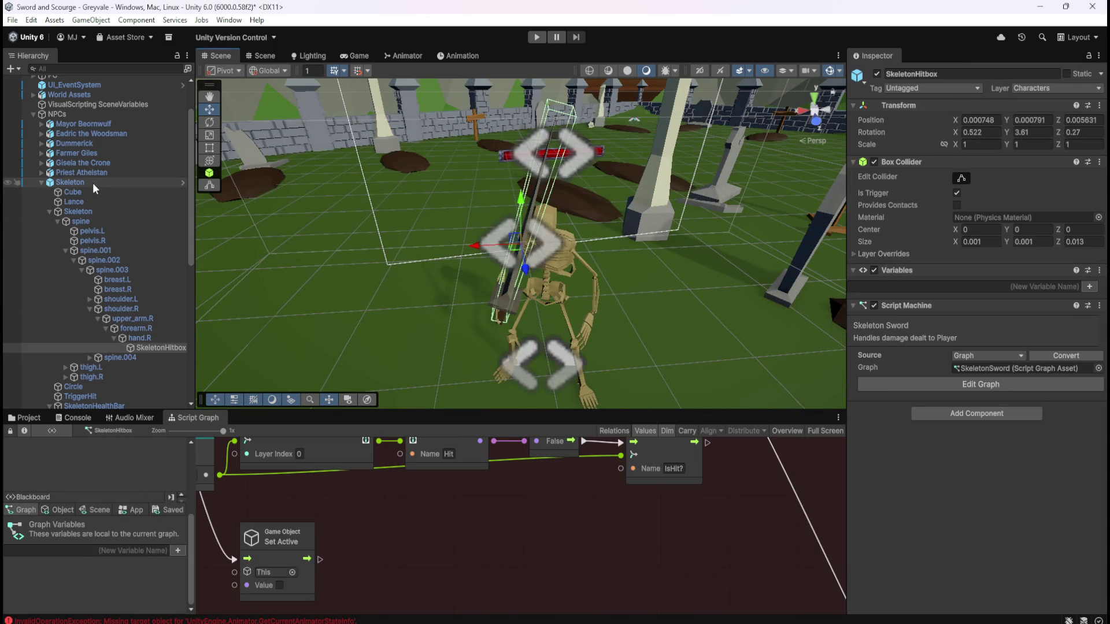
scroll(141, 563, "down", 10)
scroll(164, 574, "down", 5)
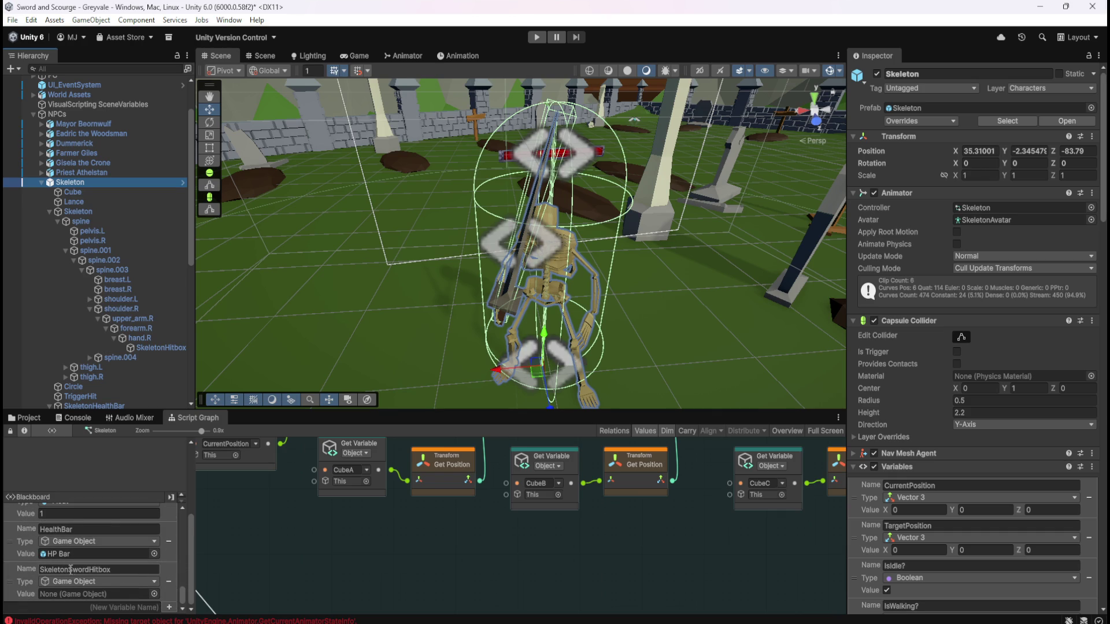
left_click(154, 349)
left_click_drag(153, 348, 82, 593)
key("shift+space")
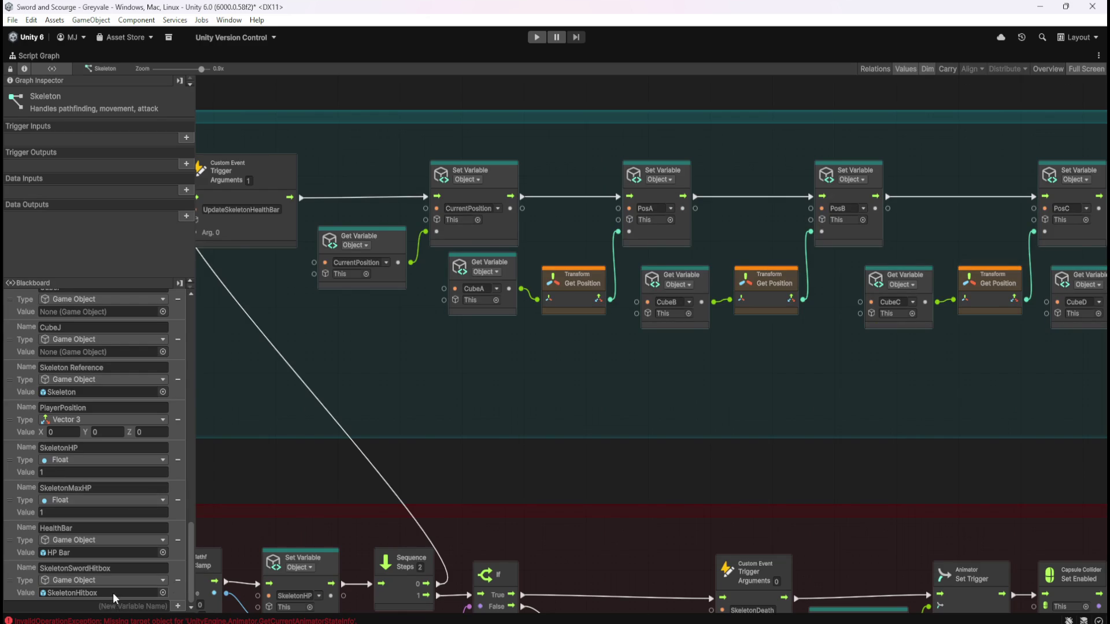
- Scroll the Blackboard and pan to the damage group subtracting 0.25 from SkeletonHP before Clamp
scroll(83, 555, "up", 2)
scroll(92, 468, "up", 10)
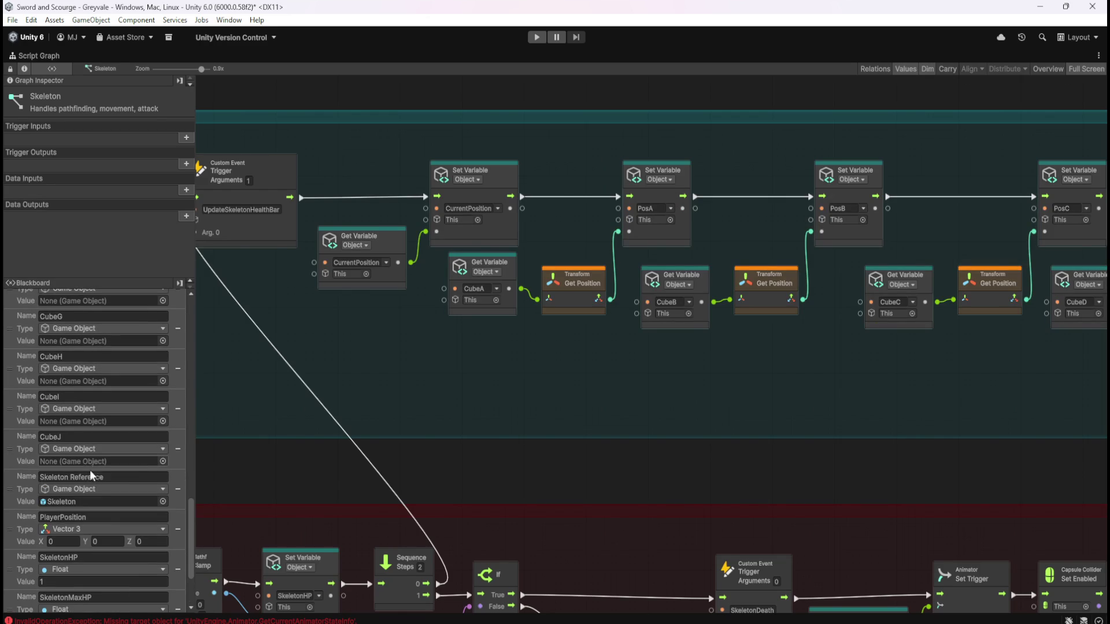
scroll(111, 446, "up", 1)
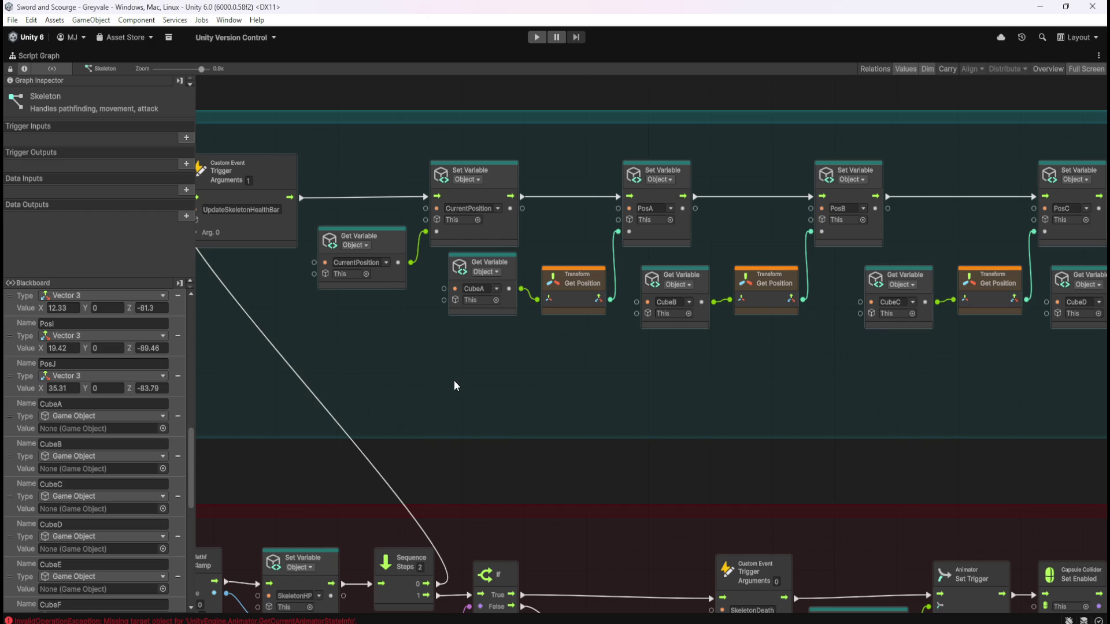
scroll(120, 480, "up", 1)
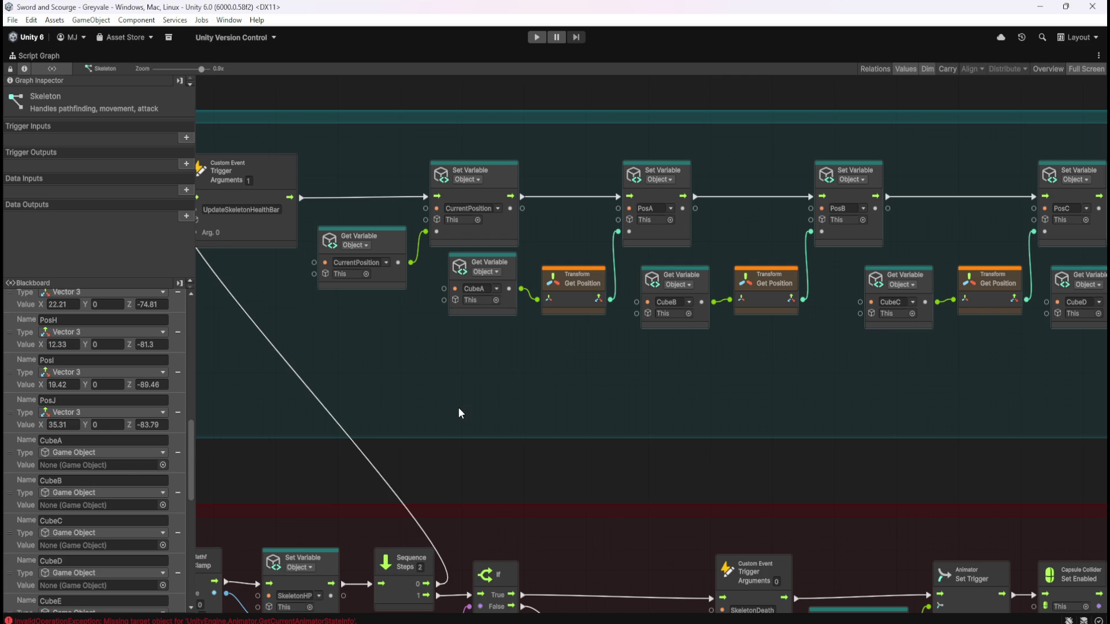
left_click_drag(458, 409, 599, 164)
left_click_drag(508, 512, 817, 390)
scroll(818, 389, "down", 10)
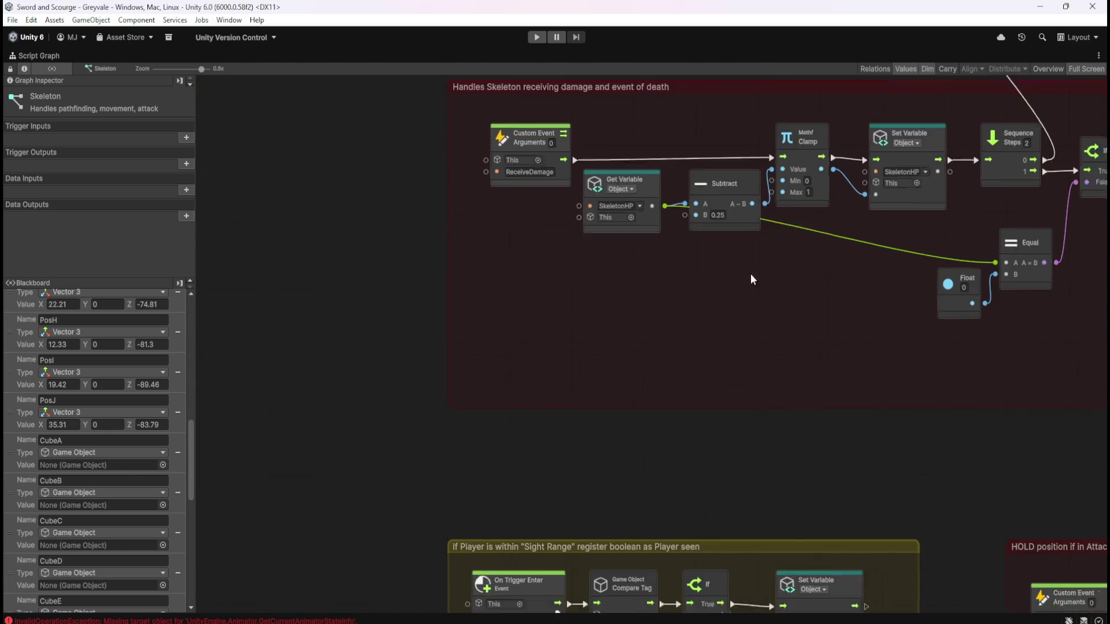
scroll(647, 312, "down", 5)
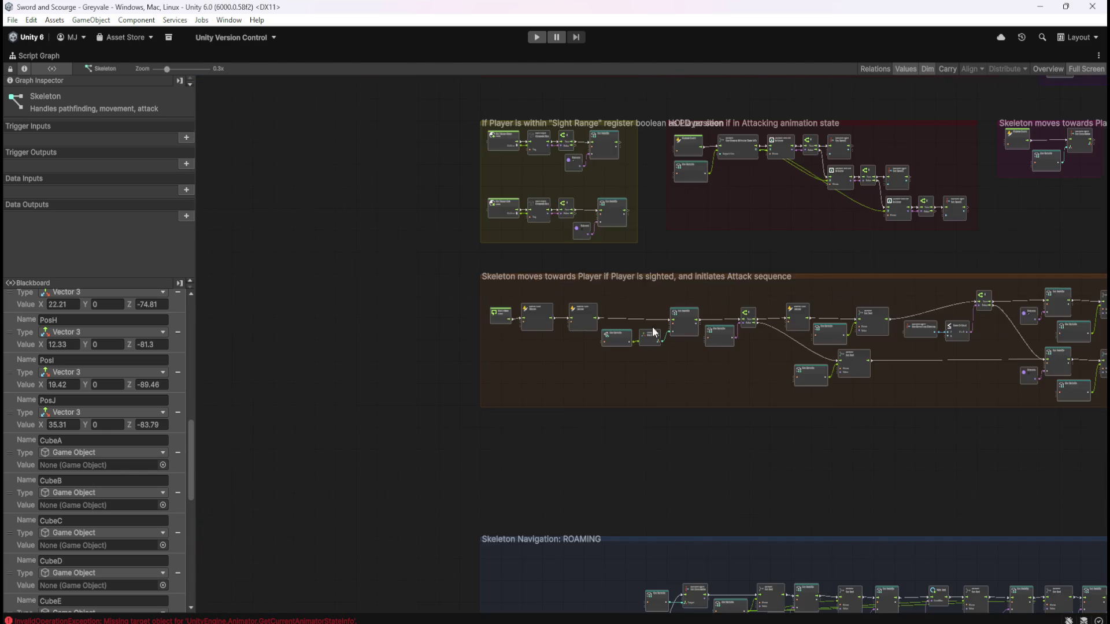
scroll(577, 143, "down", 8)
scroll(560, 290, "up", 5)
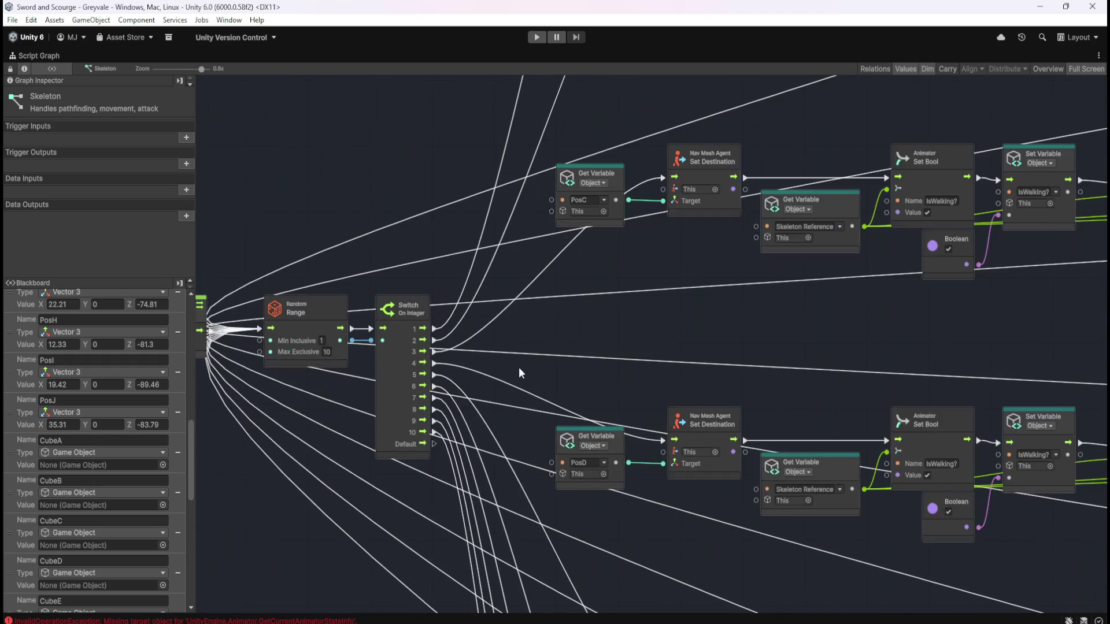
scroll(621, 255, "up", 3)
scroll(583, 318, "down", 2)
scroll(583, 416, "up", 5)
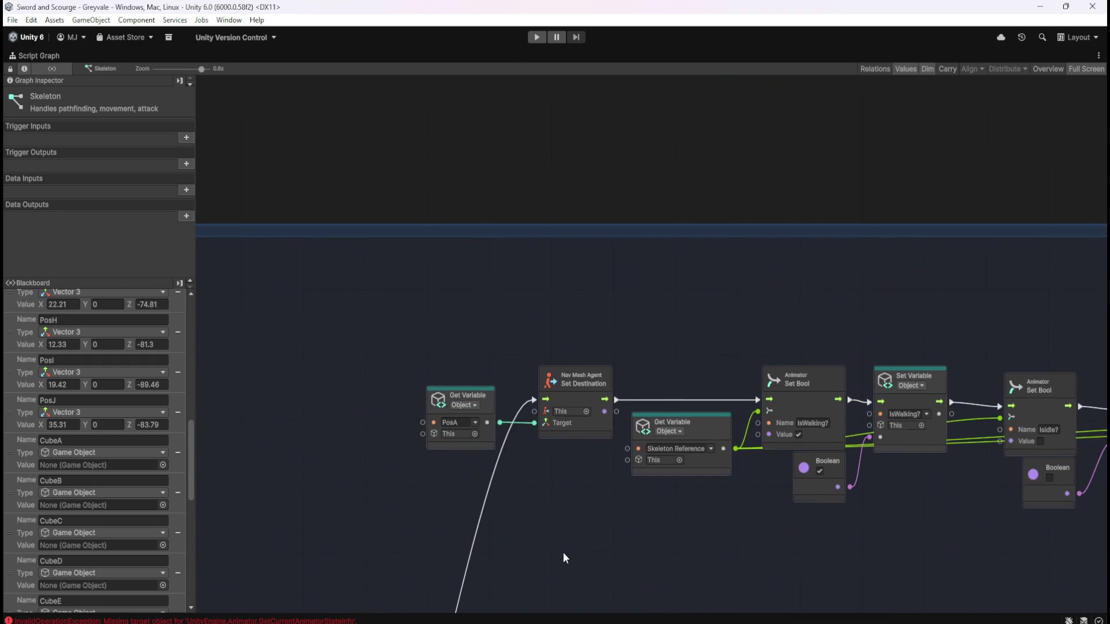
scroll(489, 407, "down", 1)
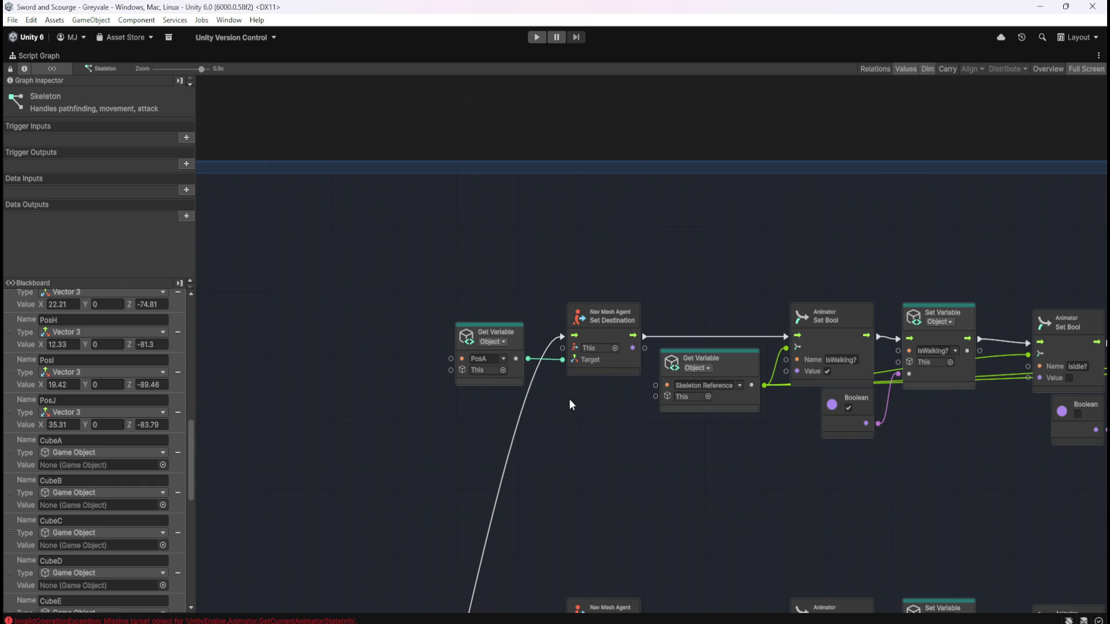
left_click(53, 440)
scroll(563, 208, "up", 5)
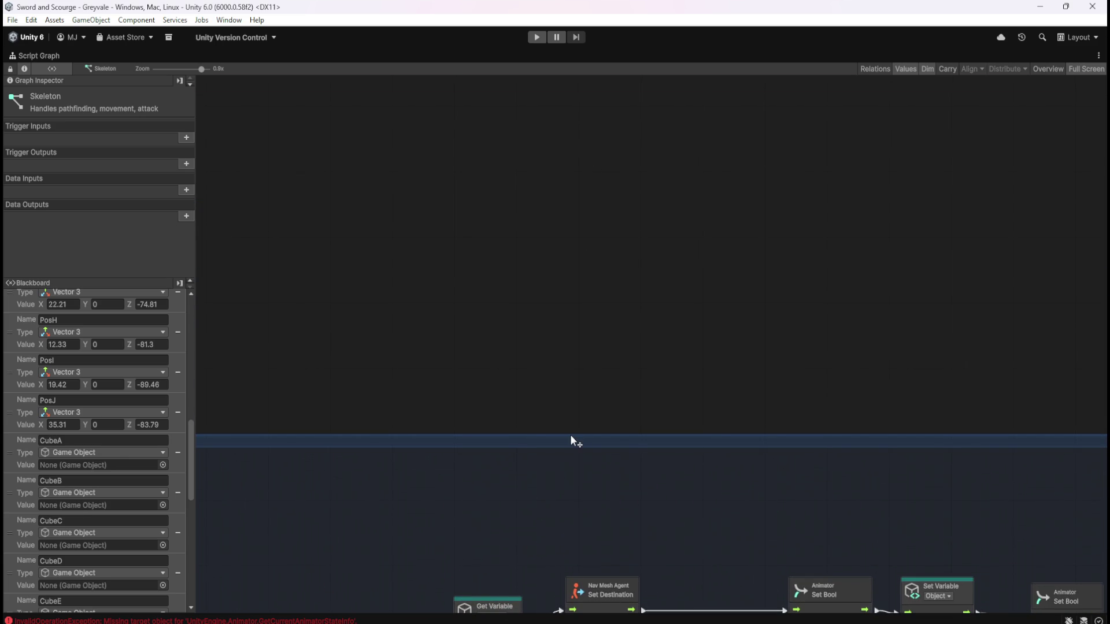
scroll(570, 434, "down", 5)
scroll(556, 220, "up", 5)
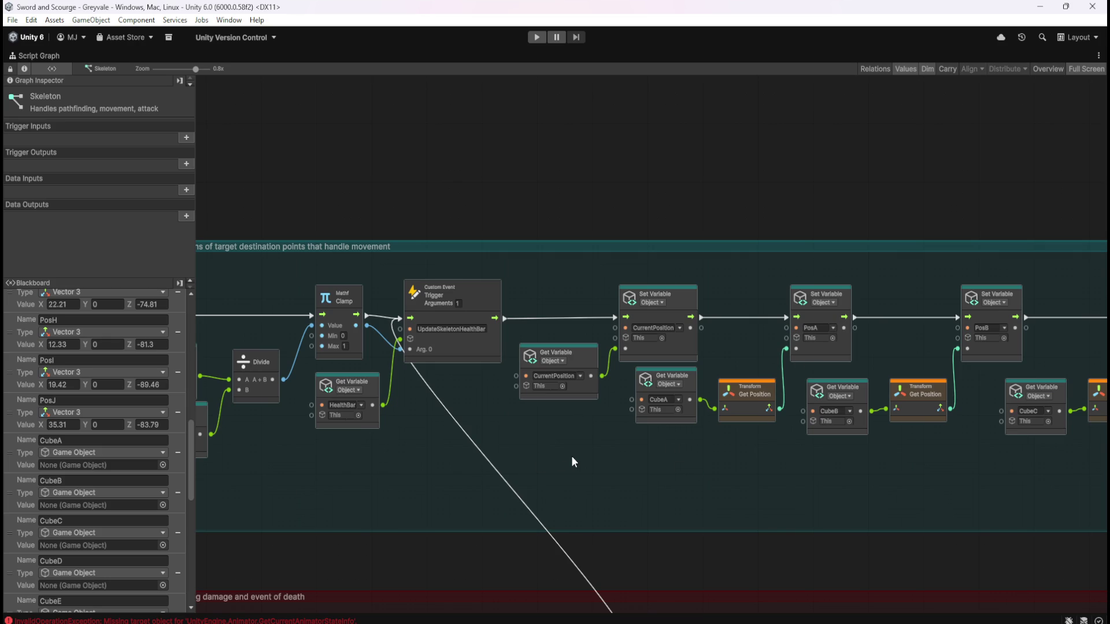
scroll(110, 512, "down", 10)
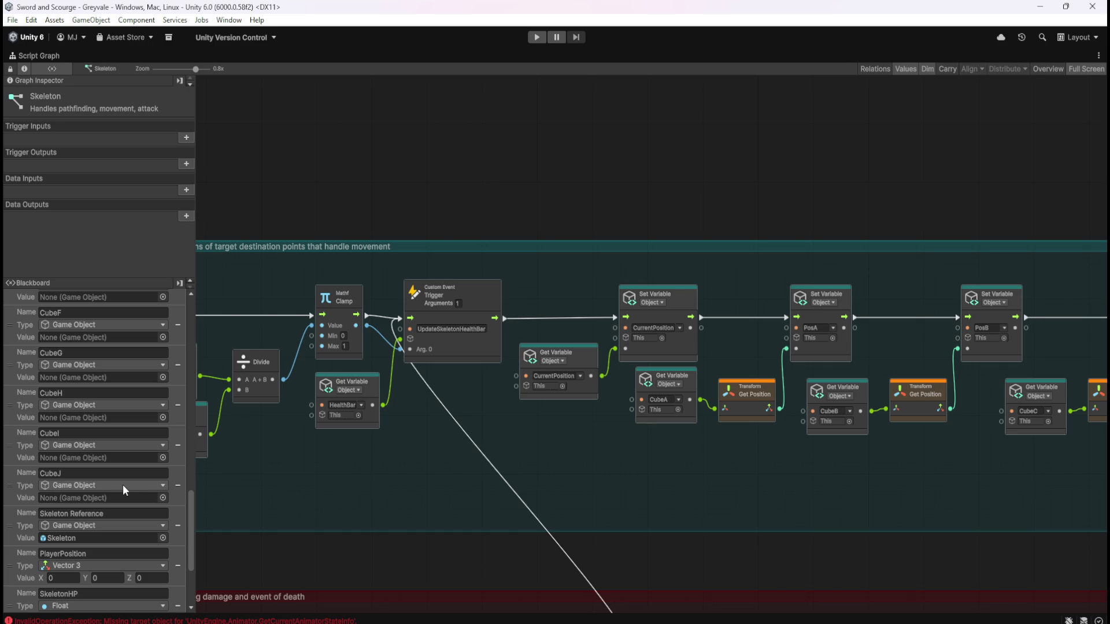
scroll(110, 523, "up", 5)
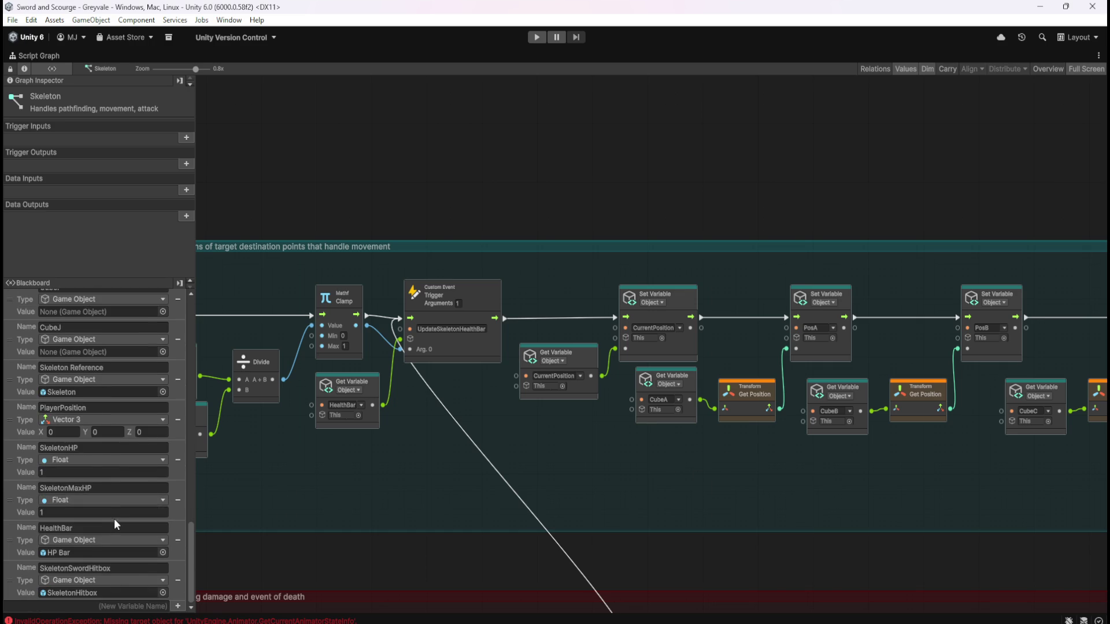
scroll(116, 519, "up", 5)
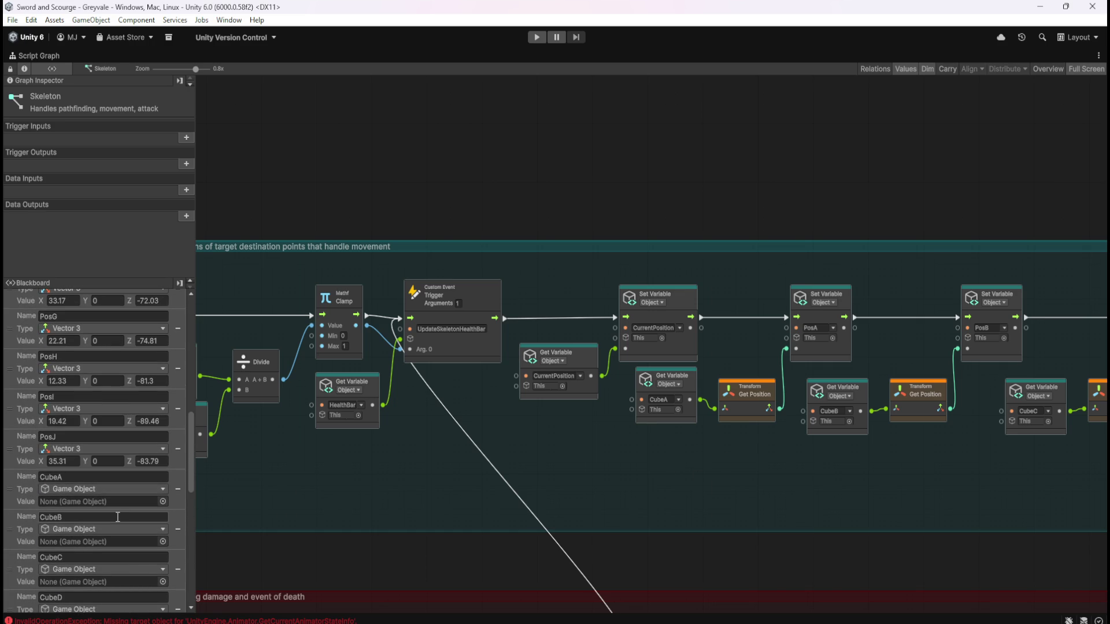
scroll(116, 515, "down", 4)
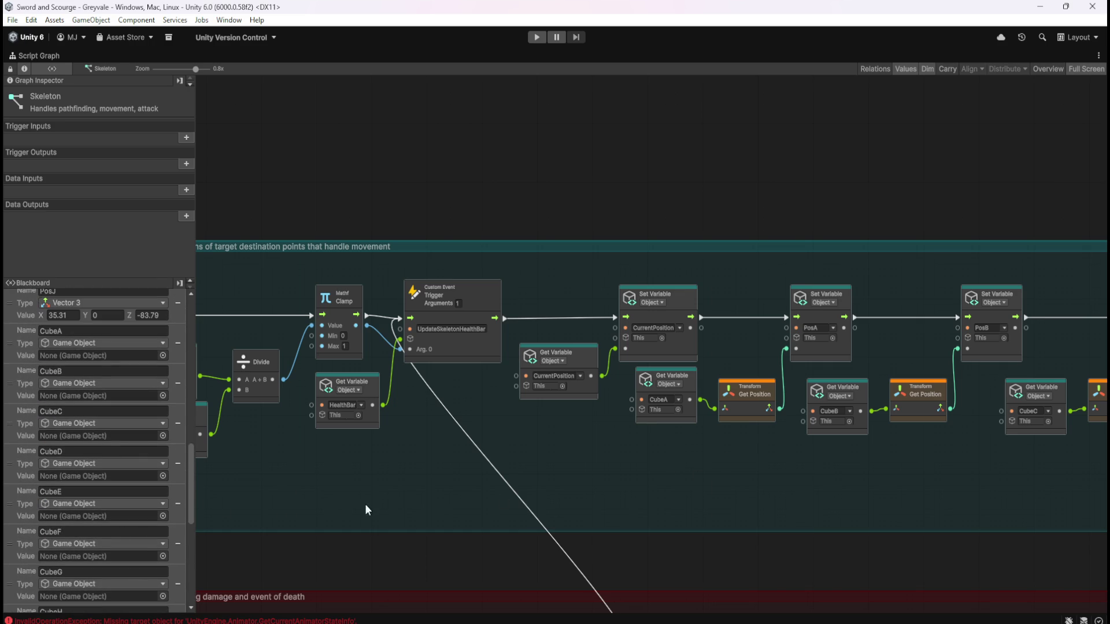
key("shift+space")
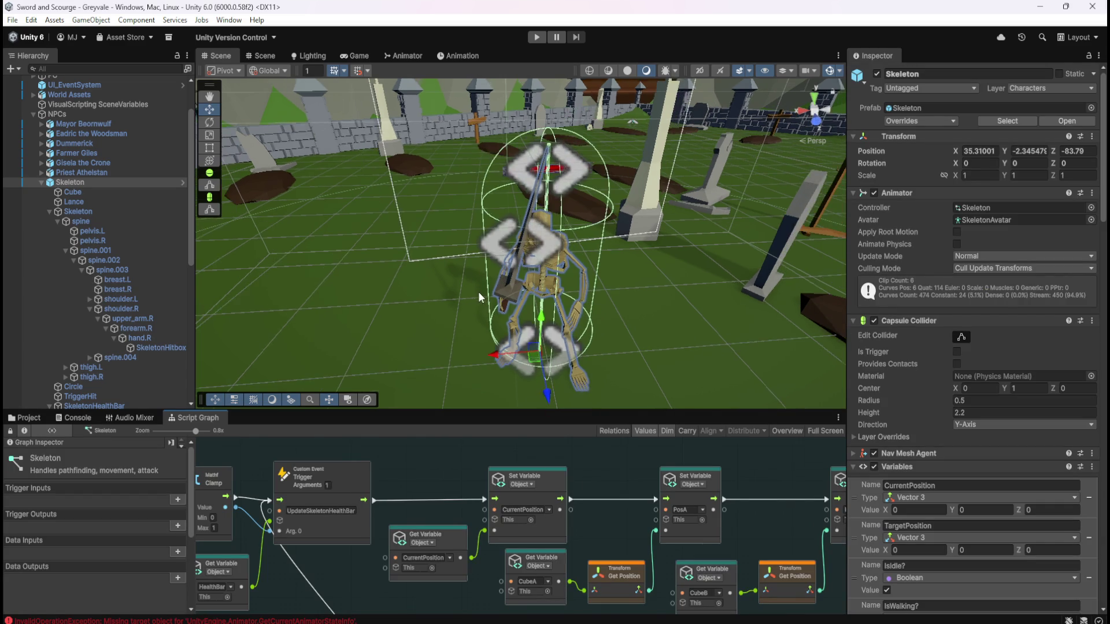
- Collapse the Skeleton in the Hierarchy and expand NavMesh Custom > Graveyard to show the waypoints
scroll(480, 280, "down", 8)
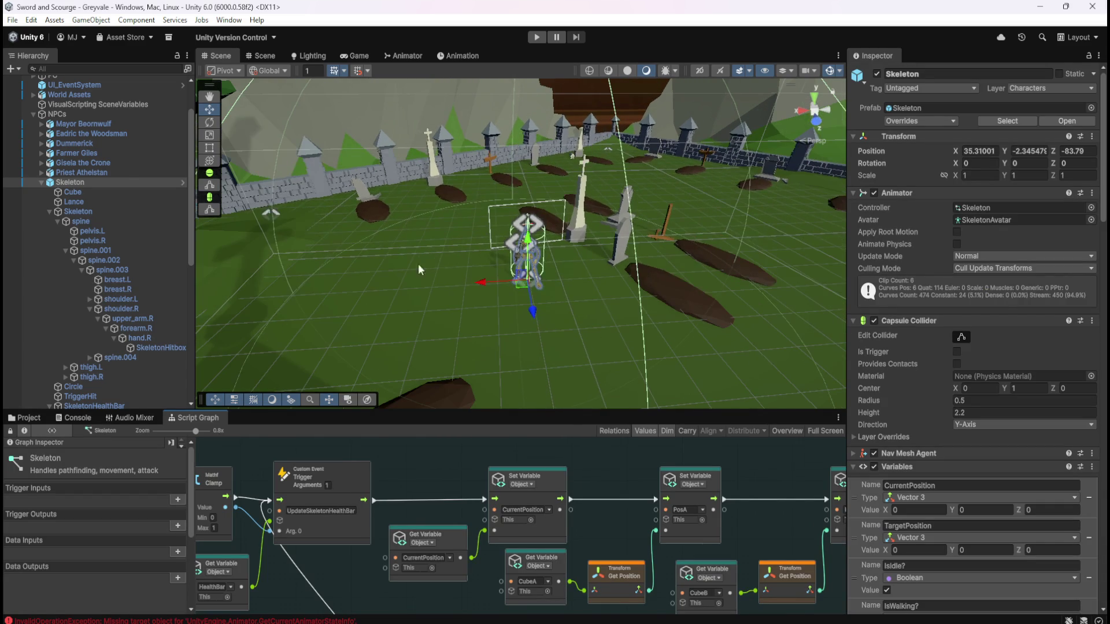
left_click(42, 181)
scroll(91, 233, "down", 3)
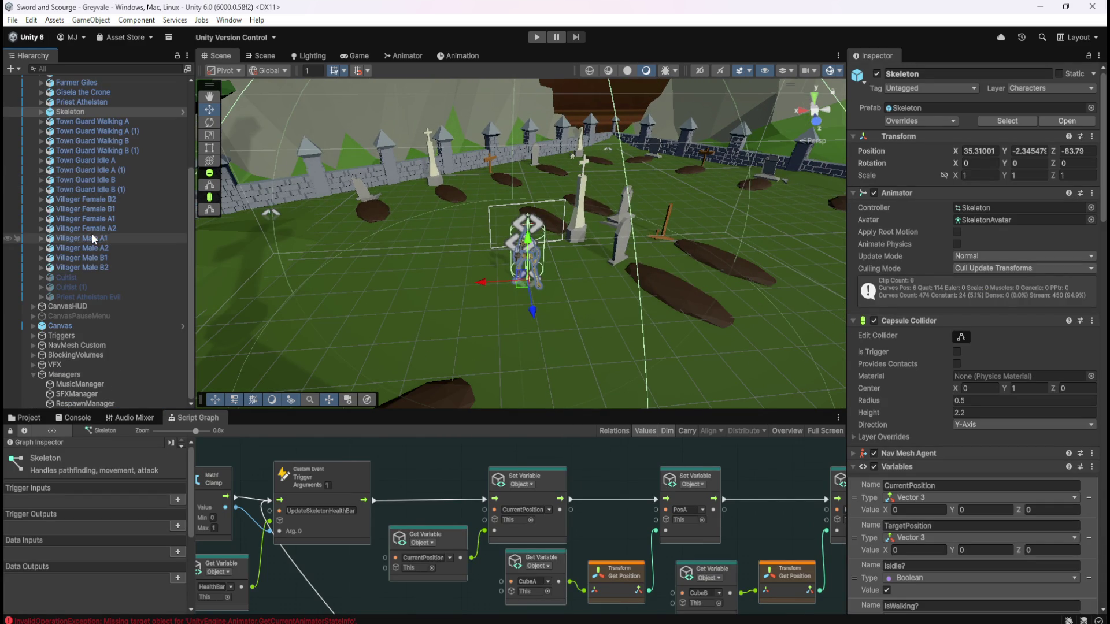
left_click(34, 345)
left_click(41, 355)
scroll(388, 261, "up", 5)
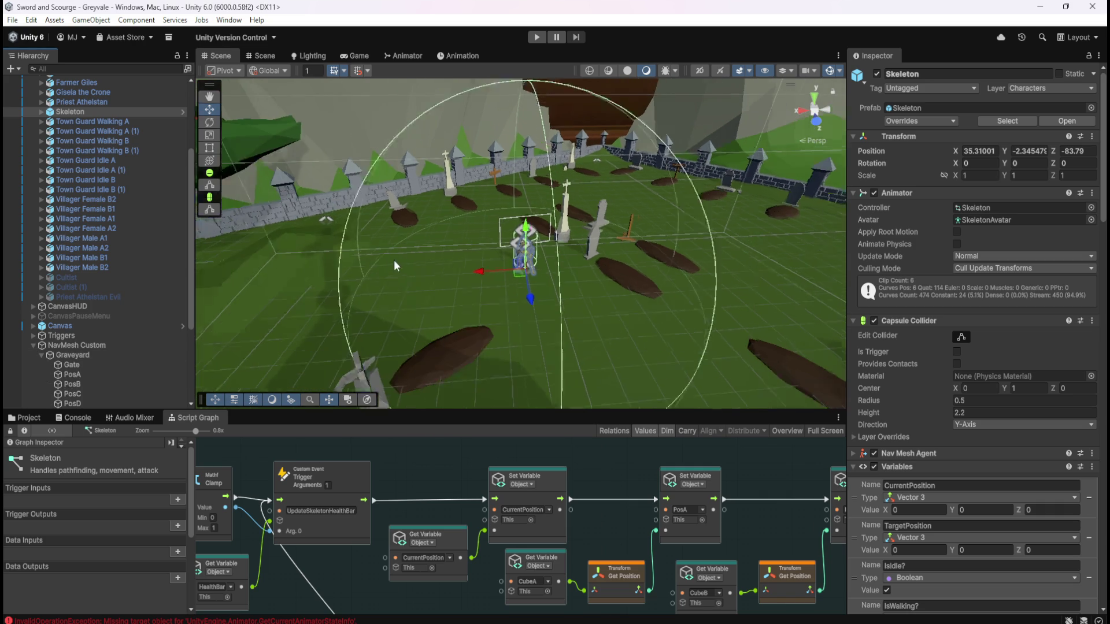
scroll(431, 259, "down", 5)
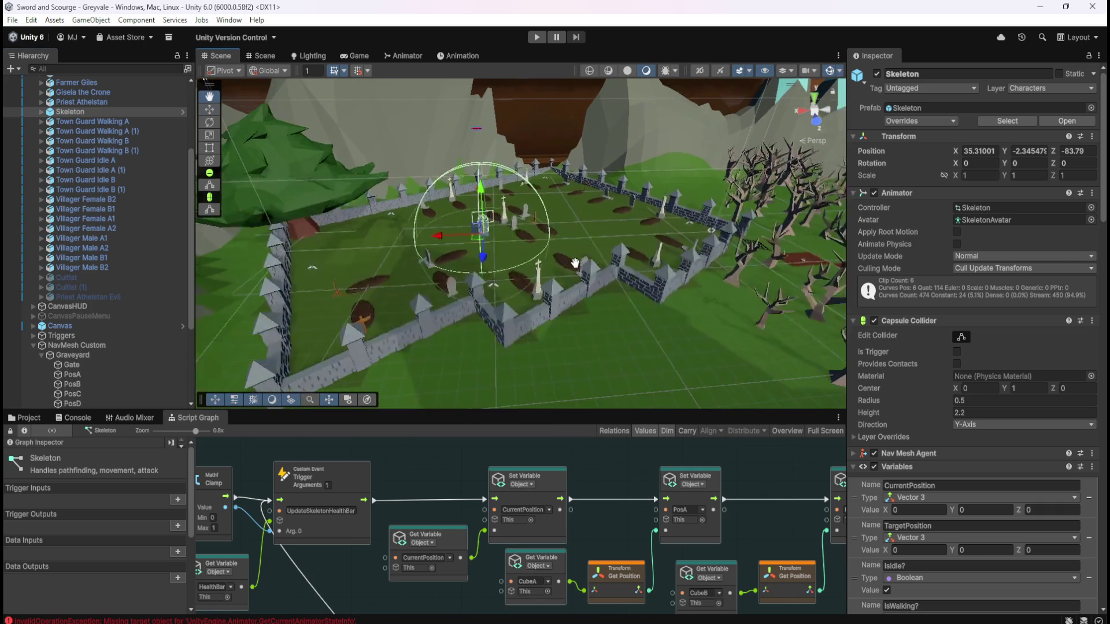
- Orbit the Scene view to a higher angle over the Skeleton and scroll the Inspector to Variables
mouse_move(614, 285)
left_mouse_down()
mouse_move(542, 184)
mouse_move(596, 269)
left_mouse_up()
scroll(598, 267, "up", 2)
scroll(598, 267, "up", 5)
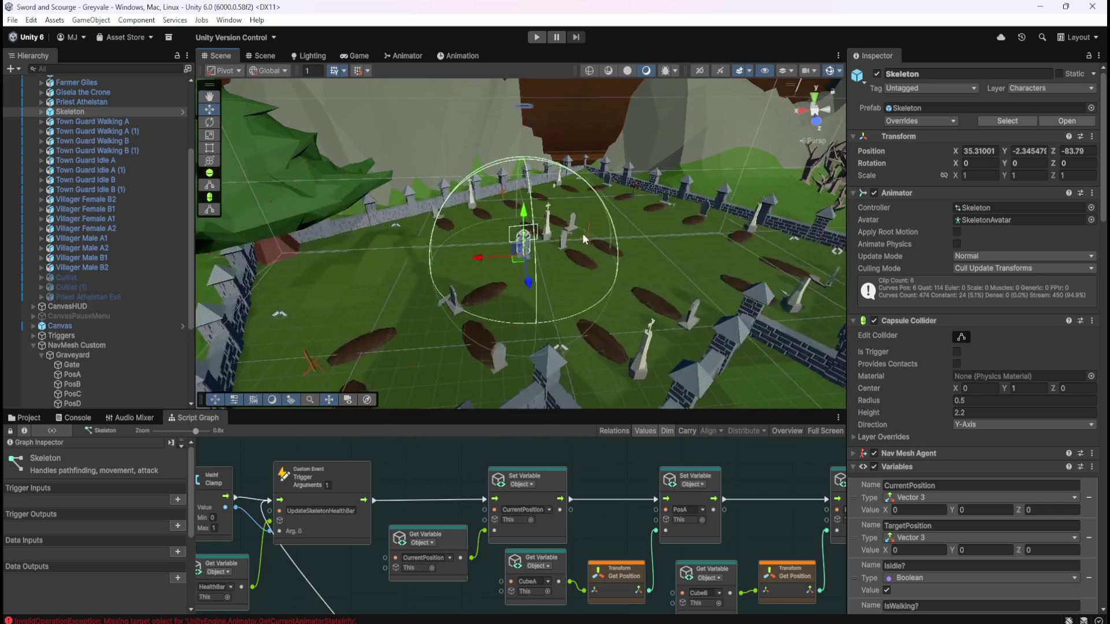
left_click_drag(586, 272, 592, 278)
scroll(592, 277, "down", 5)
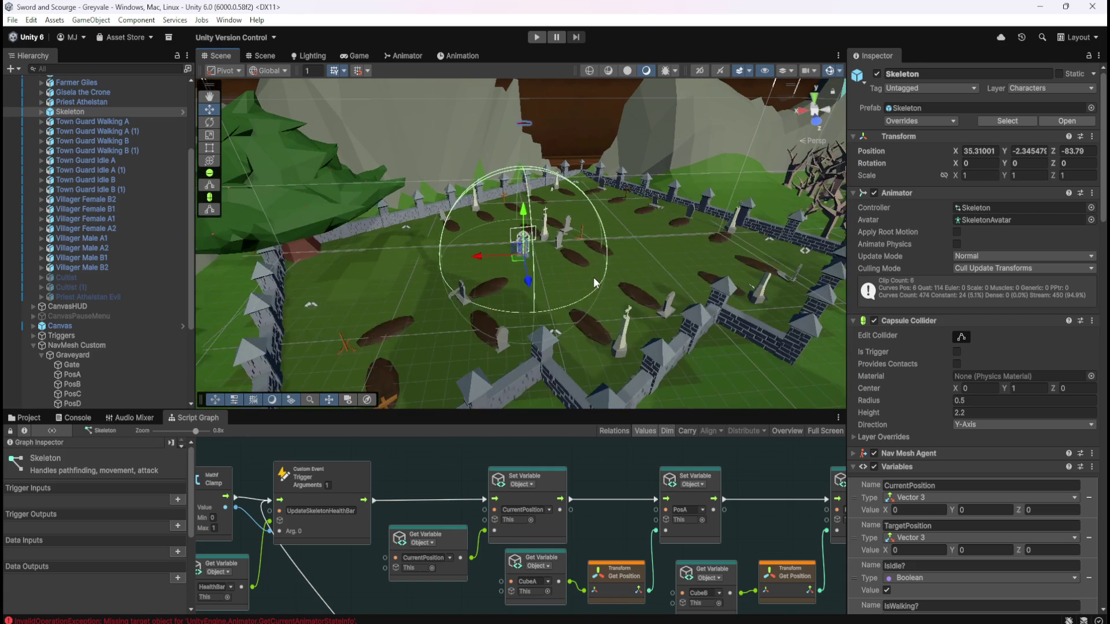
scroll(598, 272, "up", 2)
scroll(597, 272, "up", 1)
mouse_move(604, 273)
left_mouse_down()
mouse_move(563, 232)
mouse_move(532, 233)
left_mouse_up()
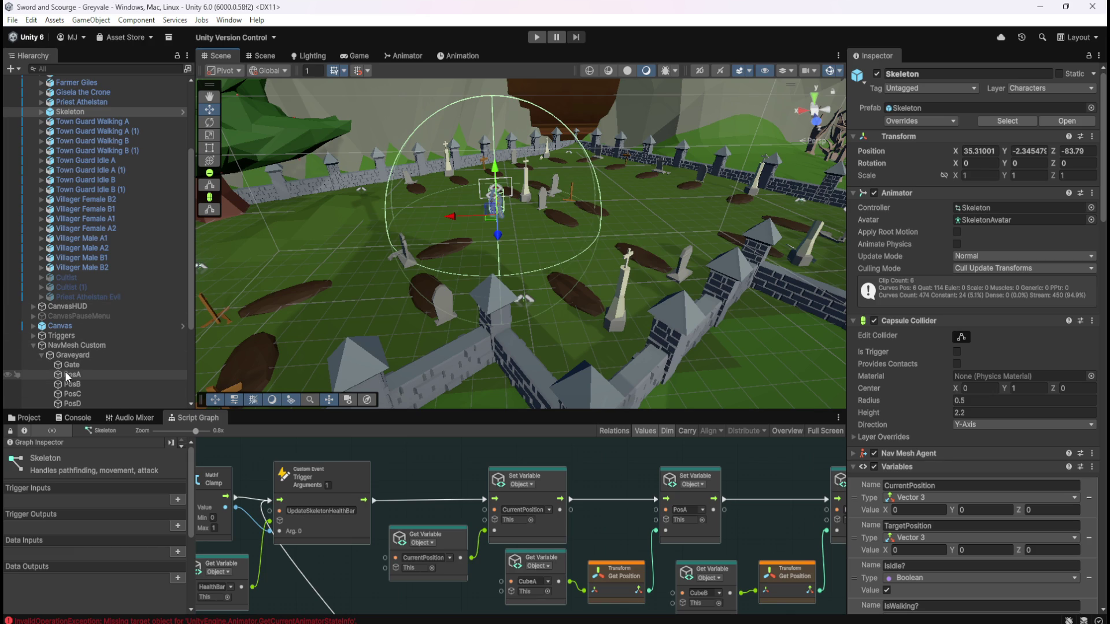
scroll(914, 414, "down", 20)
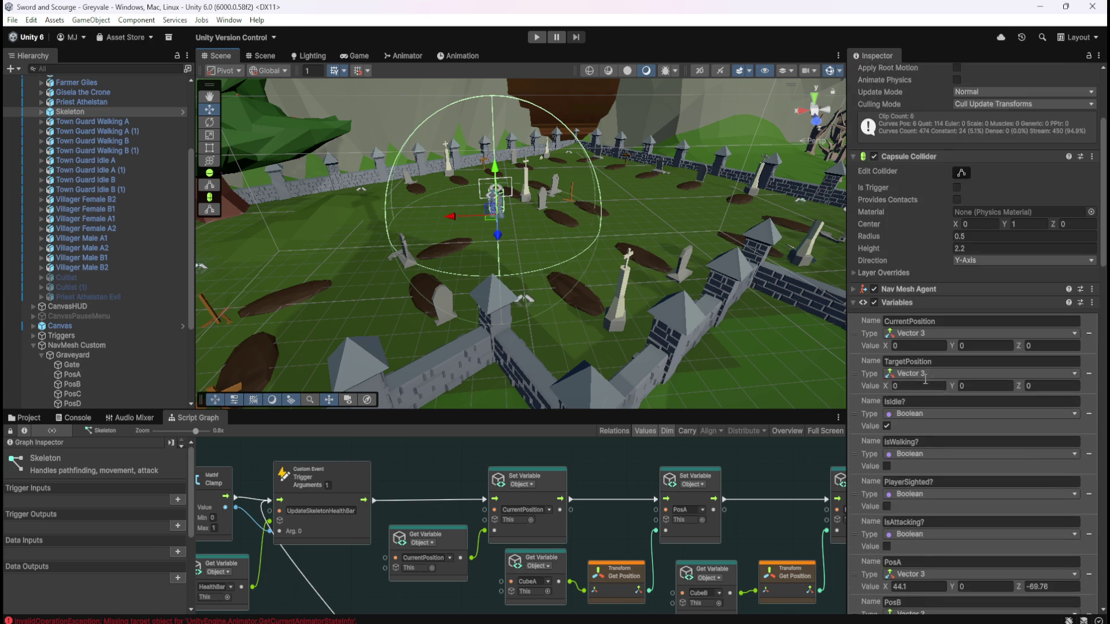
scroll(919, 373, "down", 5)
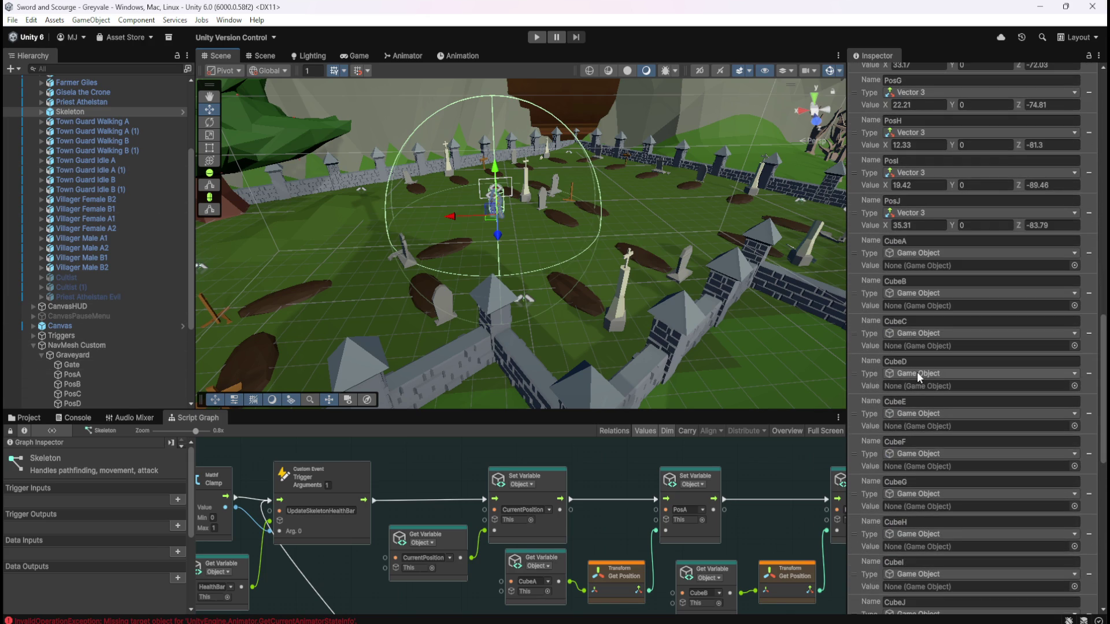
- Assign waypoints PosA, PosB and PosC to the CubeA, CubeB and CubeC variables
scroll(101, 312, "down", 3)
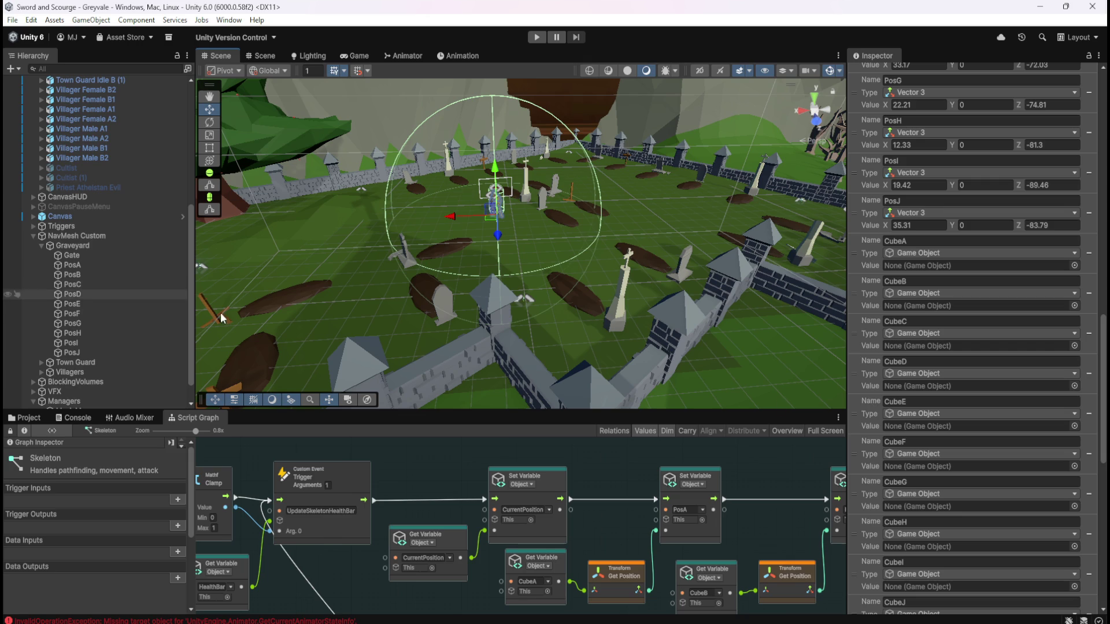
scroll(914, 400, "down", 3)
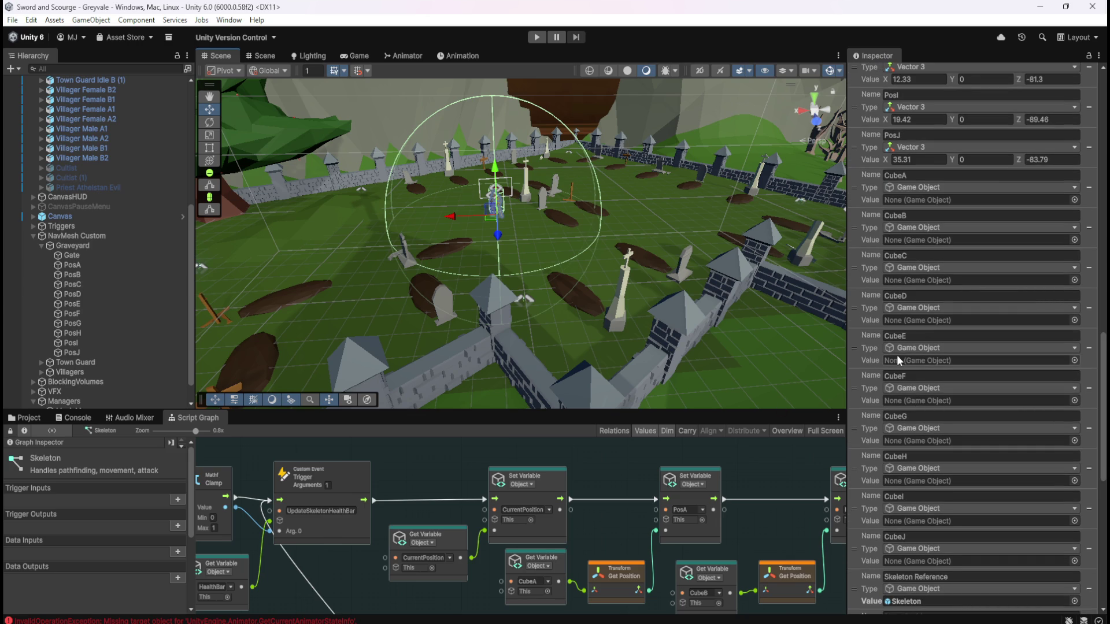
left_click_drag(71, 265, 487, 311)
left_click_drag(927, 215, 931, 200)
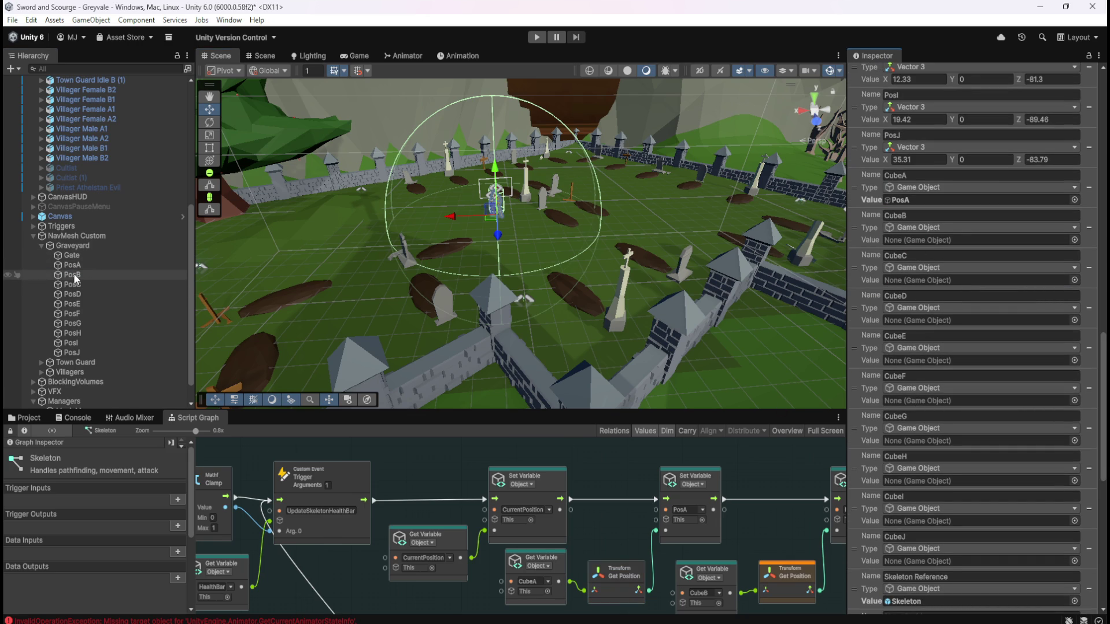
mouse_move(74, 273)
left_mouse_down()
mouse_move(931, 247)
mouse_move(928, 238)
left_mouse_up()
left_click_drag(70, 287, 837, 267)
left_click_drag(937, 283, 928, 282)
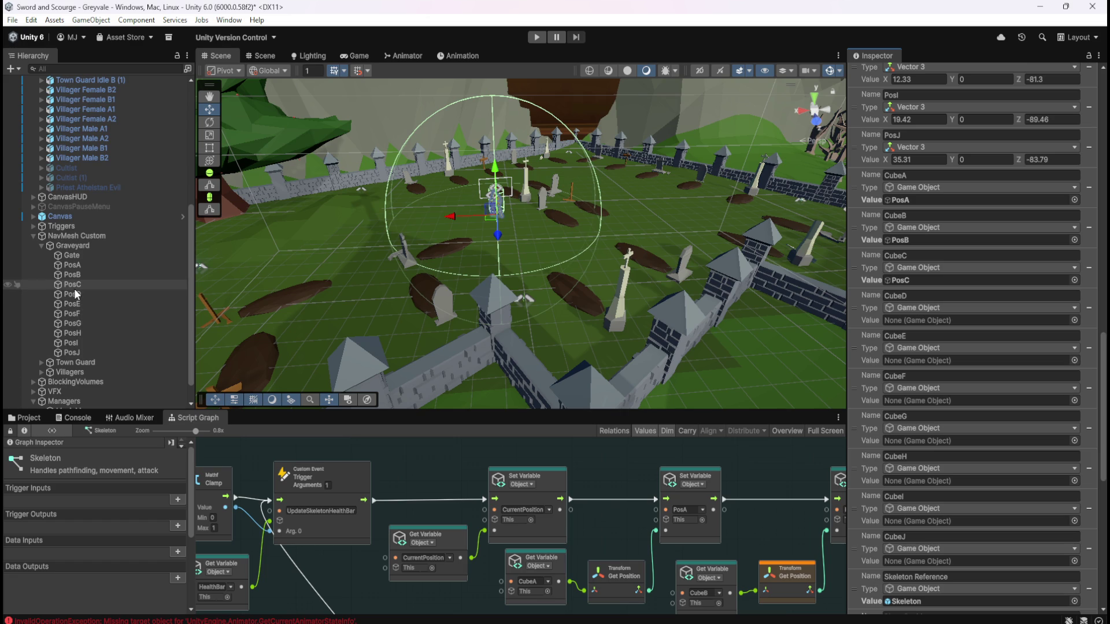
- Assign waypoints PosD through PosJ to the matching CubeD through CubeJ variables
mouse_move(75, 294)
left_mouse_down()
mouse_move(944, 315)
mouse_move(934, 321)
left_mouse_up()
mouse_move(72, 304)
left_mouse_down()
mouse_move(668, 358)
mouse_move(934, 359)
left_mouse_up()
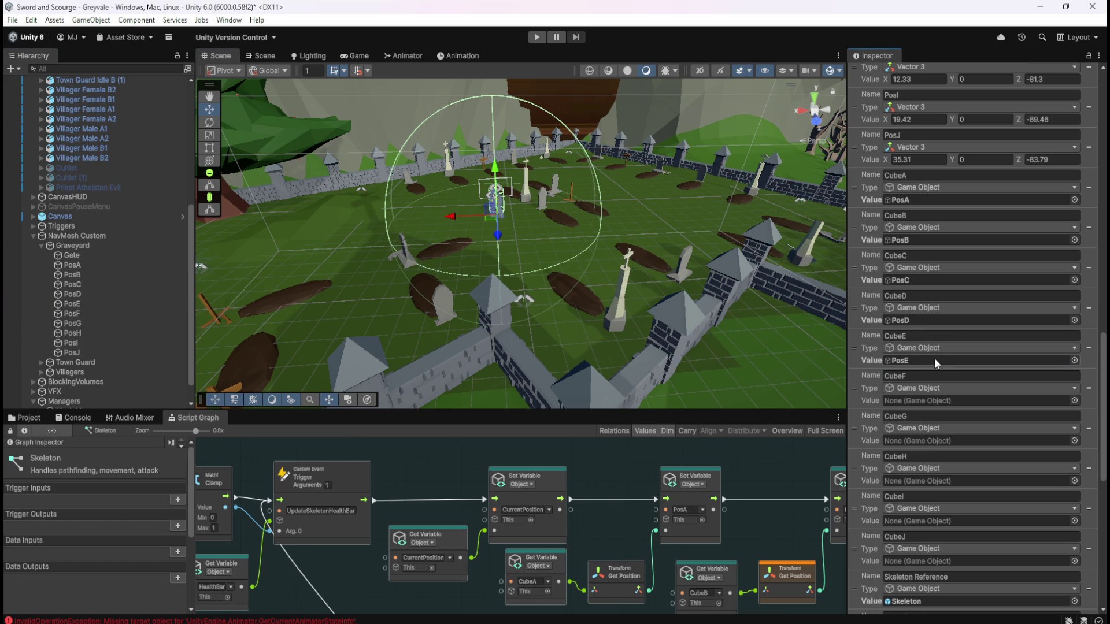
left_click_drag(72, 313, 931, 402)
left_click(74, 324)
mouse_move(74, 326)
left_mouse_down()
mouse_move(968, 455)
mouse_move(962, 439)
left_mouse_up()
left_click(78, 329)
mouse_move(78, 329)
left_mouse_down()
mouse_move(693, 451)
mouse_move(941, 483)
mouse_move(896, 478)
left_mouse_up()
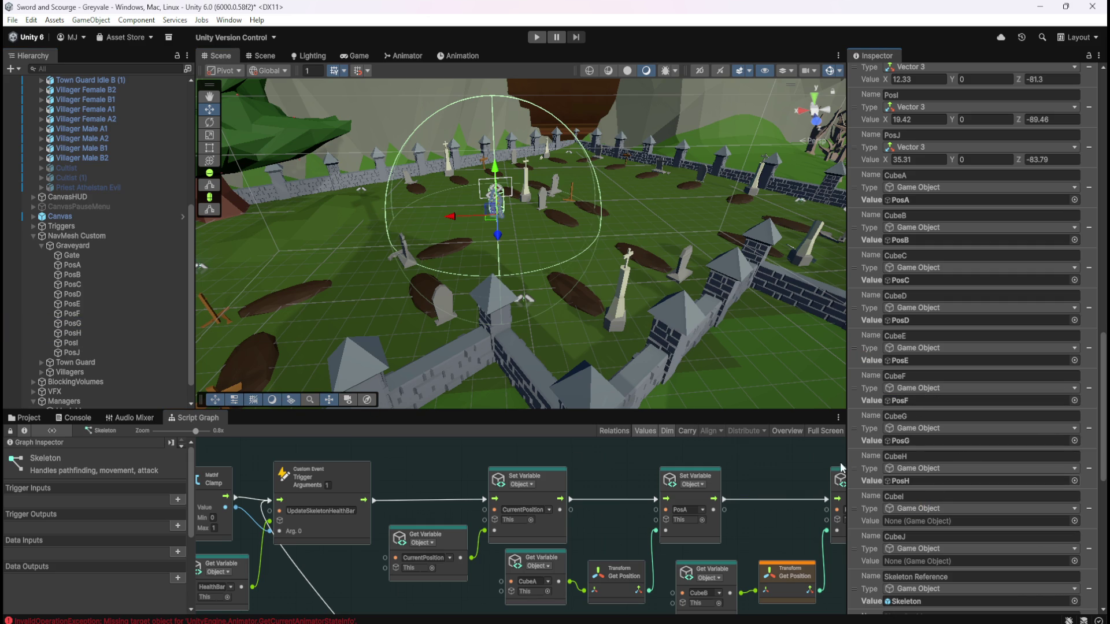
mouse_move(68, 346)
left_mouse_down()
mouse_move(895, 534)
mouse_move(918, 519)
left_mouse_up()
mouse_move(70, 348)
left_mouse_down()
mouse_move(144, 376)
mouse_move(904, 561)
left_mouse_up()
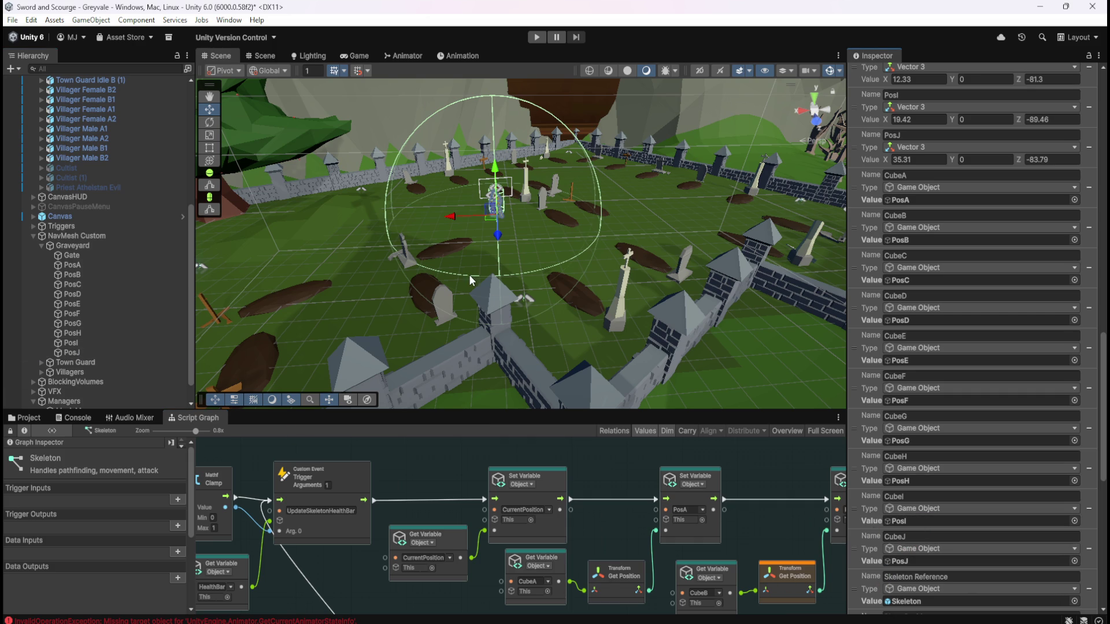
- Check the Game and Animator views, then return to the graveyard Scene view
left_click(358, 56)
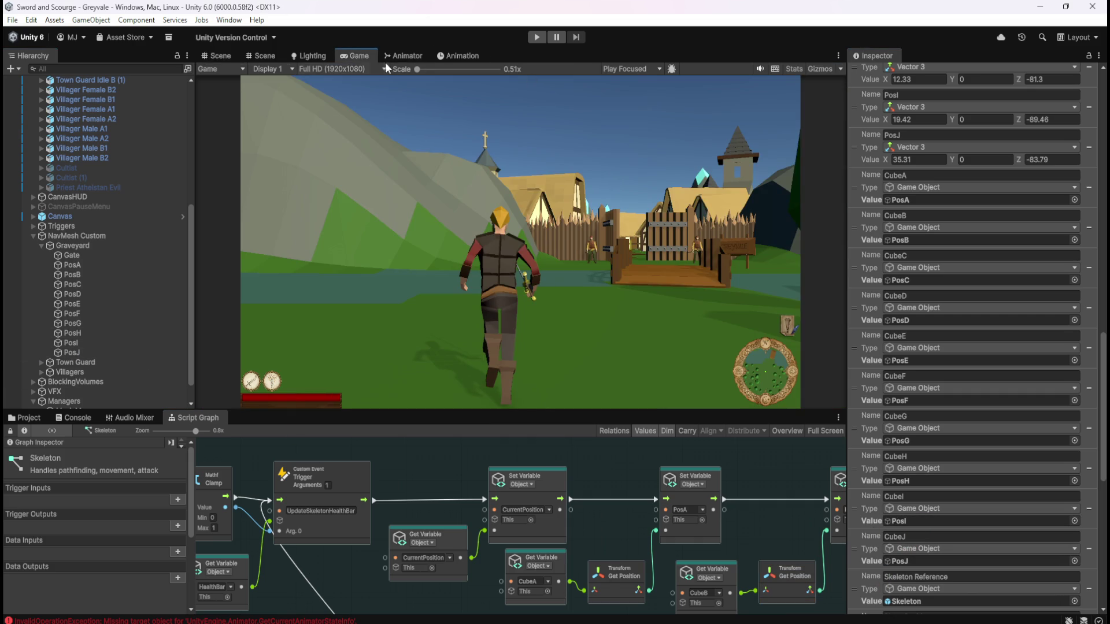
left_click(405, 52)
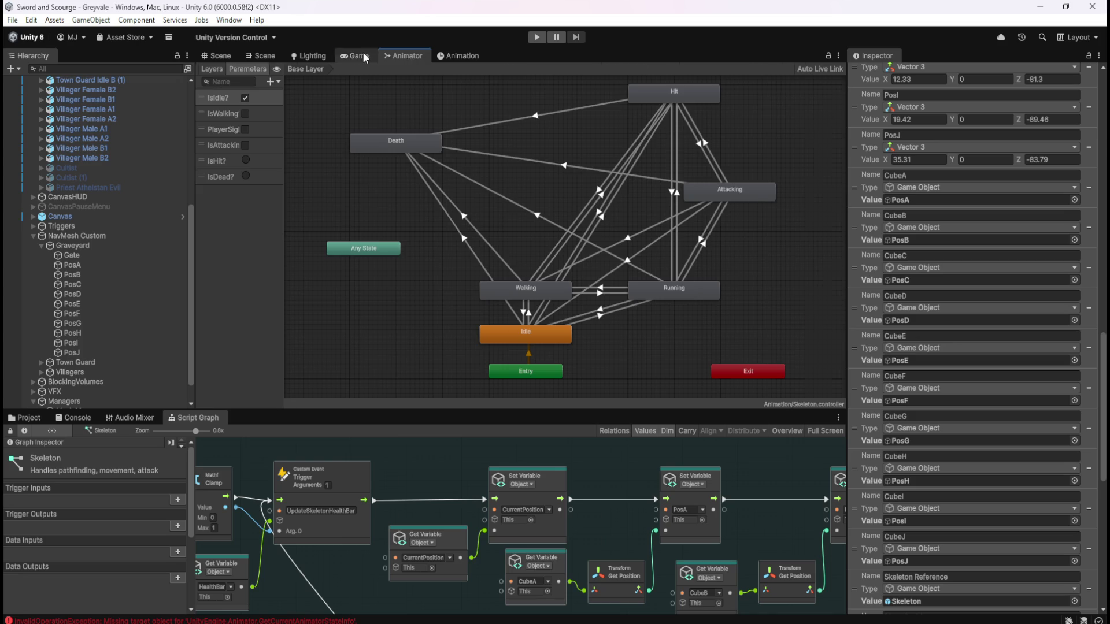
left_click(364, 58)
left_click(630, 68)
left_click(635, 108)
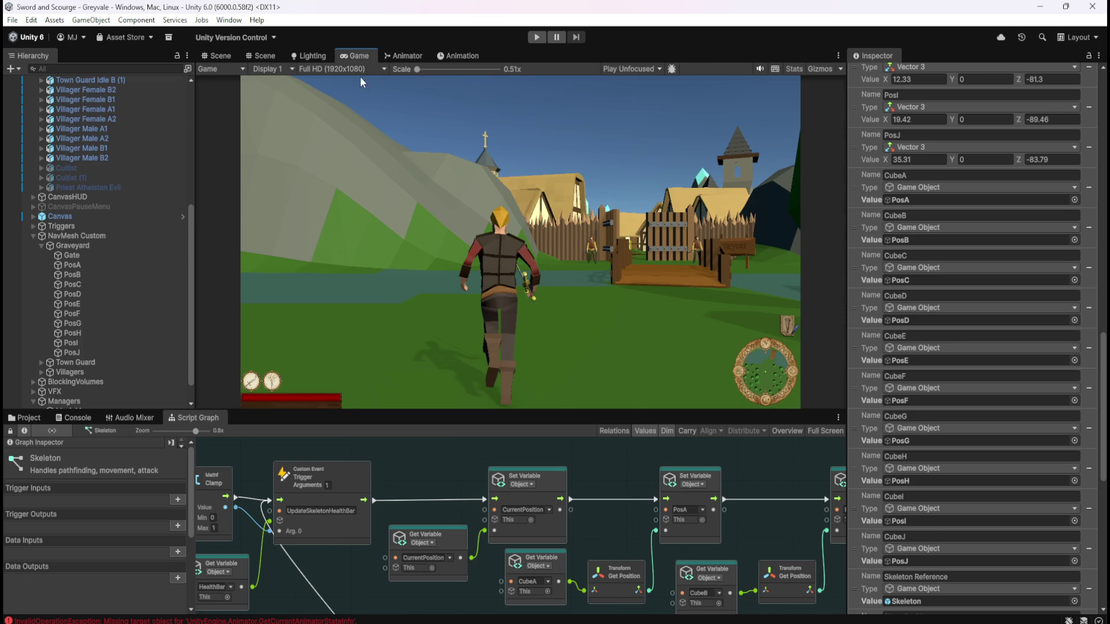
left_click(224, 56)
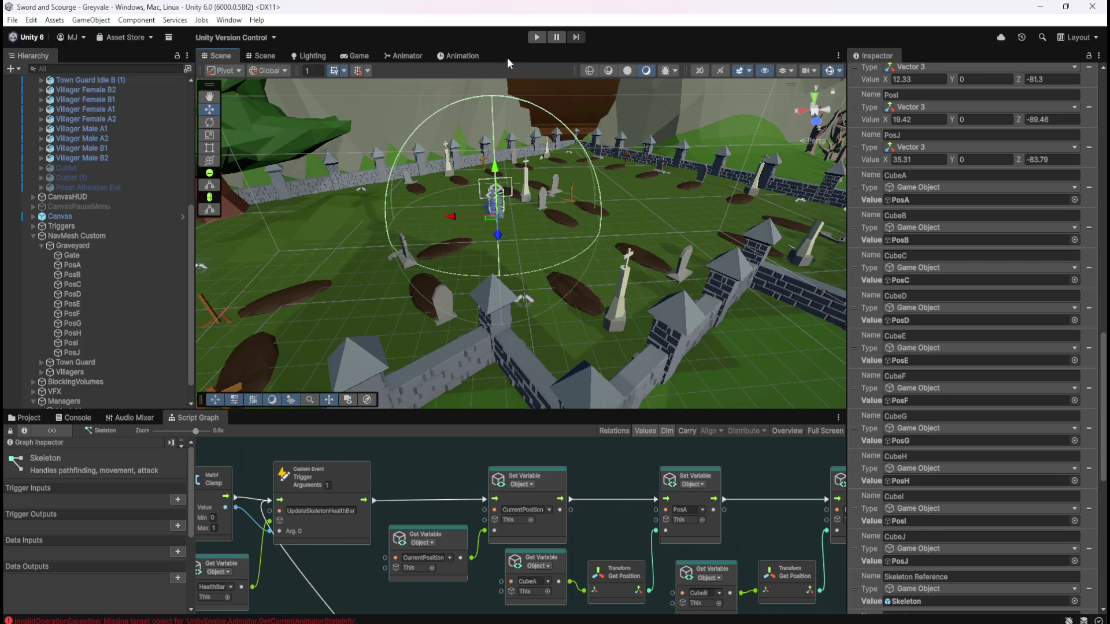
- Play-test the Skeleton in ROAMING state with the graph enlarged, then attempt Ctrl+S while playing
left_click(534, 37)
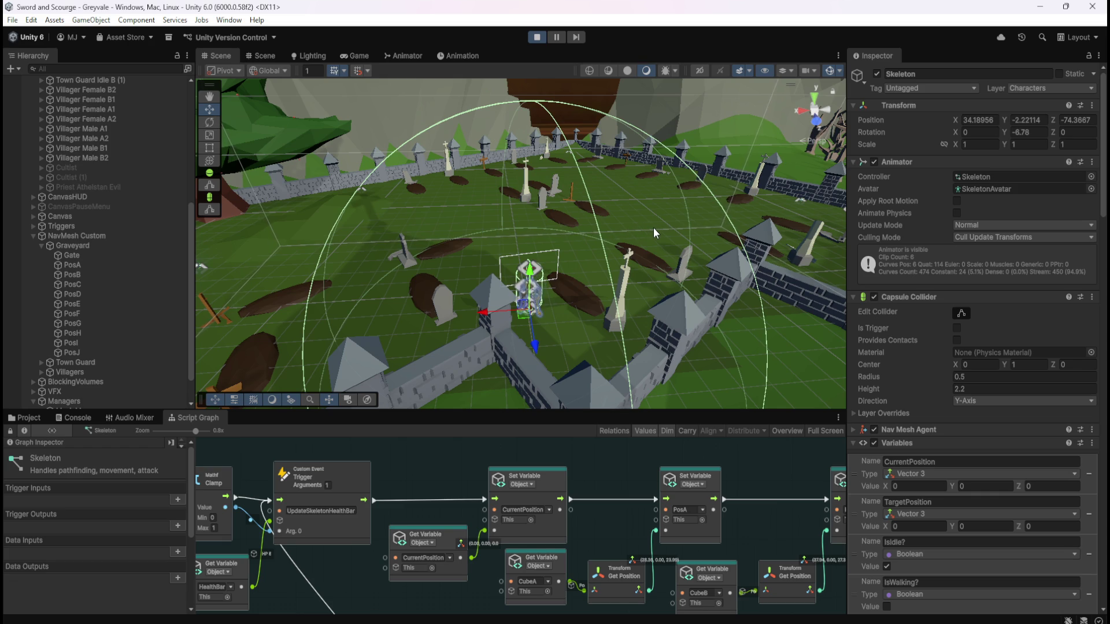
scroll(595, 498, "down", 3)
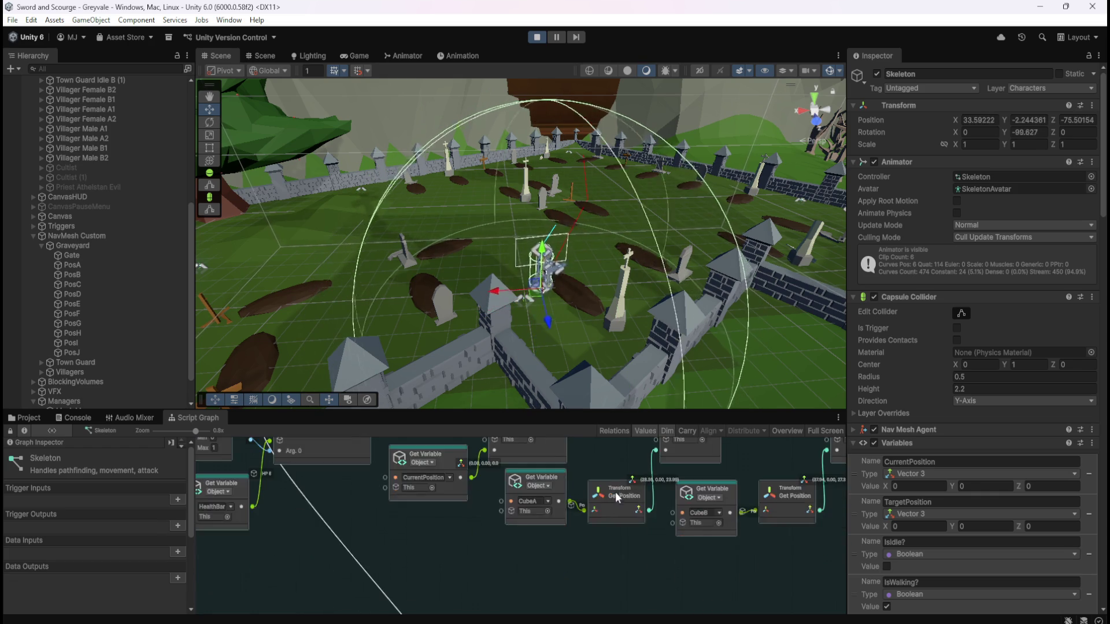
scroll(613, 490, "down", 10)
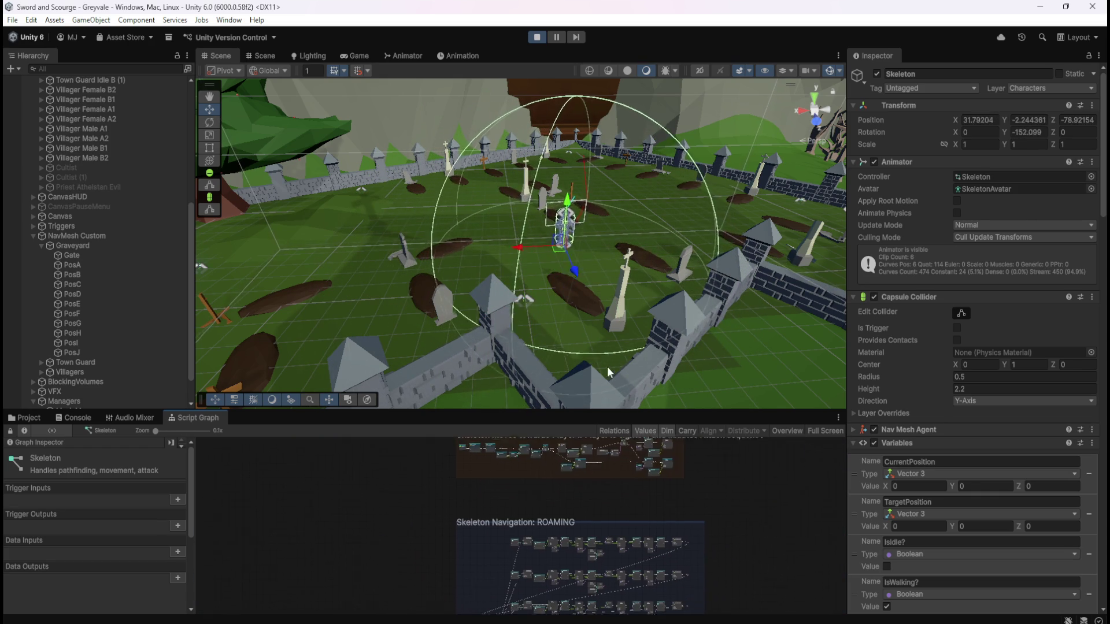
scroll(709, 457, "up", 3)
scroll(706, 494, "down", 3)
scroll(709, 578, "up", 1)
scroll(709, 495, "down", 4)
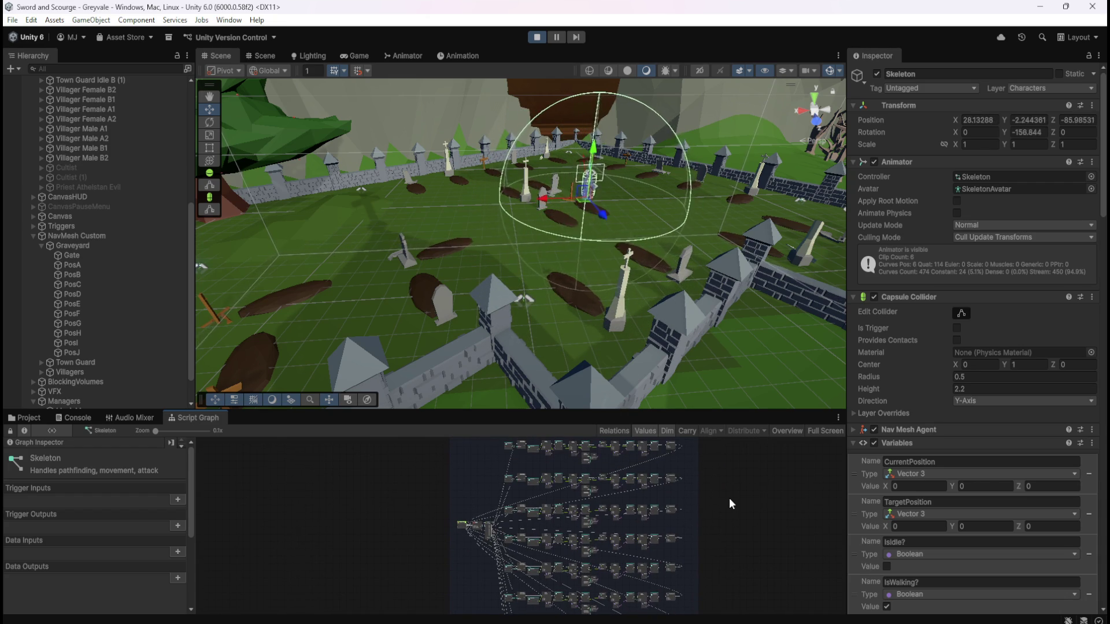
left_click_drag(734, 412, 750, 317)
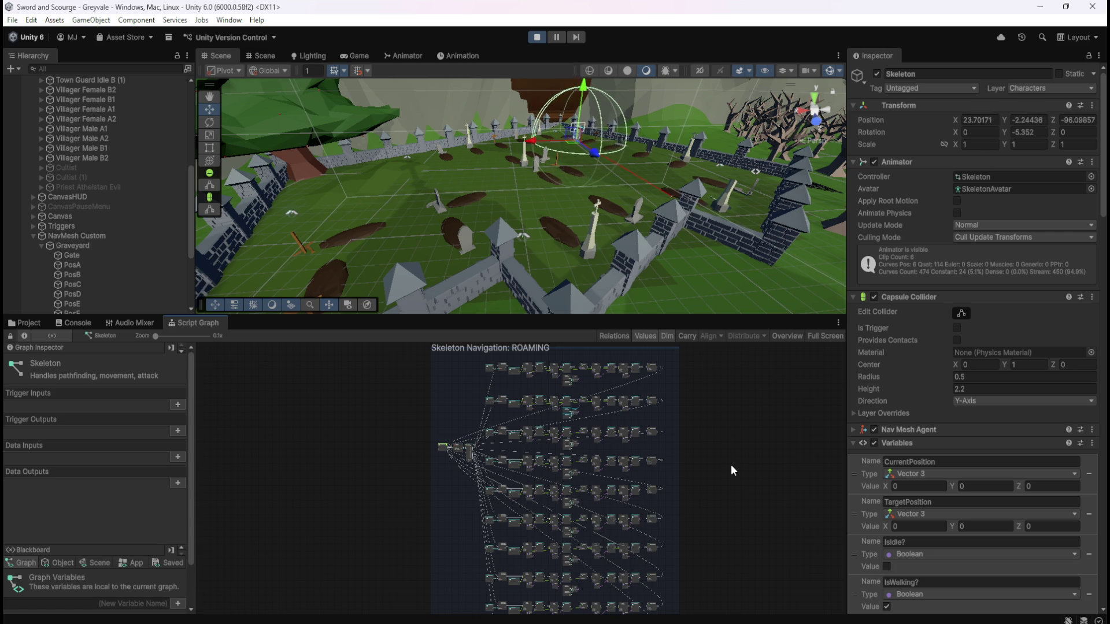
key("ctrl+s")
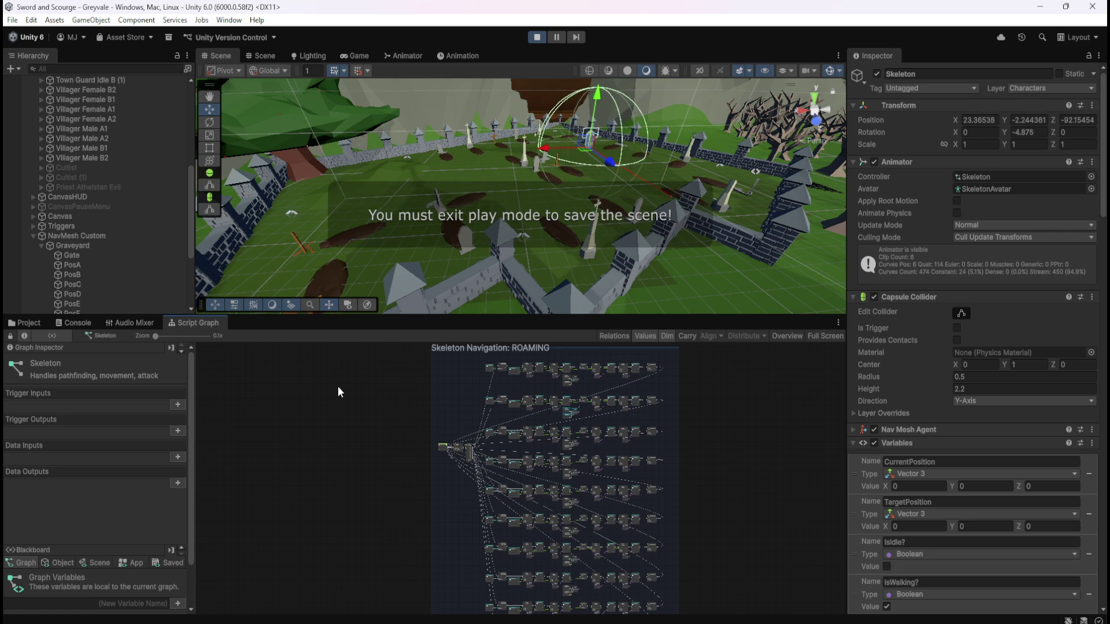
- Stop Play mode, enlarge the Scene view, and reselect the Skeleton
left_click(532, 41)
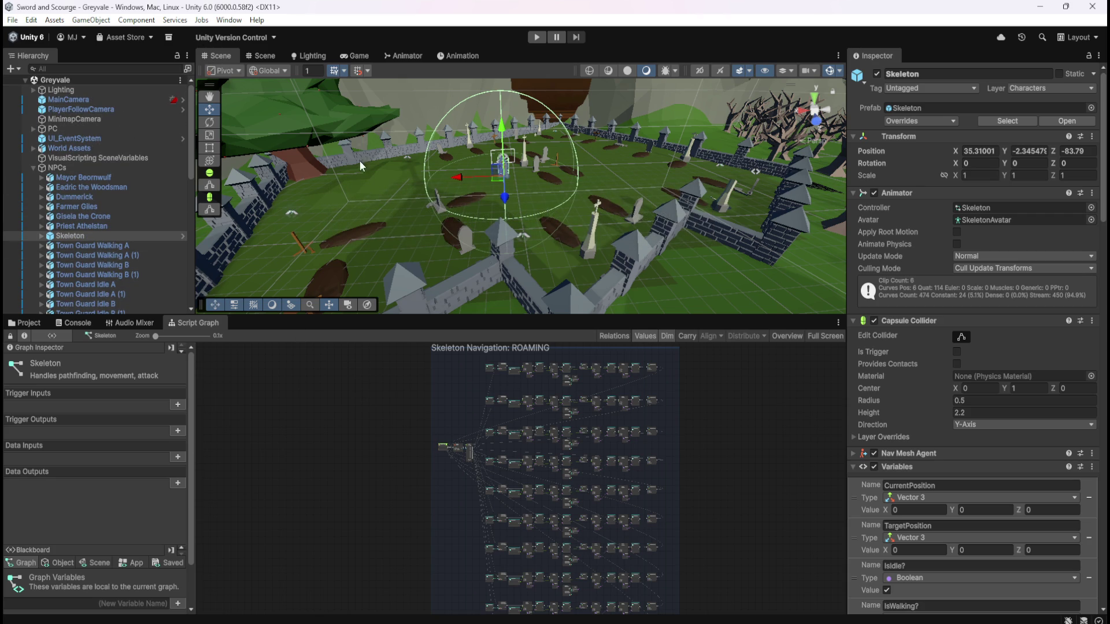
left_click_drag(451, 317, 468, 447)
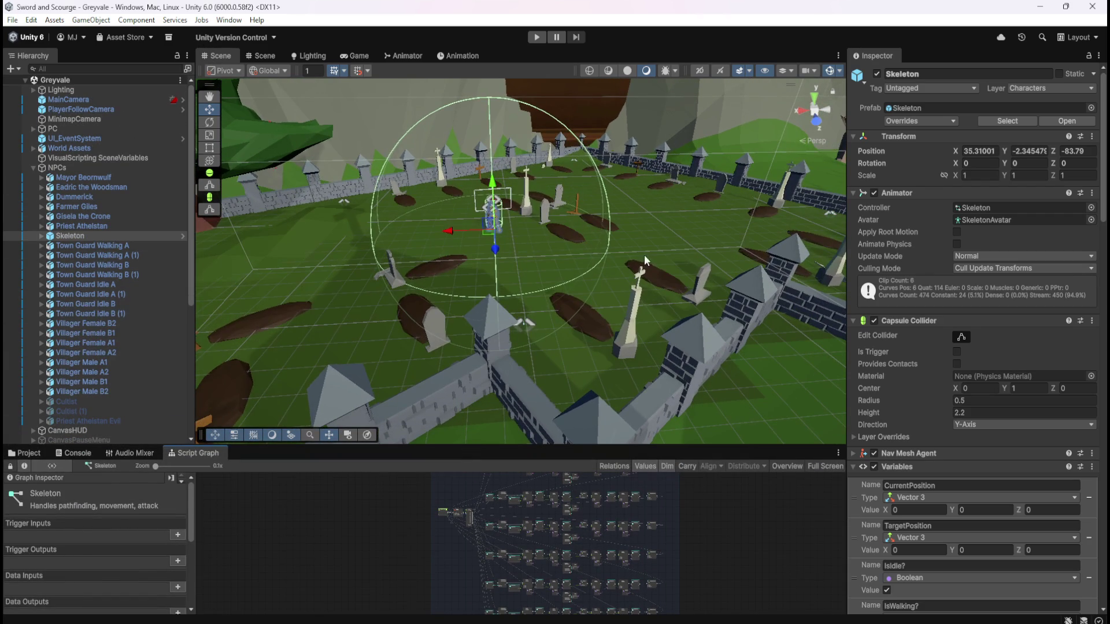
left_click(113, 227)
left_click(113, 237)
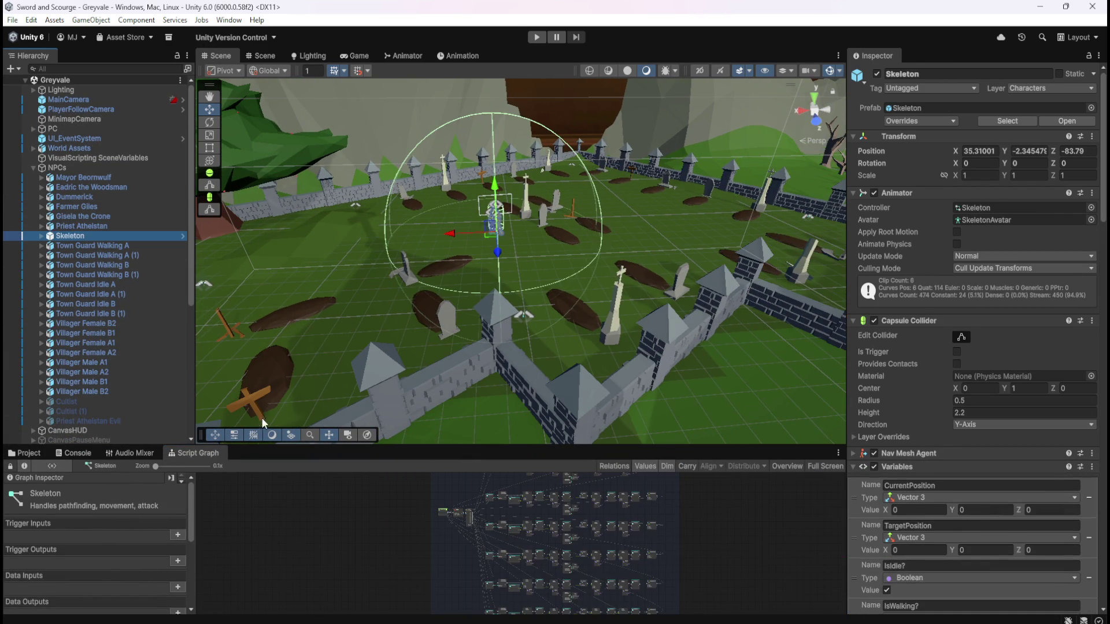
- Browse to Assets > Prefabs > Enemies and select Skeleton.prefab, then the scene's Skeleton
left_click(37, 456)
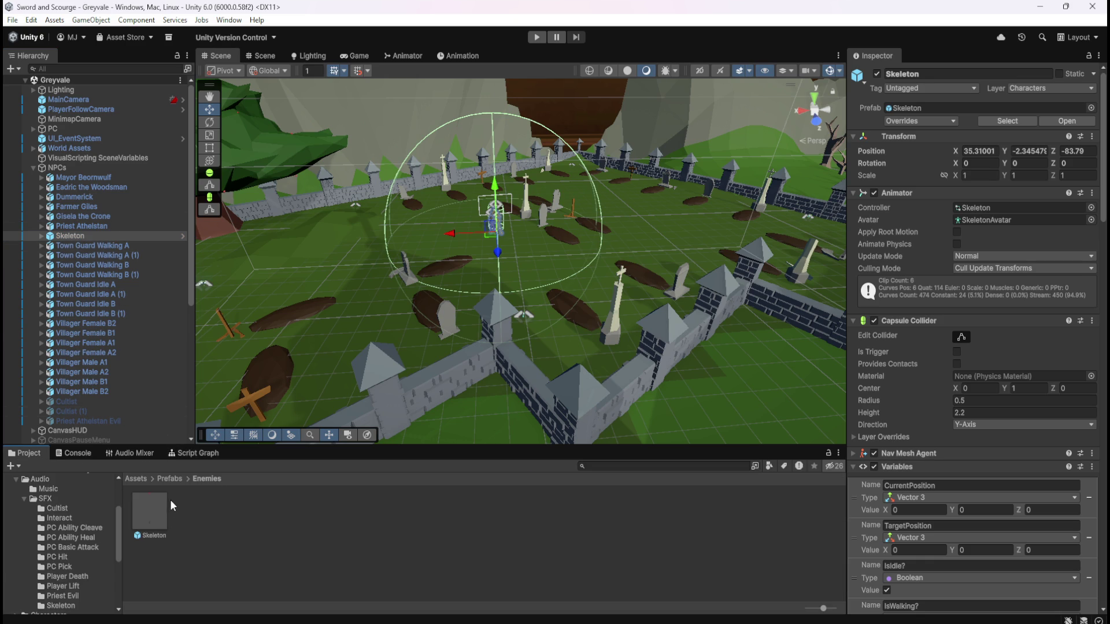
left_click(169, 479)
left_click(139, 479)
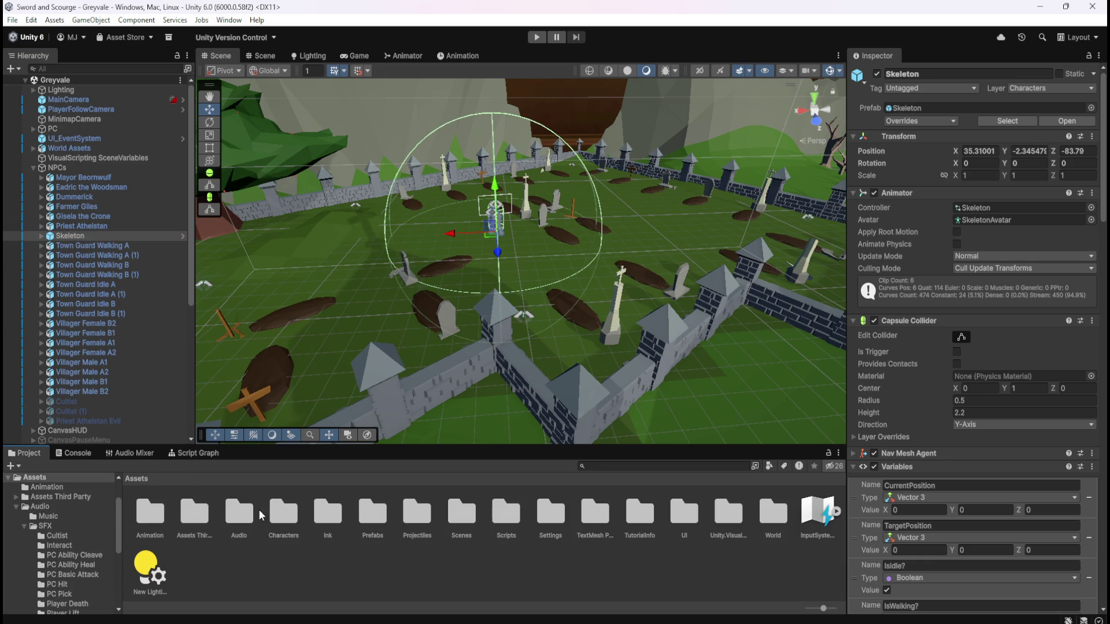
double_click(354, 518)
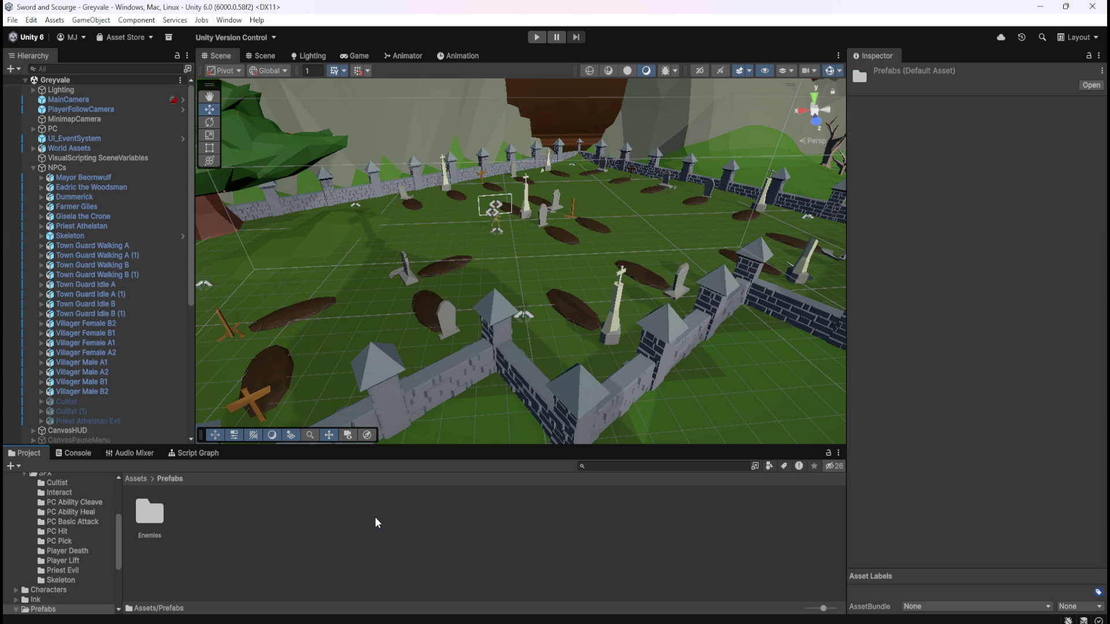
double_click(156, 514)
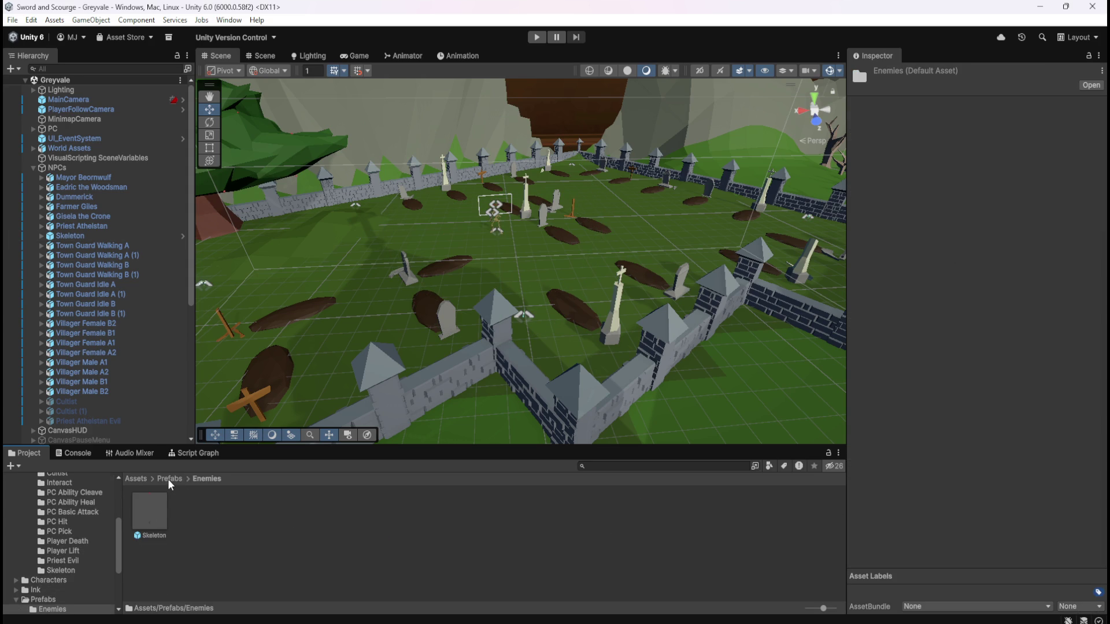
left_click(162, 520)
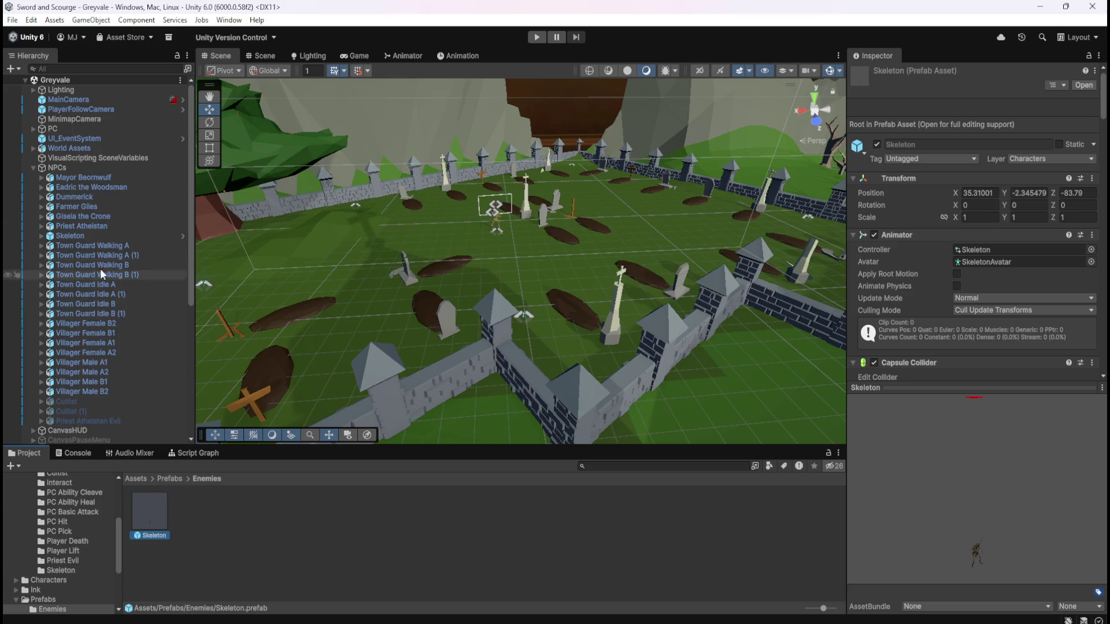
left_click(104, 237)
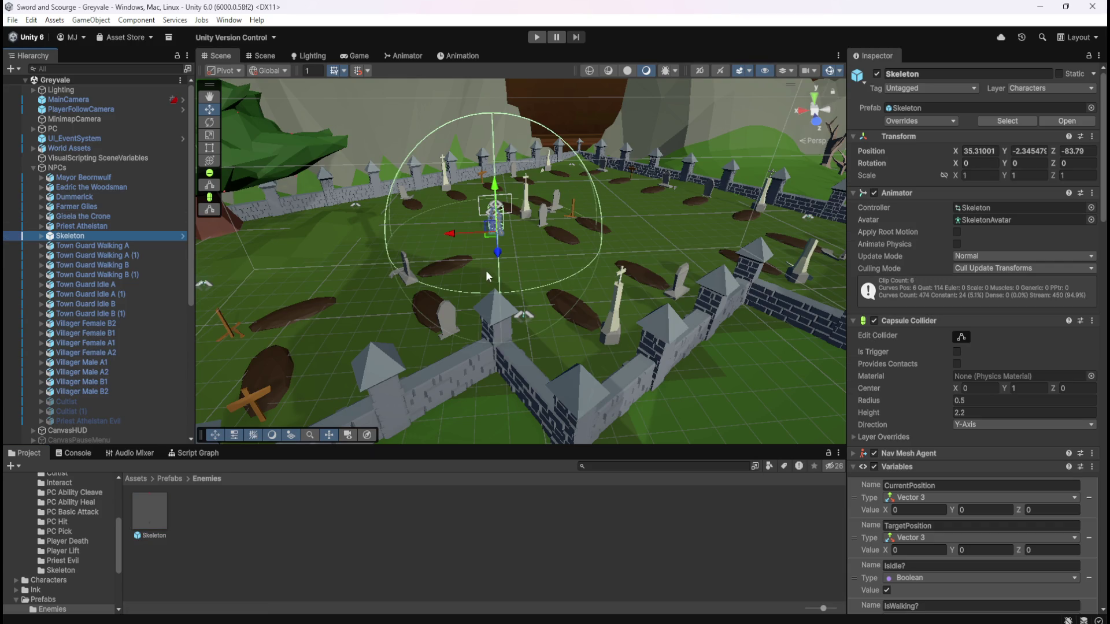
- Switch the Scene view to an orthographic Top view centred on the graveyard
scroll(694, 230, "down", 2)
left_click_drag(695, 231, 623, 267)
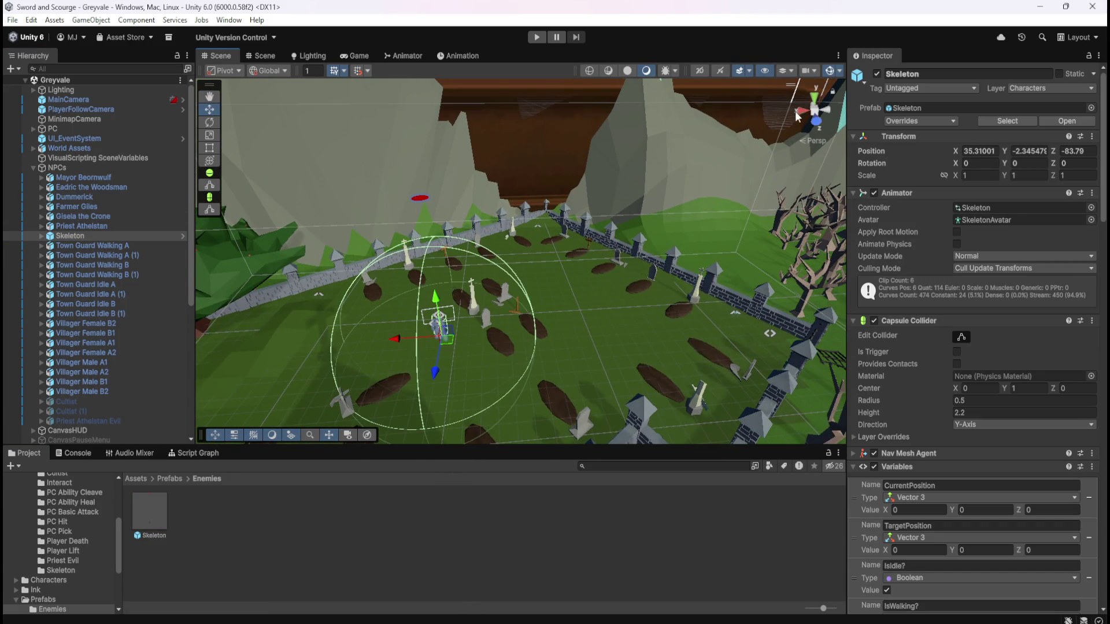
left_click(815, 99)
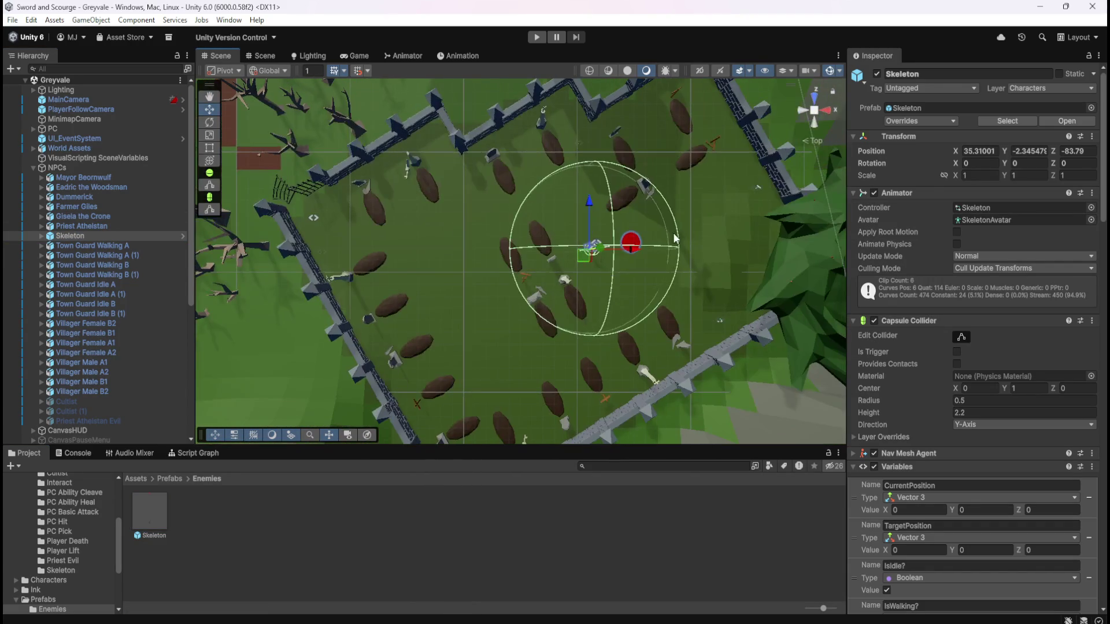
left_click(814, 111)
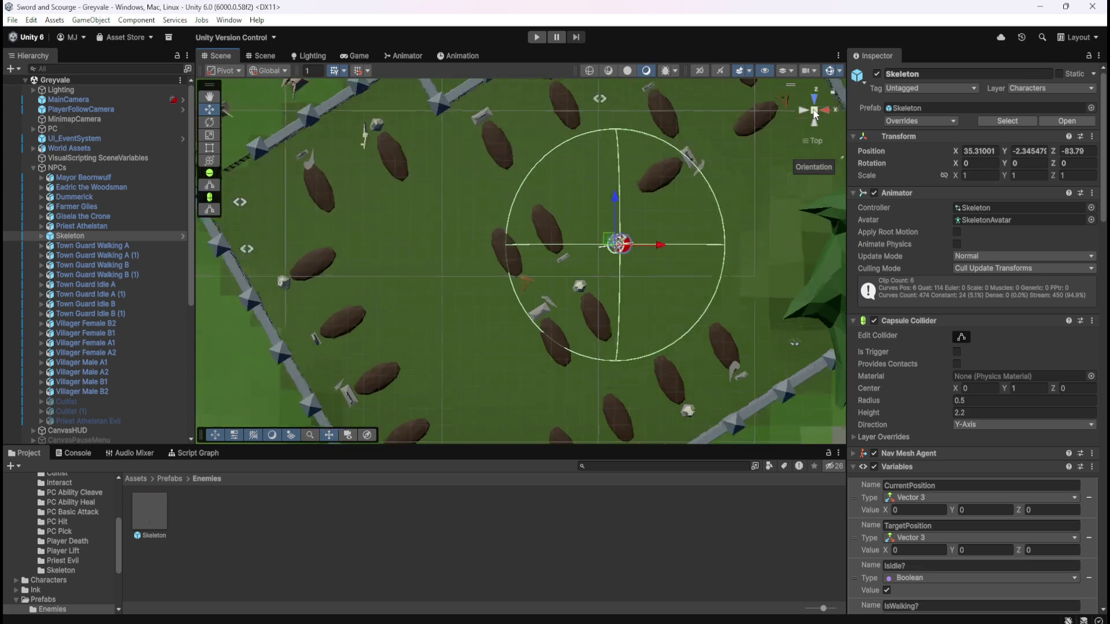
left_click_drag(635, 265, 619, 227)
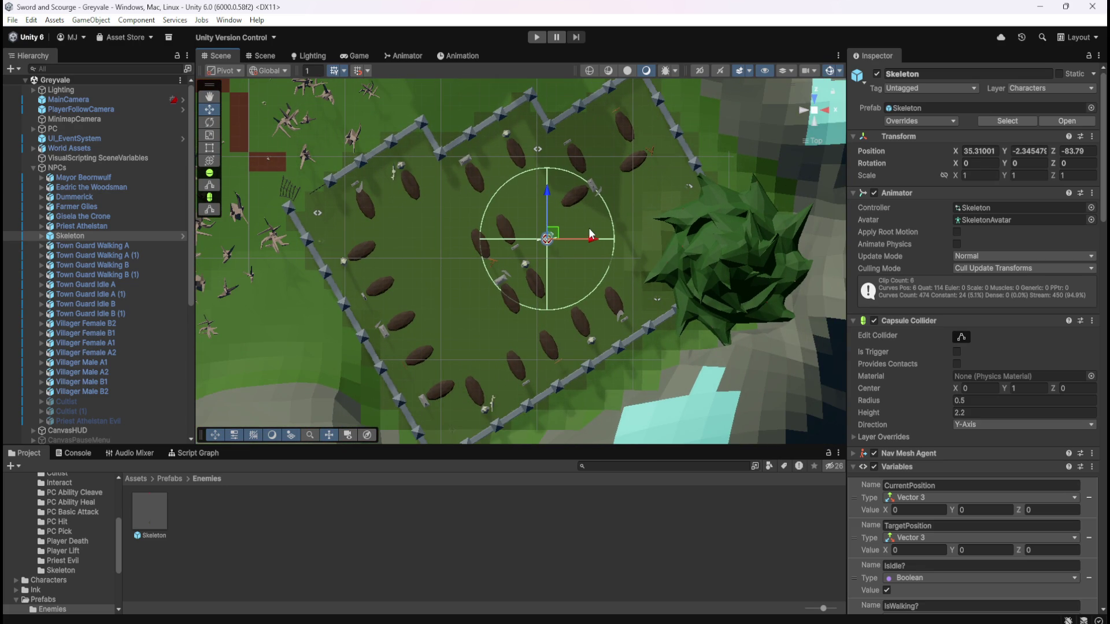
- Duplicate the Skeleton three times, placing copies at the lower left, left and right of the graveyard
key("ctrl+d")
left_click_drag(557, 237, 479, 342)
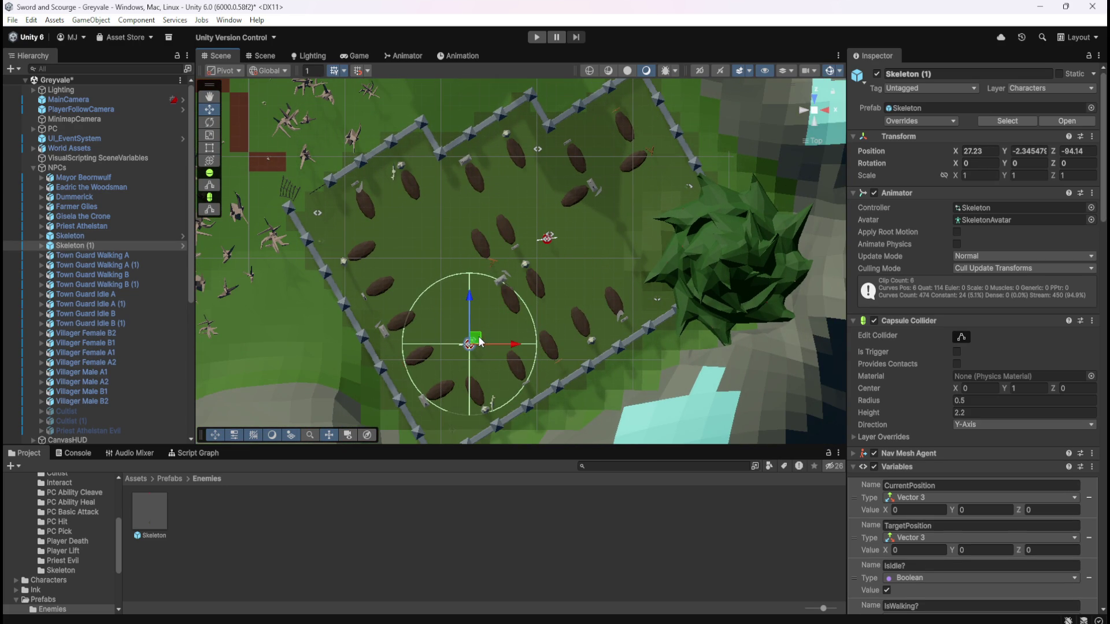
key("ctrl+d")
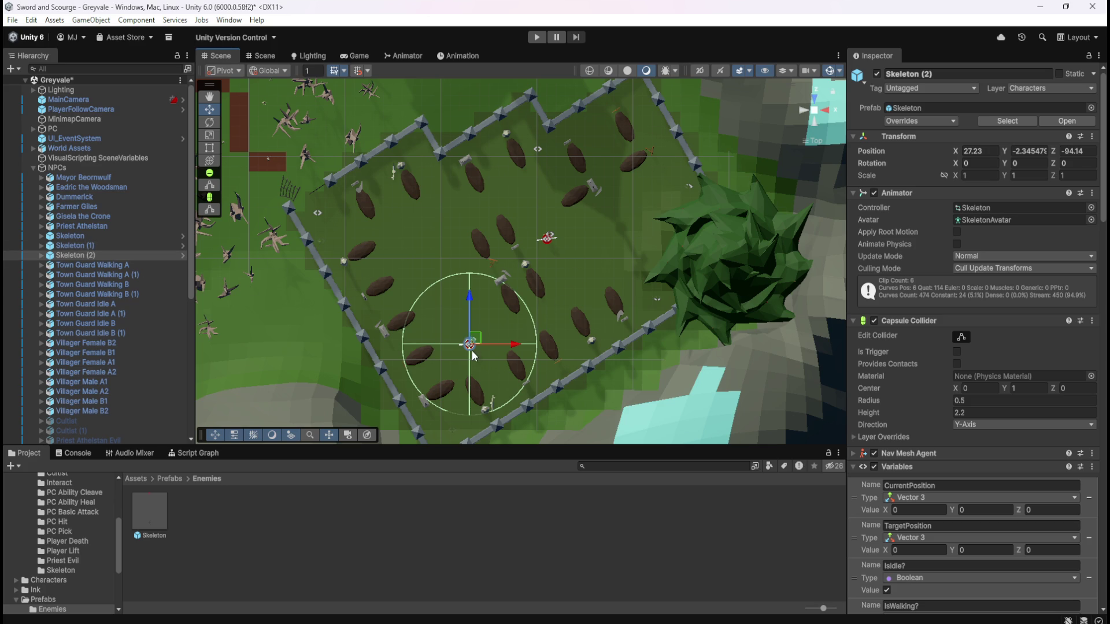
mouse_move(484, 342)
left_mouse_down()
mouse_move(454, 246)
mouse_move(432, 253)
left_mouse_up()
key("ctrl+d")
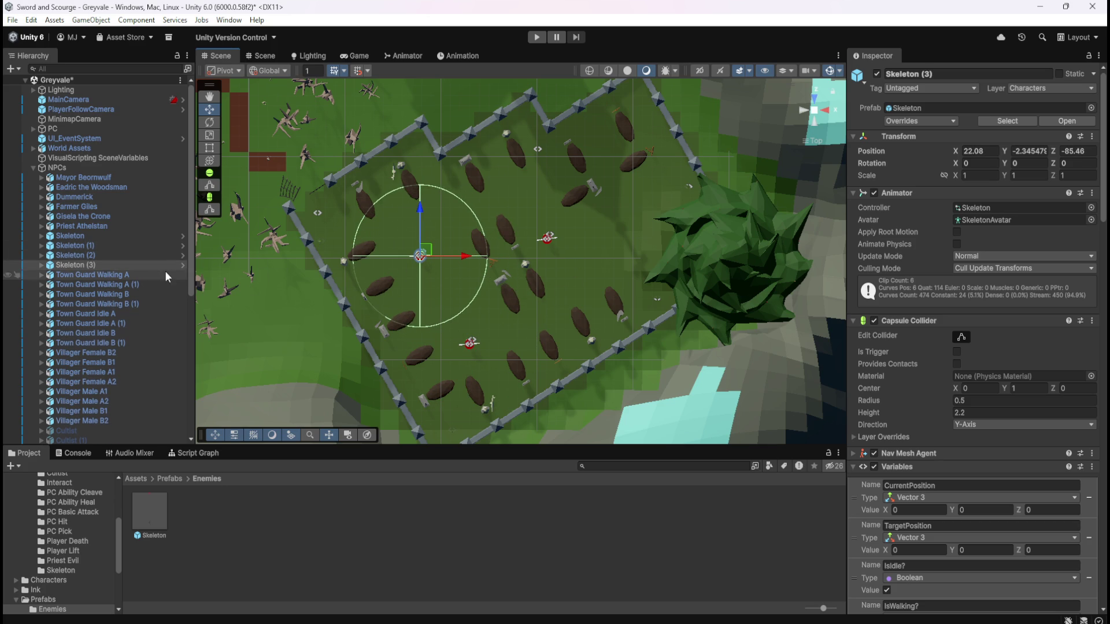
mouse_move(432, 253)
left_mouse_down()
mouse_move(615, 256)
mouse_move(607, 269)
mouse_move(558, 162)
mouse_move(612, 217)
mouse_move(615, 251)
mouse_move(598, 285)
left_mouse_up()
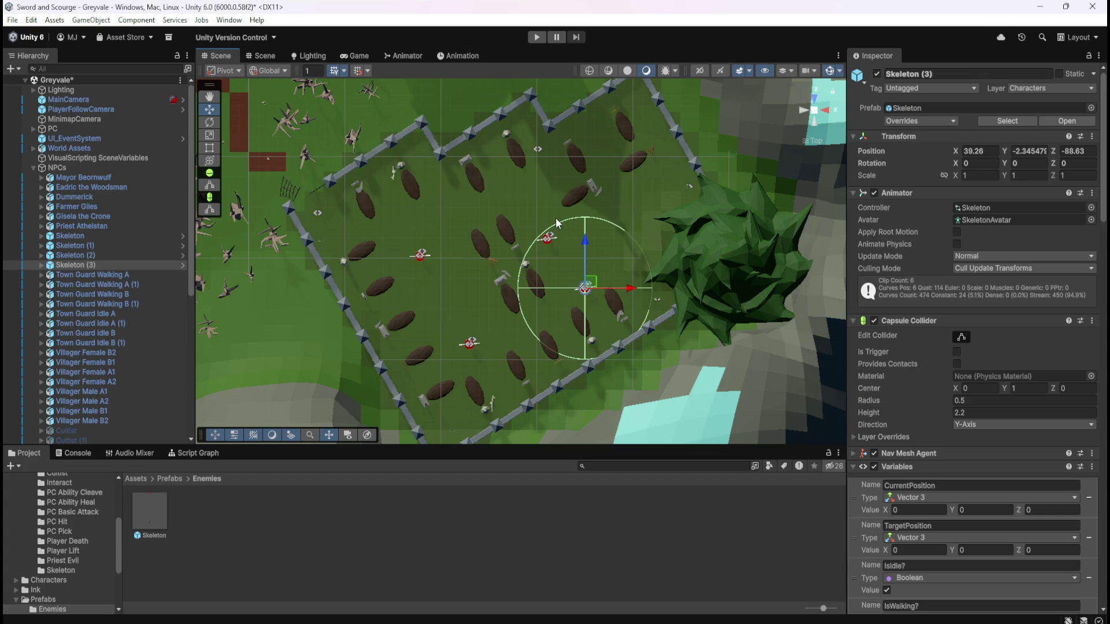
- Return to a perspective view framed on the original Skeleton and start Play mode
left_click(816, 112)
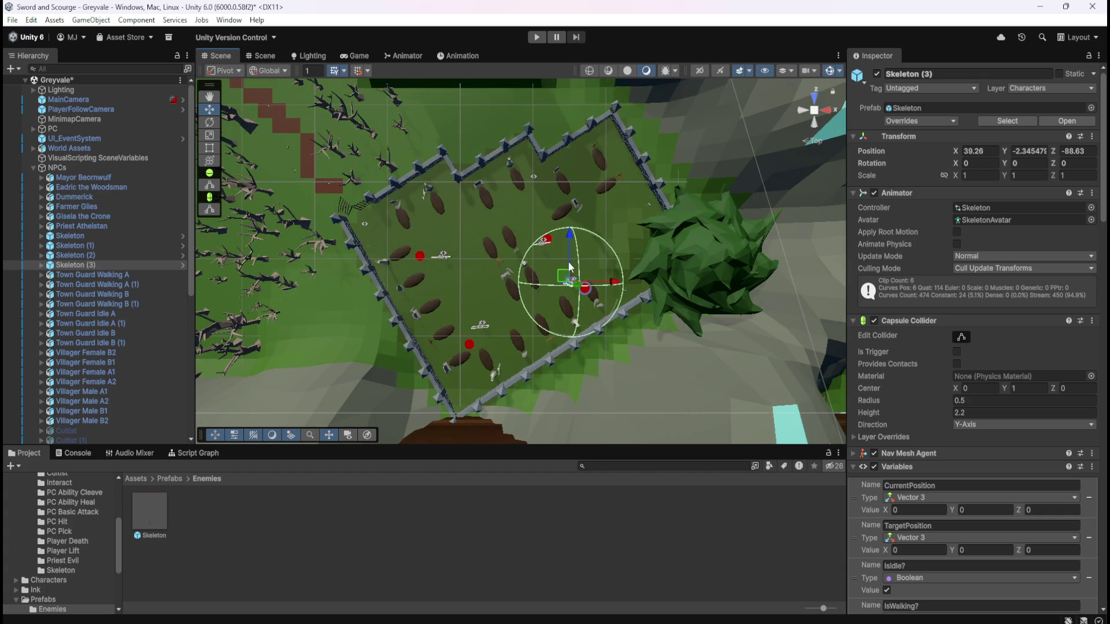
left_click(95, 237)
double_click(97, 237)
mouse_move(625, 176)
left_mouse_down()
mouse_move(585, 297)
mouse_move(481, 230)
left_mouse_up()
key("f")
scroll(529, 267, "down", 4)
scroll(530, 267, "down", 3)
mouse_move(572, 251)
left_mouse_down()
mouse_move(587, 245)
mouse_move(537, 238)
mouse_move(713, 238)
mouse_move(484, 276)
mouse_move(531, 188)
mouse_move(465, 269)
mouse_move(721, 301)
mouse_move(660, 287)
left_mouse_up()
left_click(537, 37)
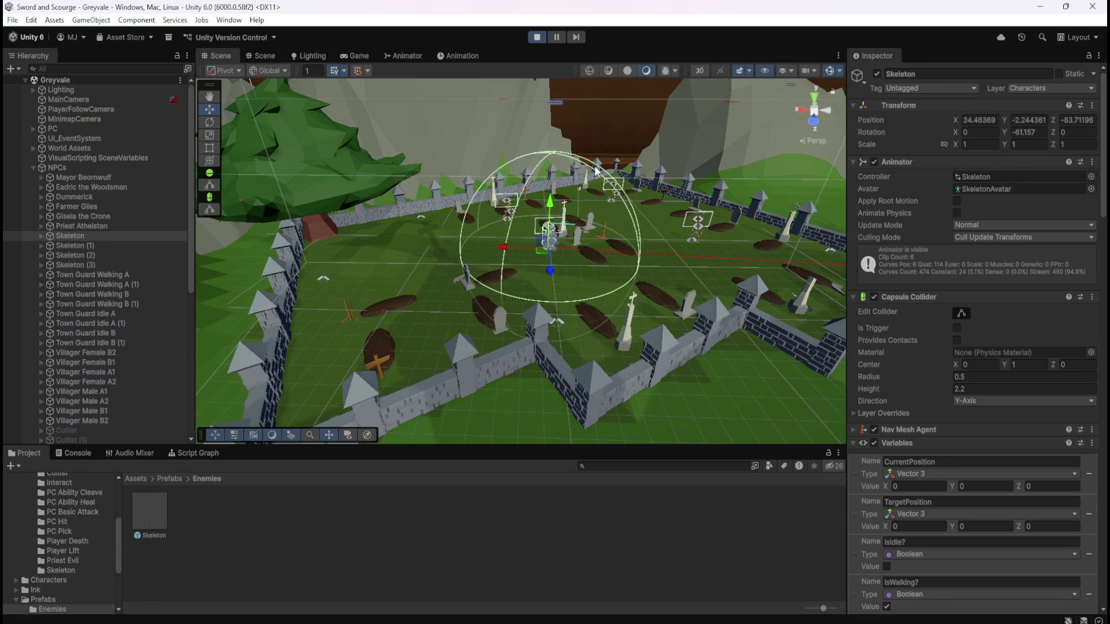
- Select all four Skeletons while playing and watch them roam in the Scene view
left_click(69, 236)
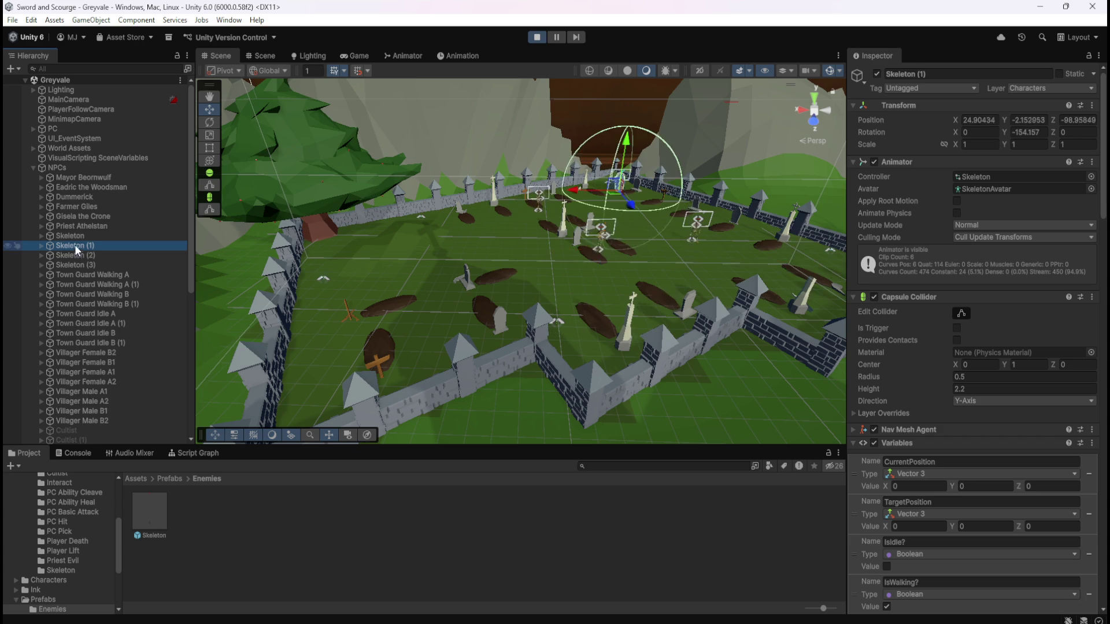
left_click(88, 265, "shift")
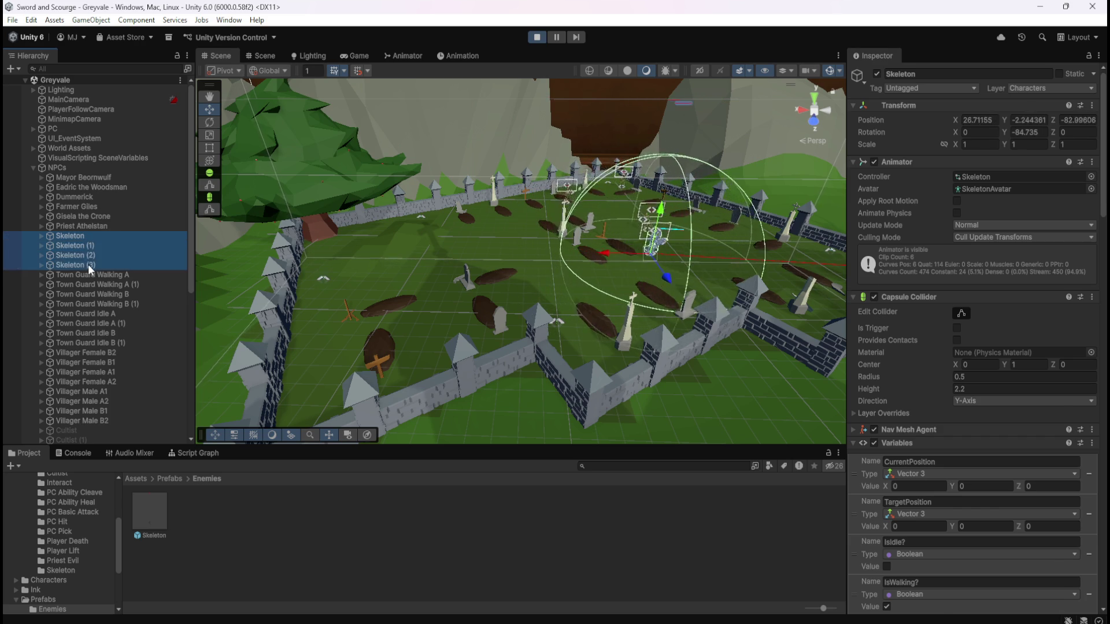
left_click_drag(479, 288, 508, 295)
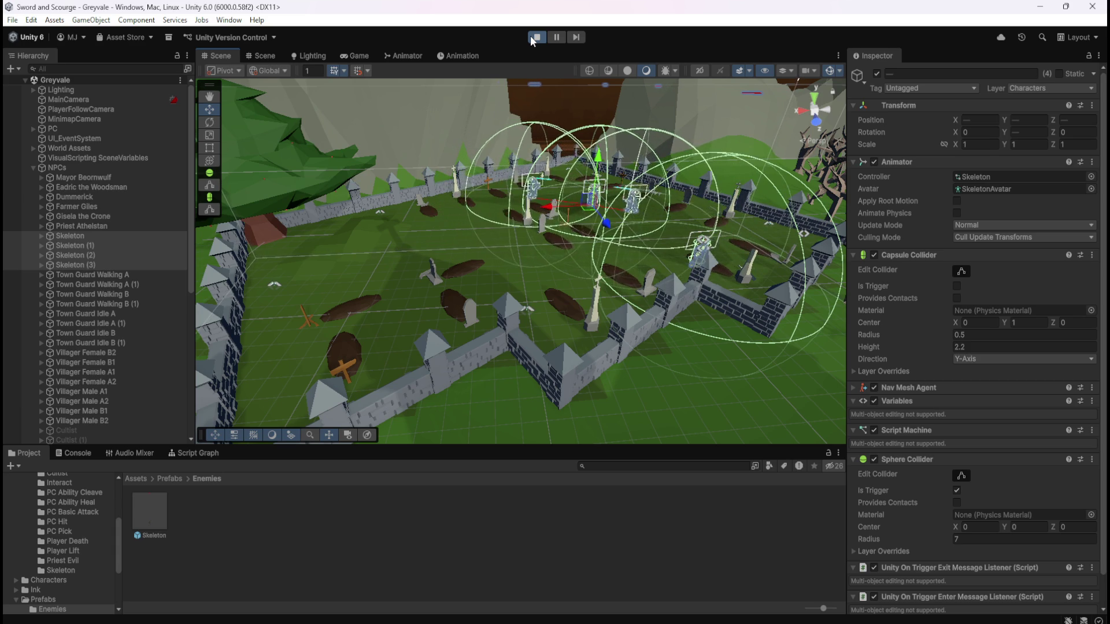
- In Game view, run the hero into the village, answering the villager's greeting and swinging the sword
left_click(360, 55)
left_click(559, 147)
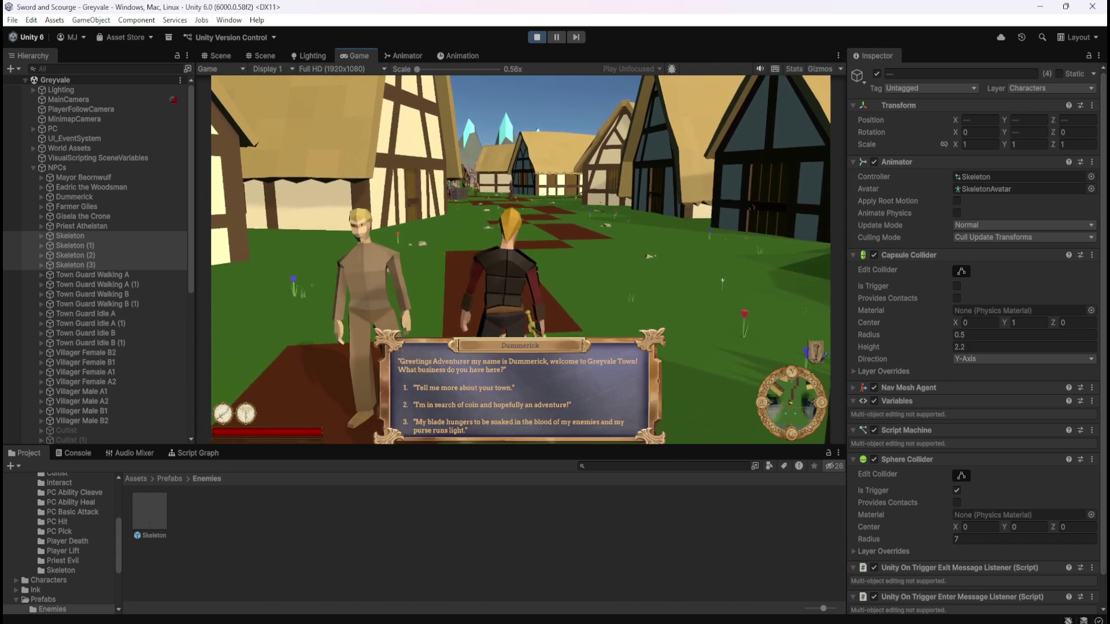
key("1")
key("1")
left_click(723, 285)
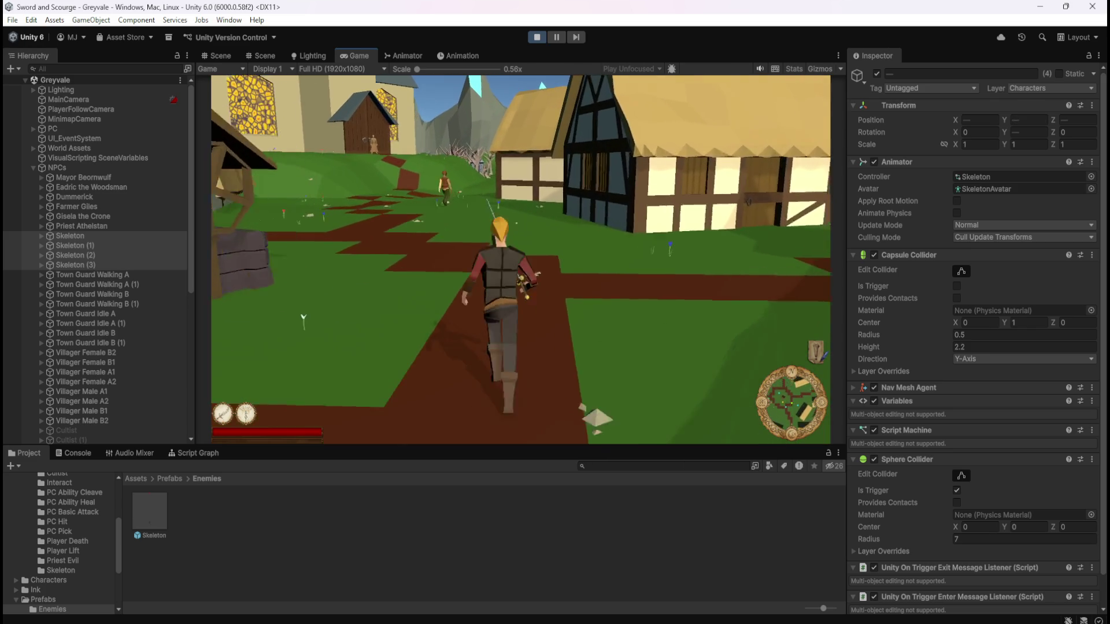
key("1")
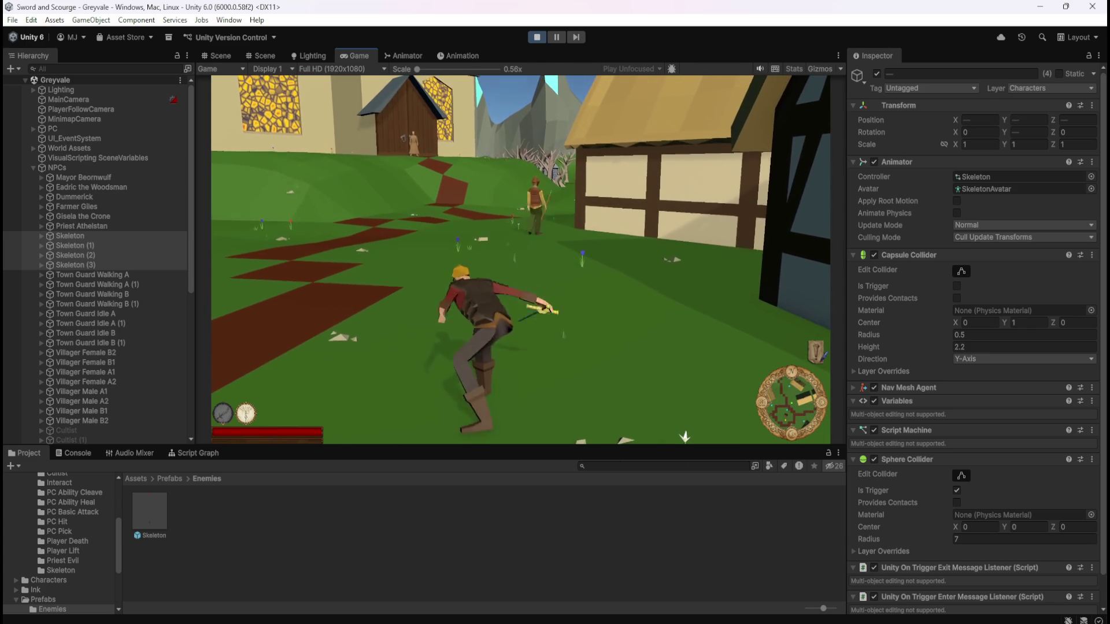
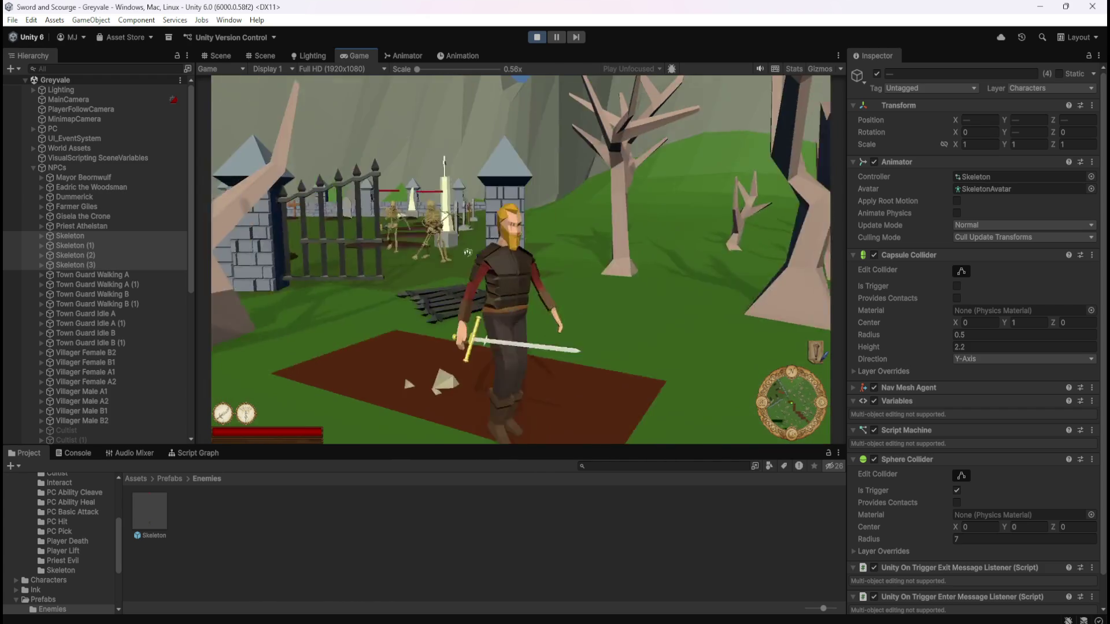
- Pause the running game and leave Play mode to return to editing
key("Escape")
left_click(540, 39)
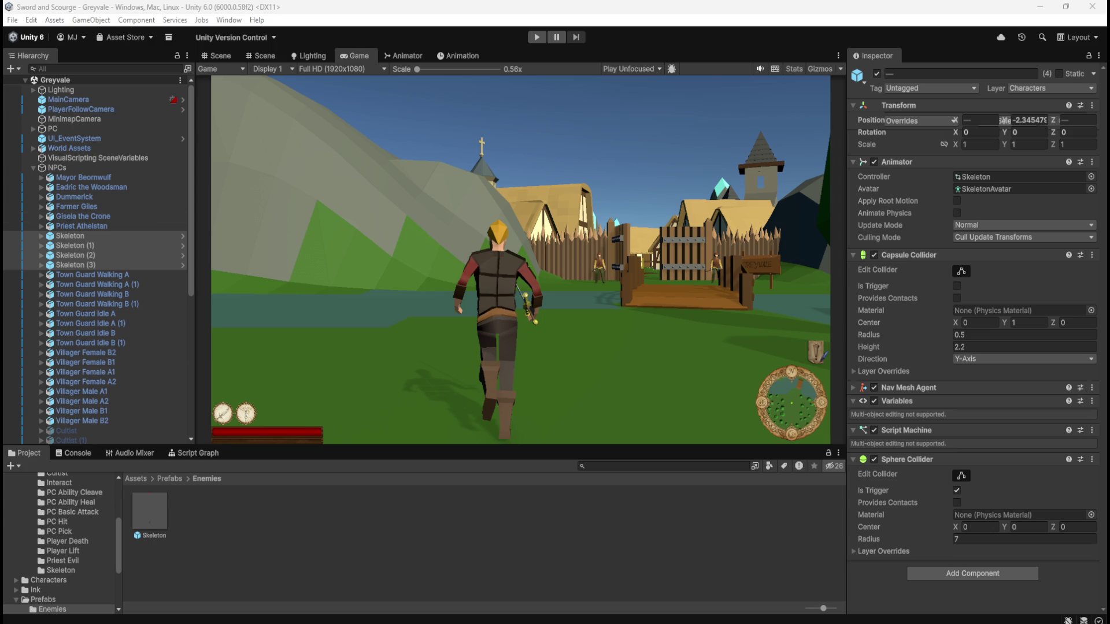
- In the Scene view, collapse the Graveyard and NavMesh Custom groups and select RespawnManager
left_click(218, 56)
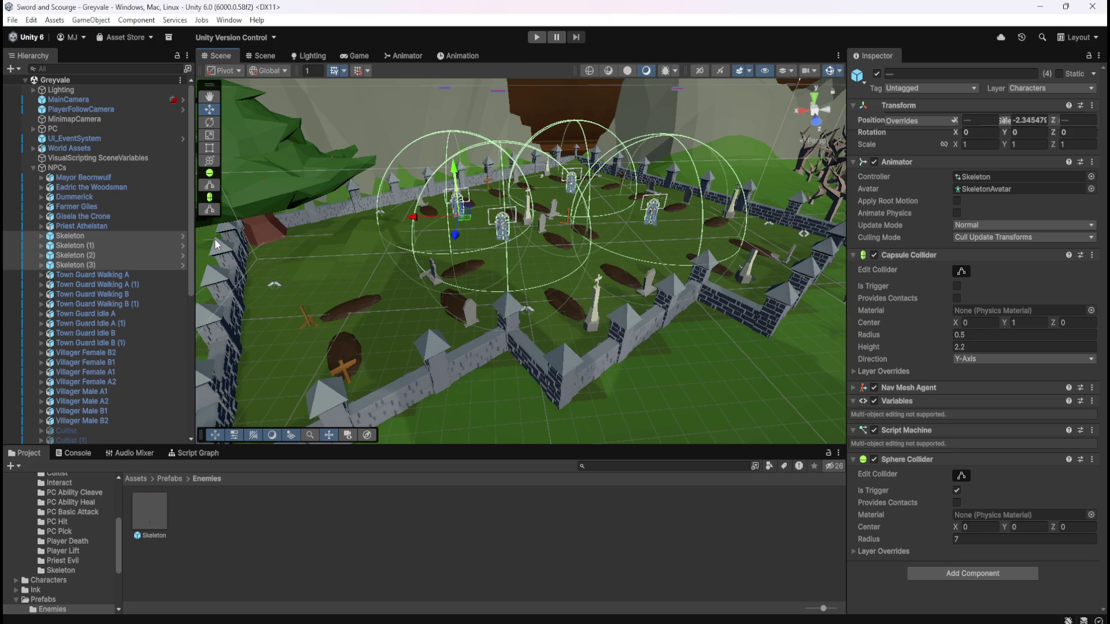
left_click(117, 237)
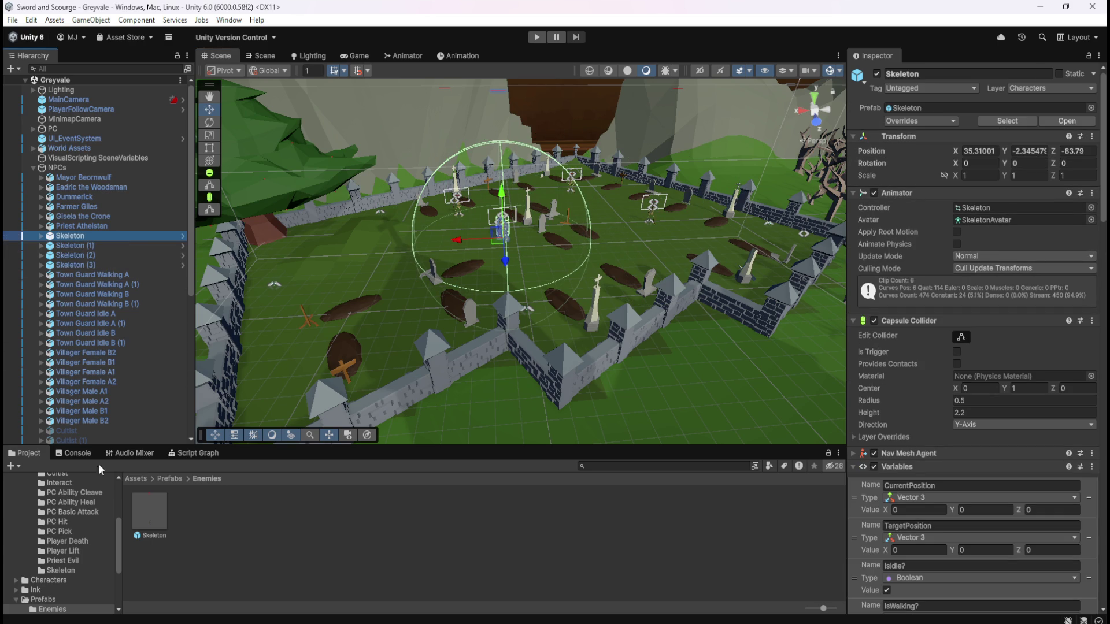
scroll(100, 416, "down", 8)
left_click(41, 254)
left_click(34, 352)
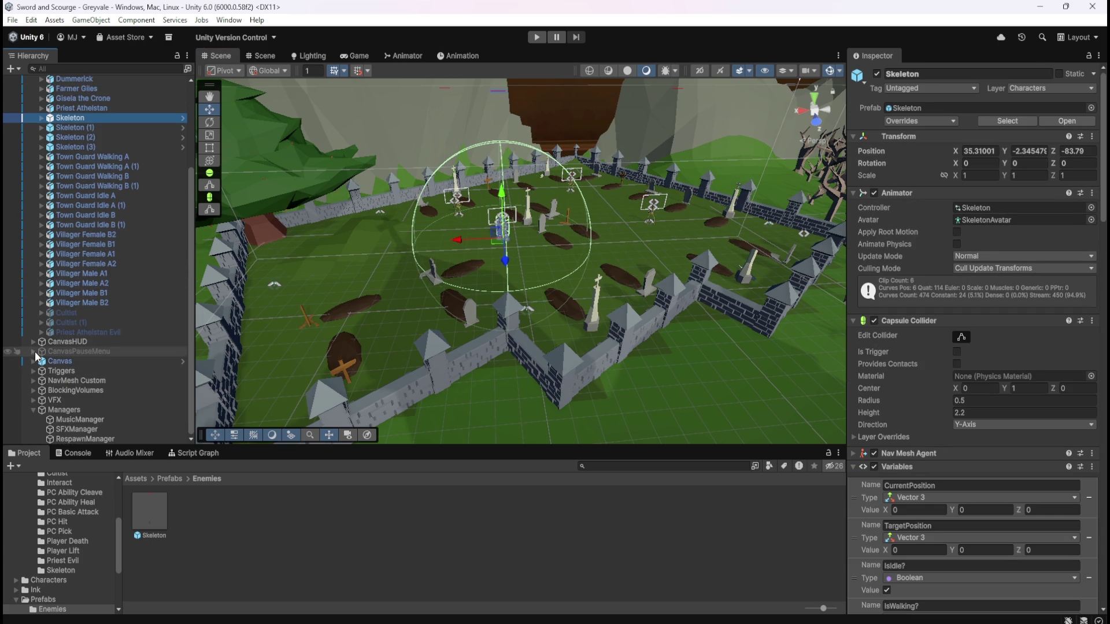
left_click(69, 438)
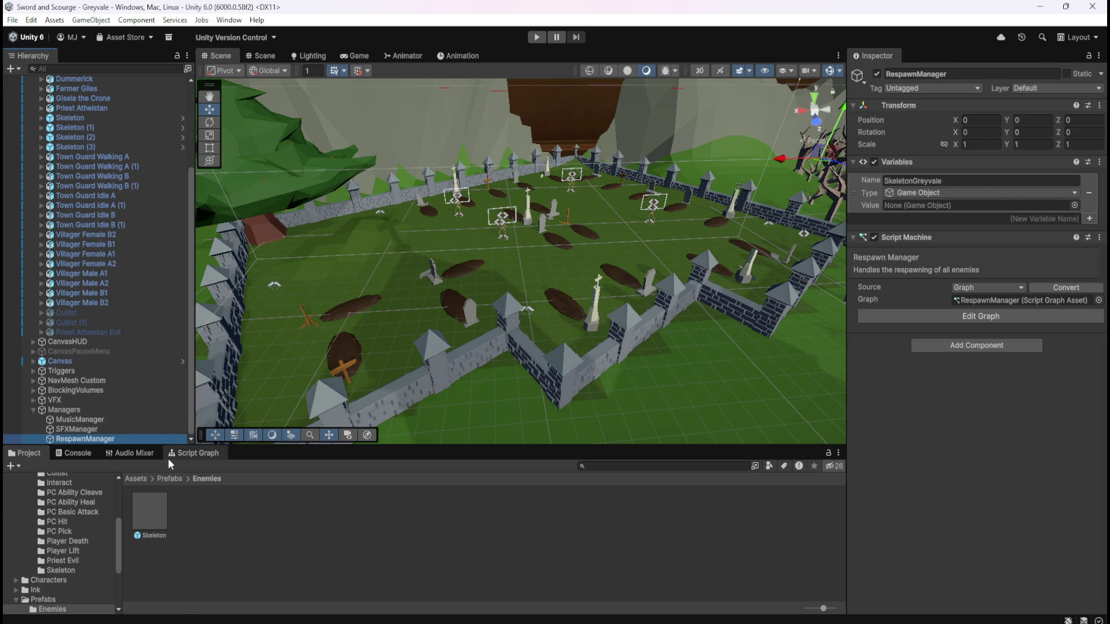
- Open RespawnManager's script graph full-size and check its empty SkeletonGreyvale object variable
left_click(188, 453)
key("shift+space")
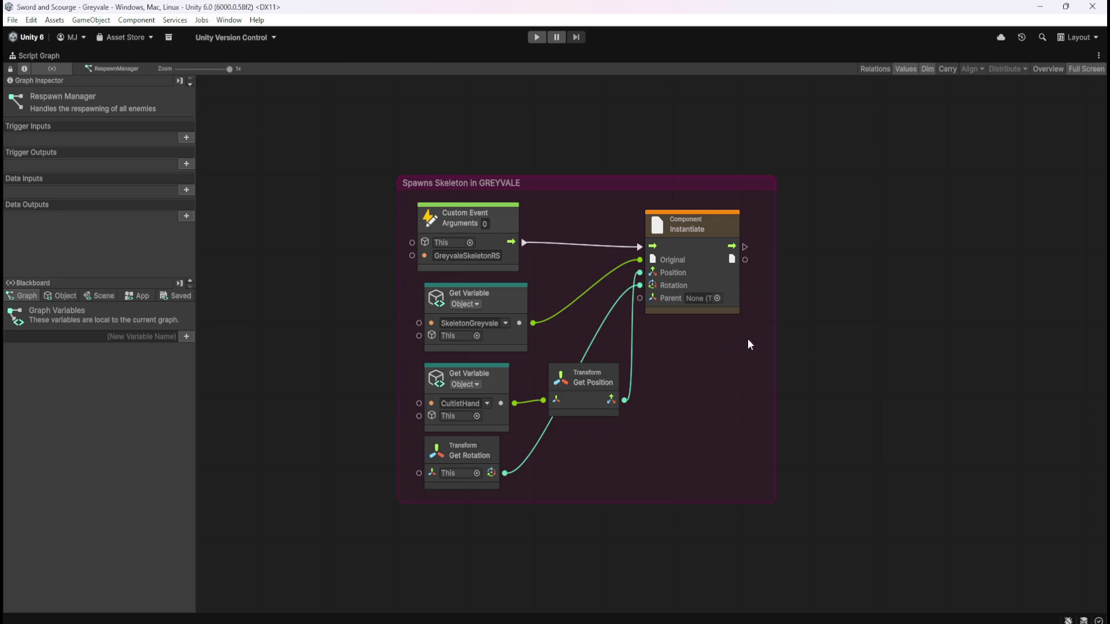
left_click(65, 295)
key("shift+space")
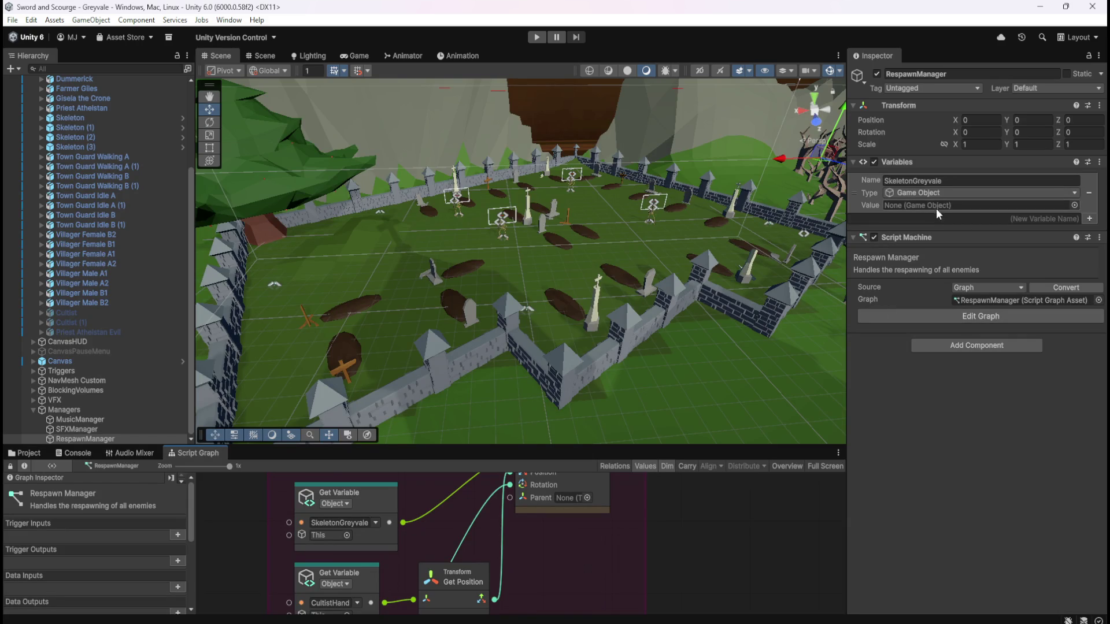
- Find the Skeleton prefab in Assets > Prefabs > Enemies, then reselect RespawnManager
left_click(29, 453)
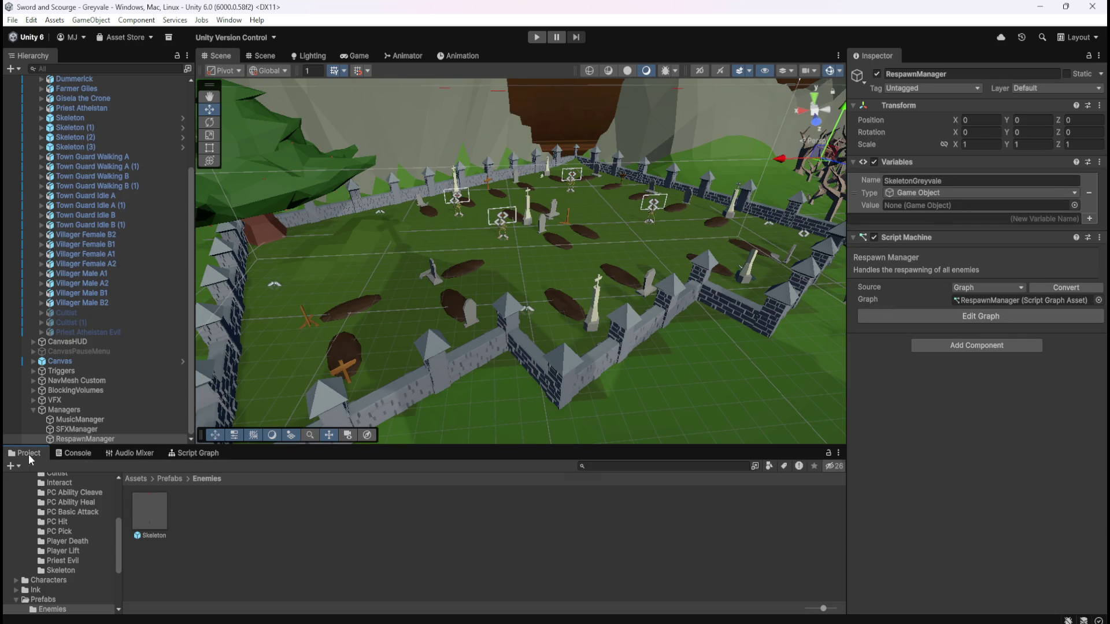
left_click(159, 512)
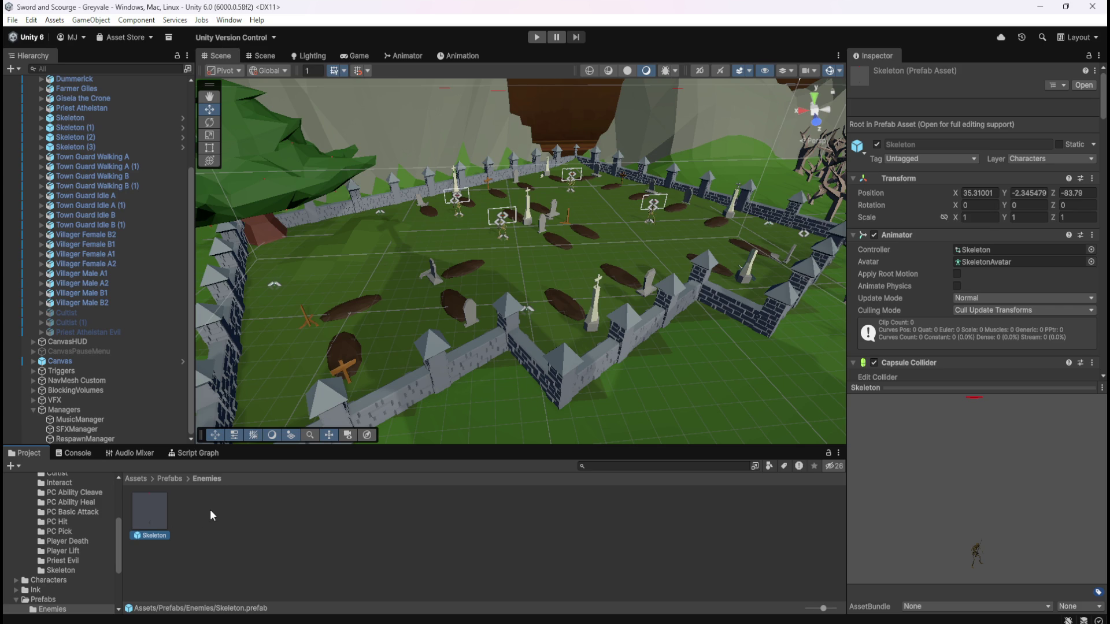
left_click(86, 439)
- Drop the Skeleton prefab into SkeletonGreyvale's Value, save the scene, and reopen the Script Graph
mouse_move(154, 511)
left_mouse_down()
mouse_move(223, 526)
mouse_move(935, 222)
mouse_move(948, 203)
left_mouse_up()
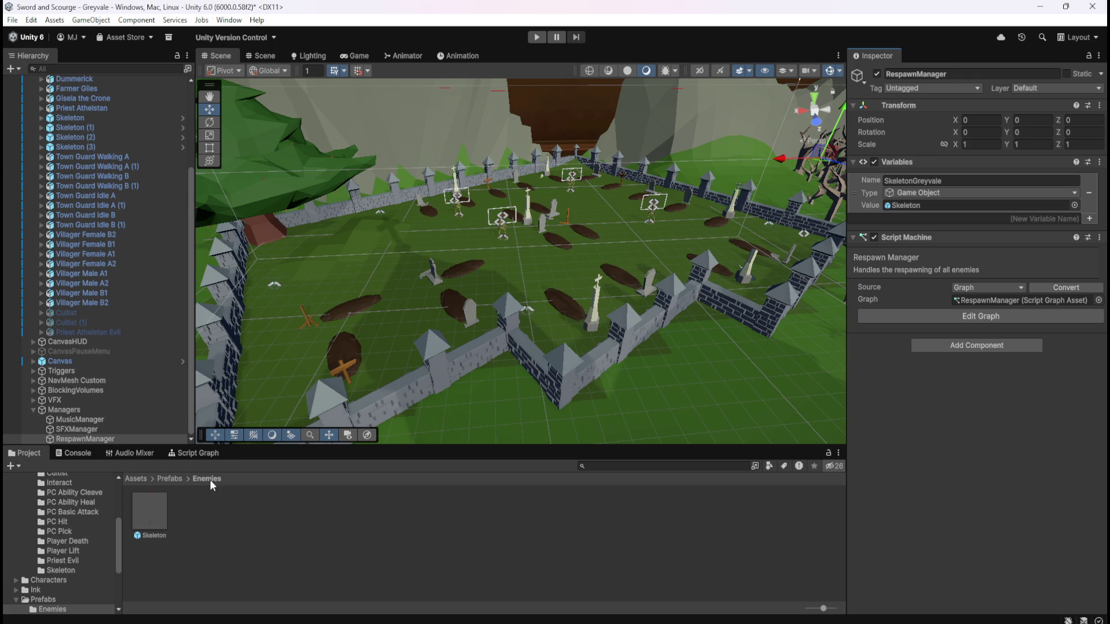
key("ctrl+s")
left_click(206, 452)
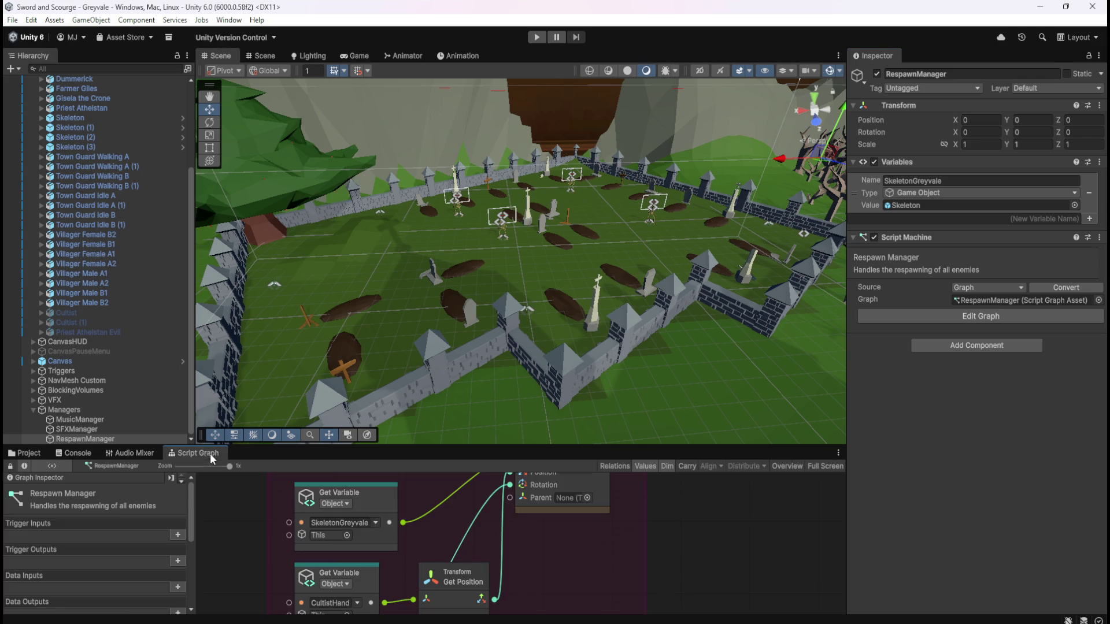
- Maximize the Respawn Manager Script Graph and open the fuzzy finder on the empty canvas
key("shift+space")
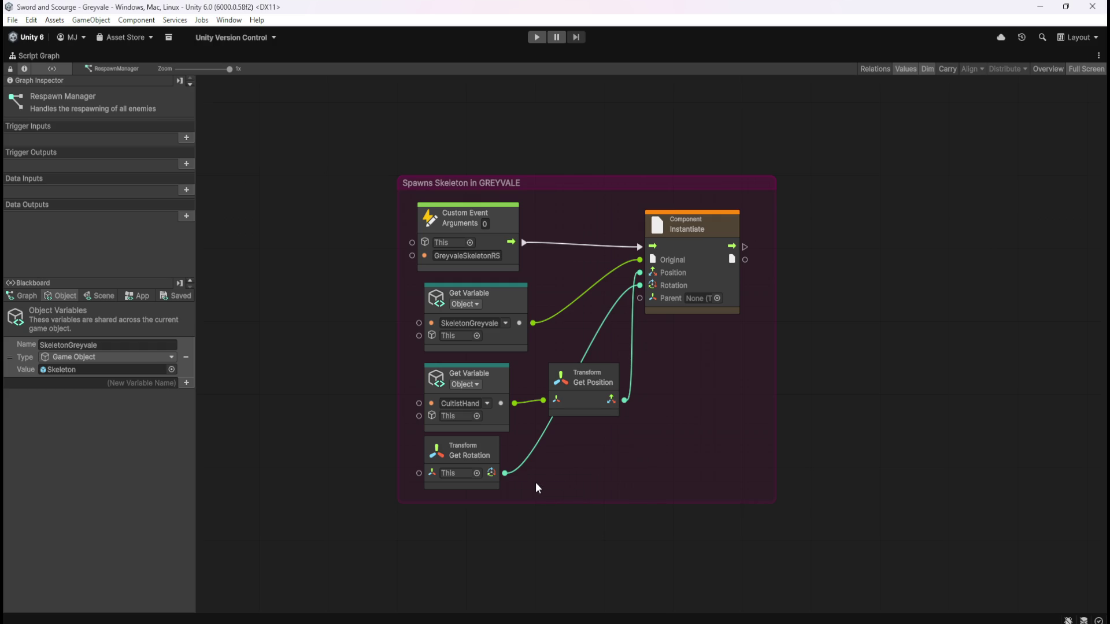
right_click(564, 460)
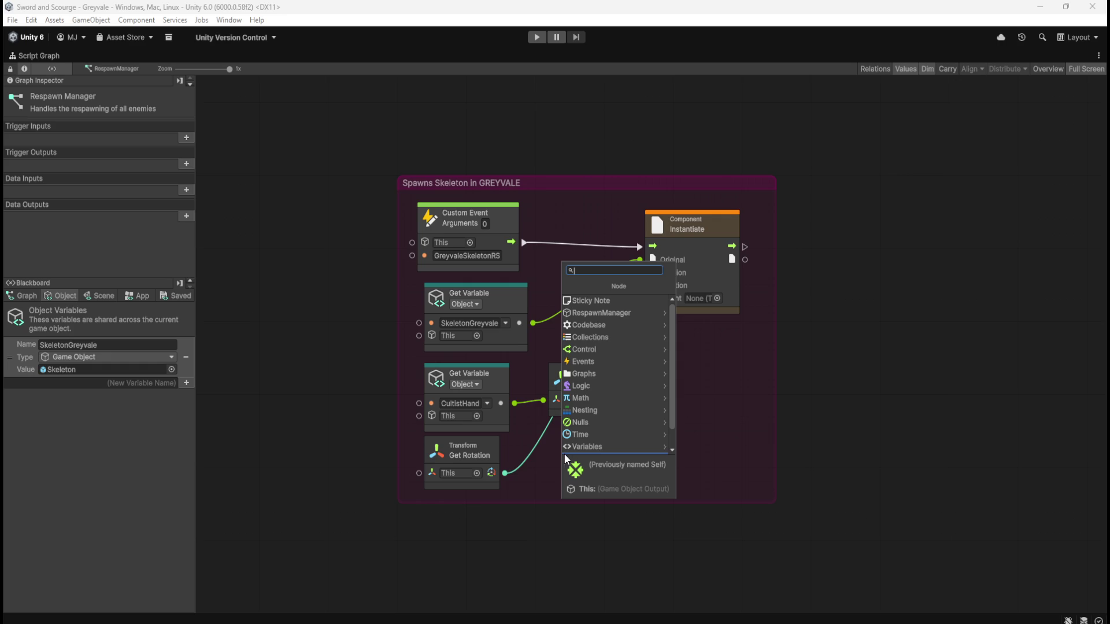
- Add a Random: Get Rotation node from a 'random rotation' search
type("random rotation")
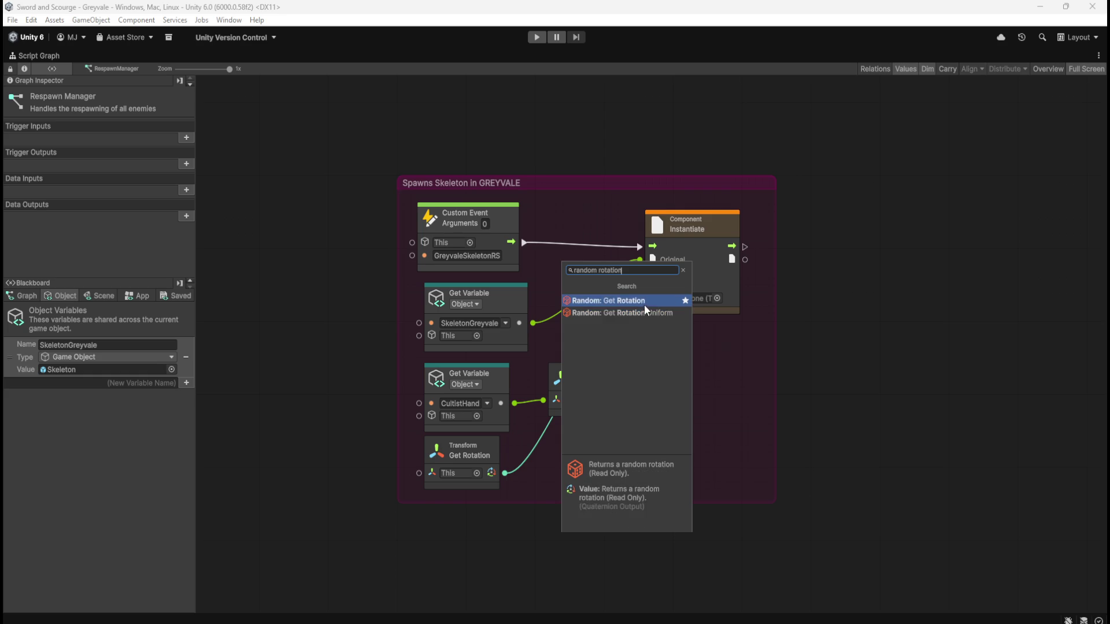
left_click(643, 303)
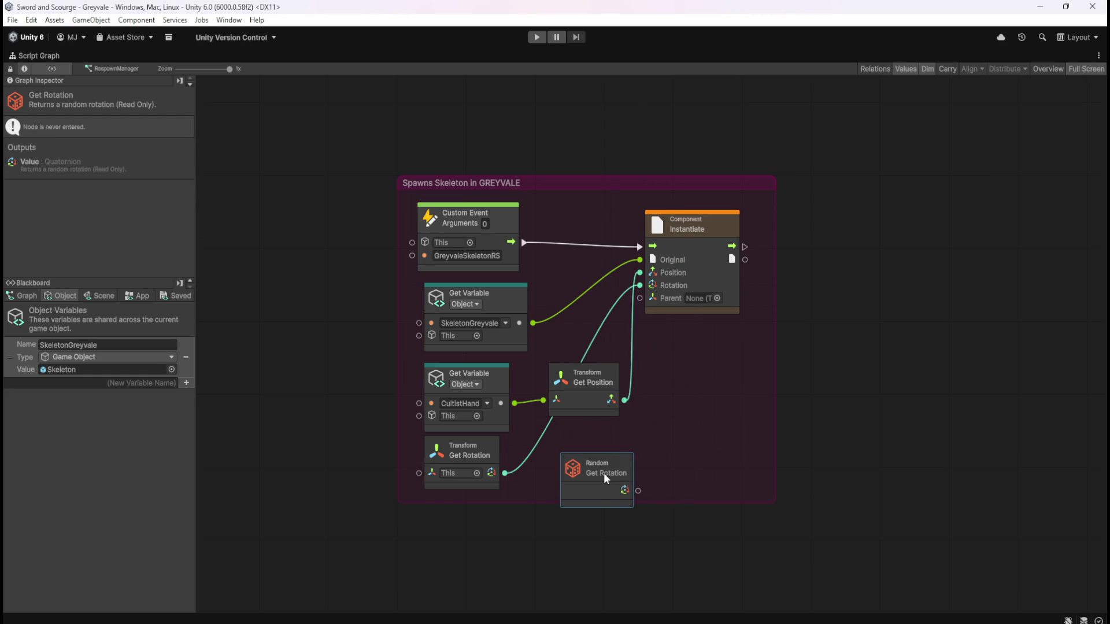
left_click_drag(614, 459, 608, 442)
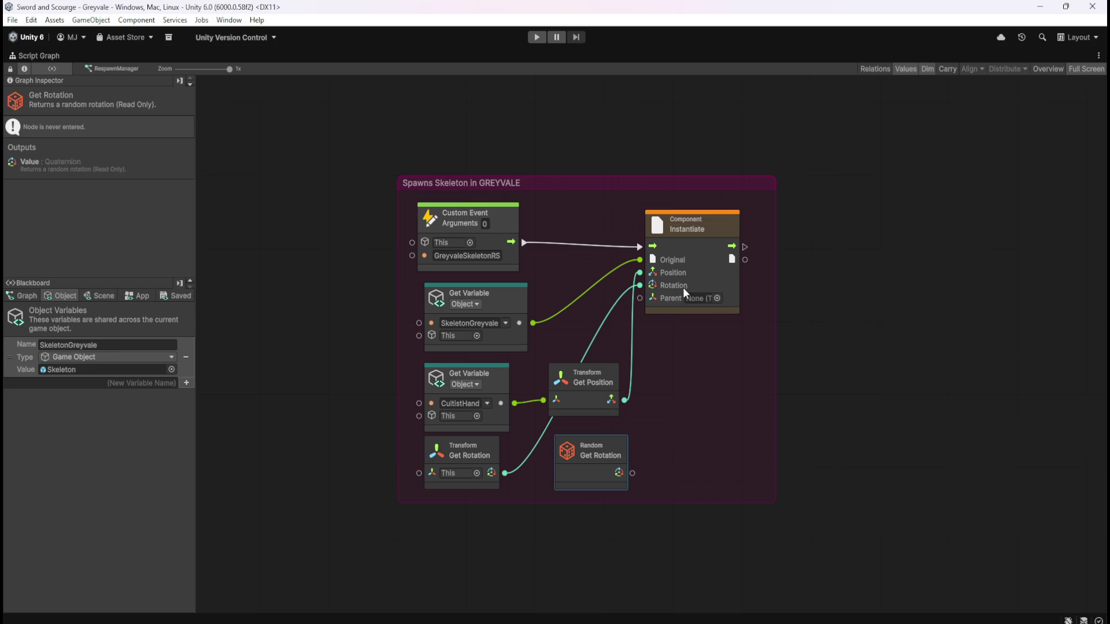
- Delete the Transform Get Rotation node and put Random Get Rotation in its place beside Instantiate
key("Delete")
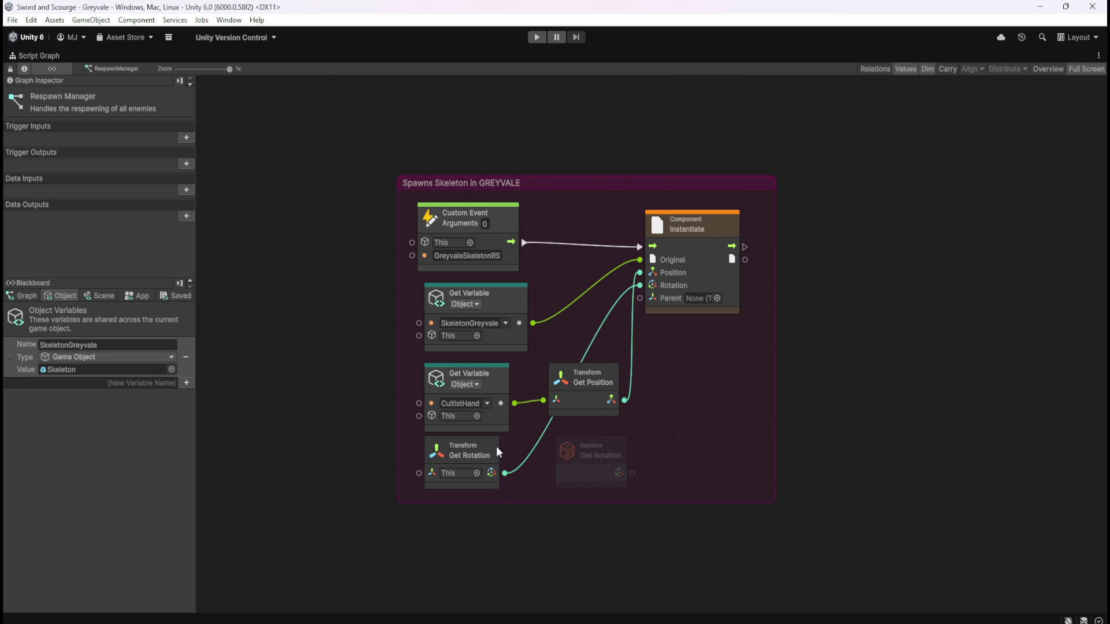
left_click(495, 452)
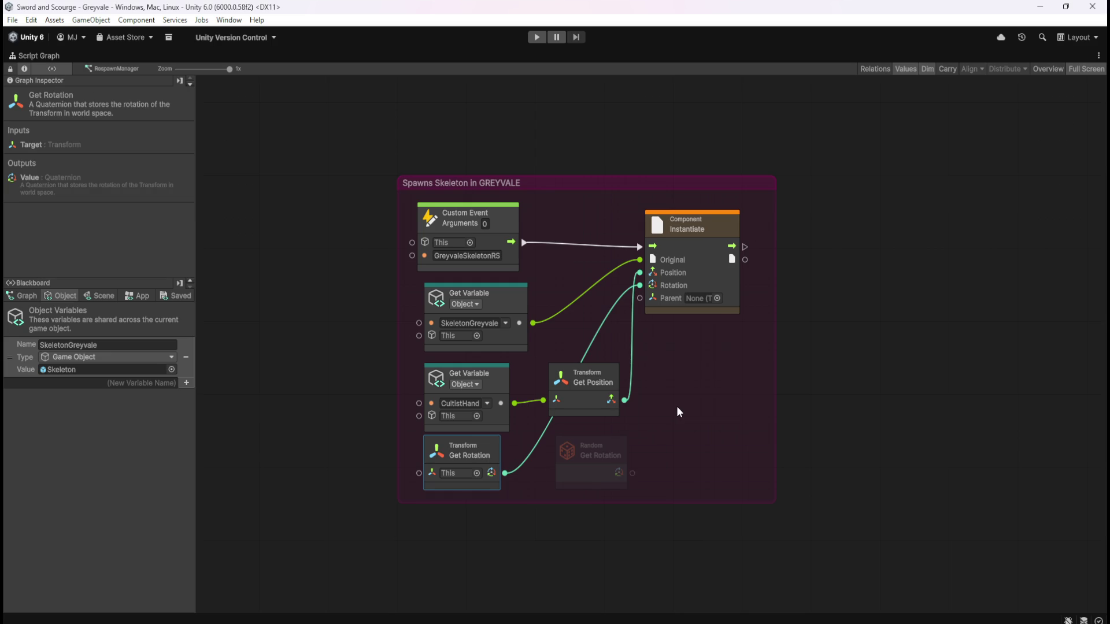
key("Delete")
mouse_move(608, 455)
left_mouse_down()
mouse_move(481, 446)
mouse_move(615, 333)
mouse_move(637, 287)
left_mouse_up()
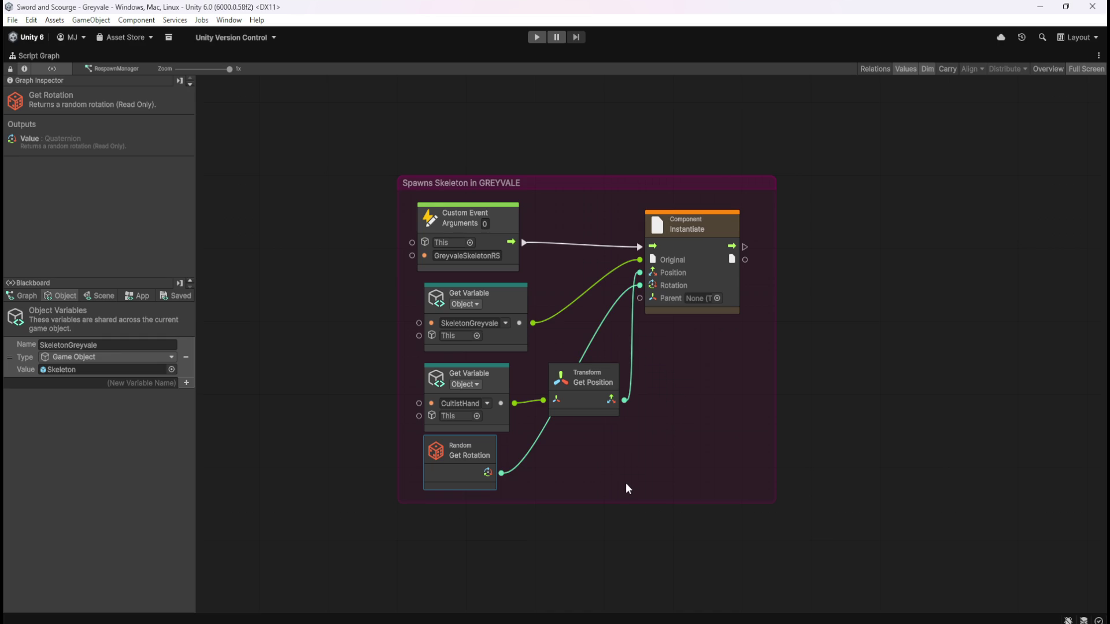
left_click_drag(703, 265, 701, 258)
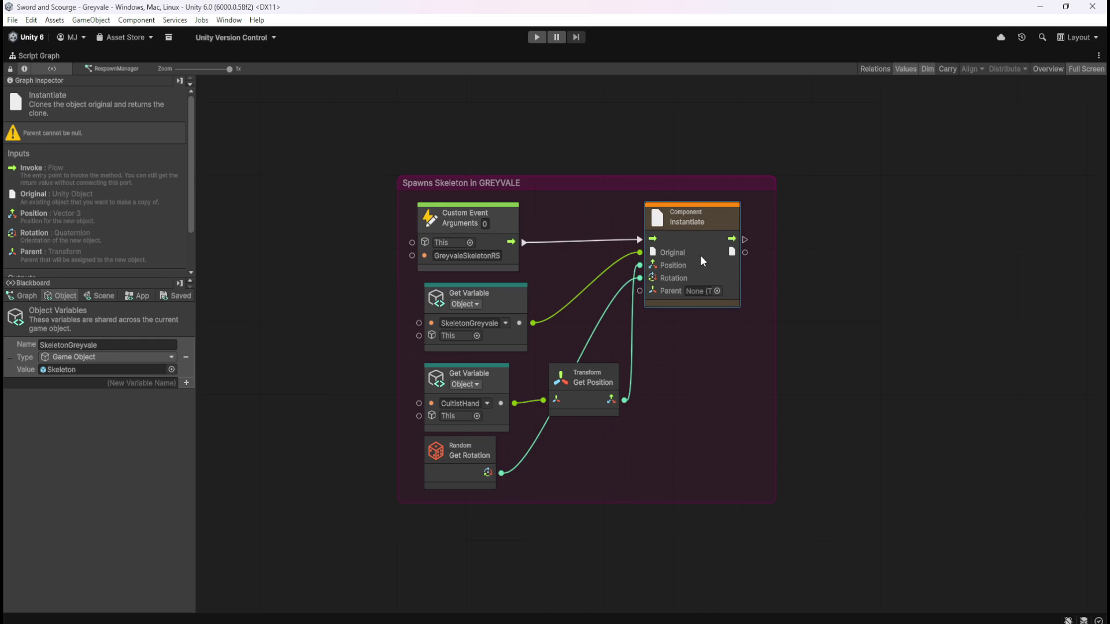
left_click(694, 390)
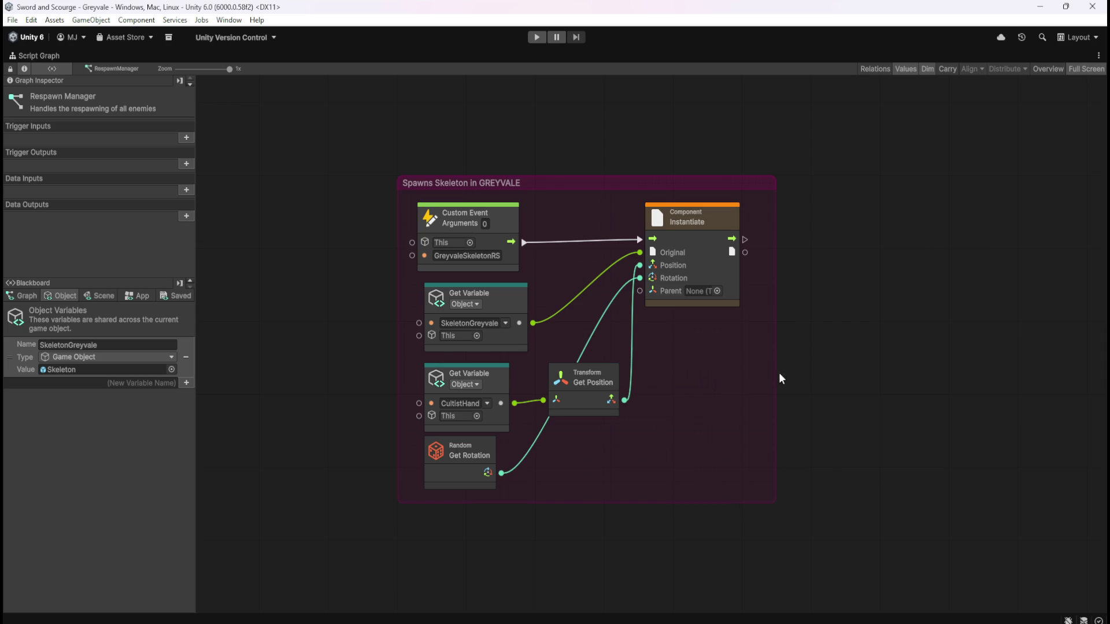
- View the first Skeleton's graph full-size around Skeleton roam, Random Range 1–10 and the Switch
key("shift+space")
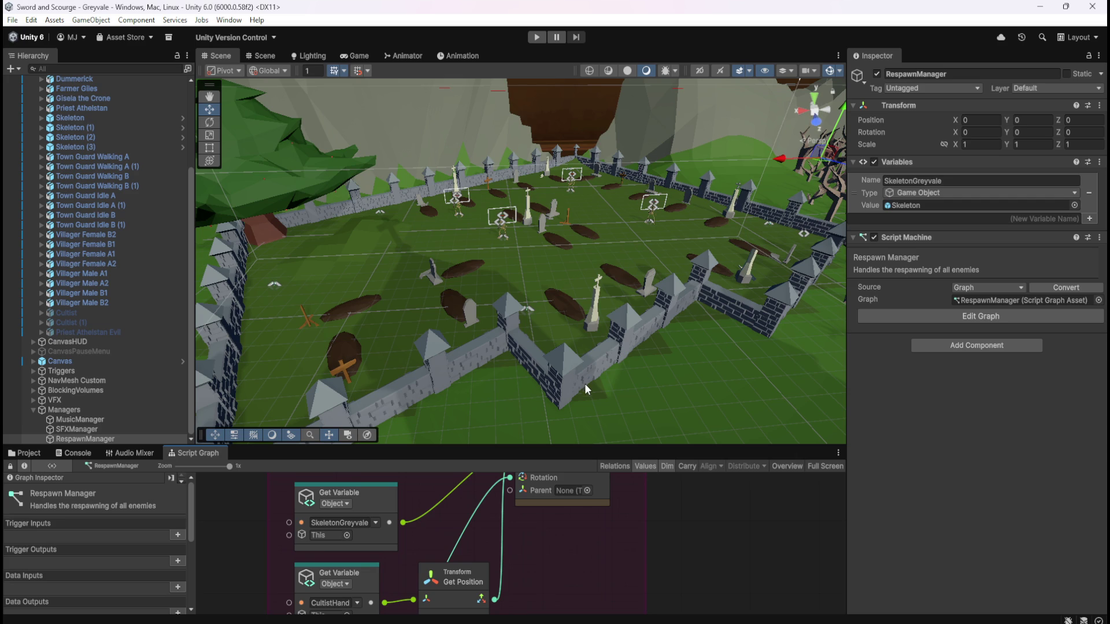
scroll(127, 265, "up", 5)
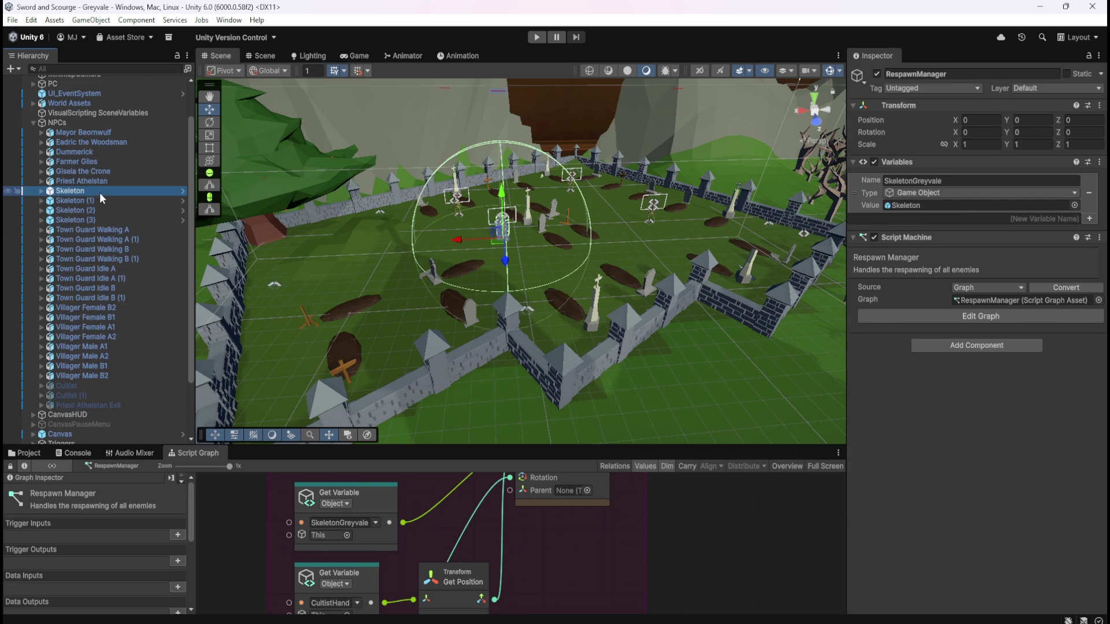
left_click(99, 193)
key("shift+space")
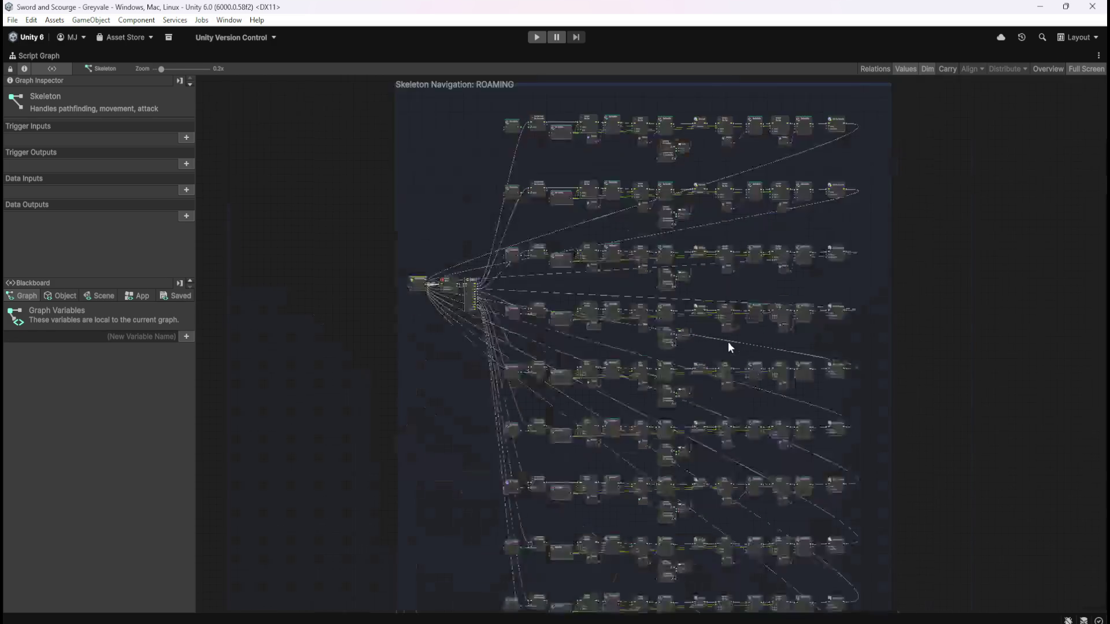
scroll(727, 341, "up", 5)
scroll(720, 338, "down", 8)
scroll(716, 393, "up", 4)
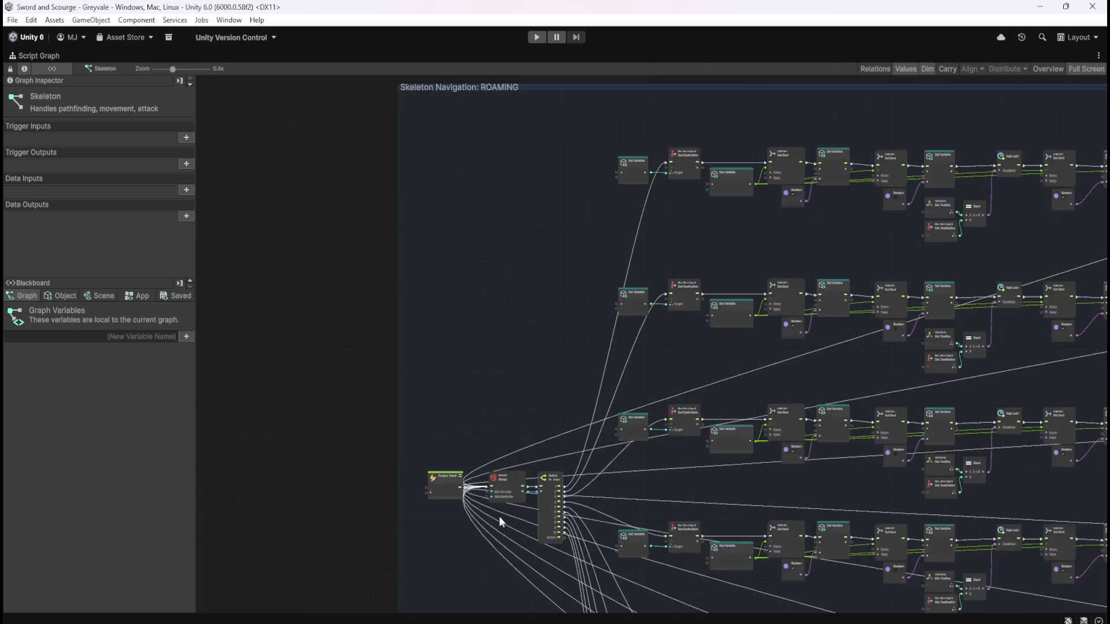
scroll(497, 538, "up", 5)
left_click_drag(411, 598, 416, 476)
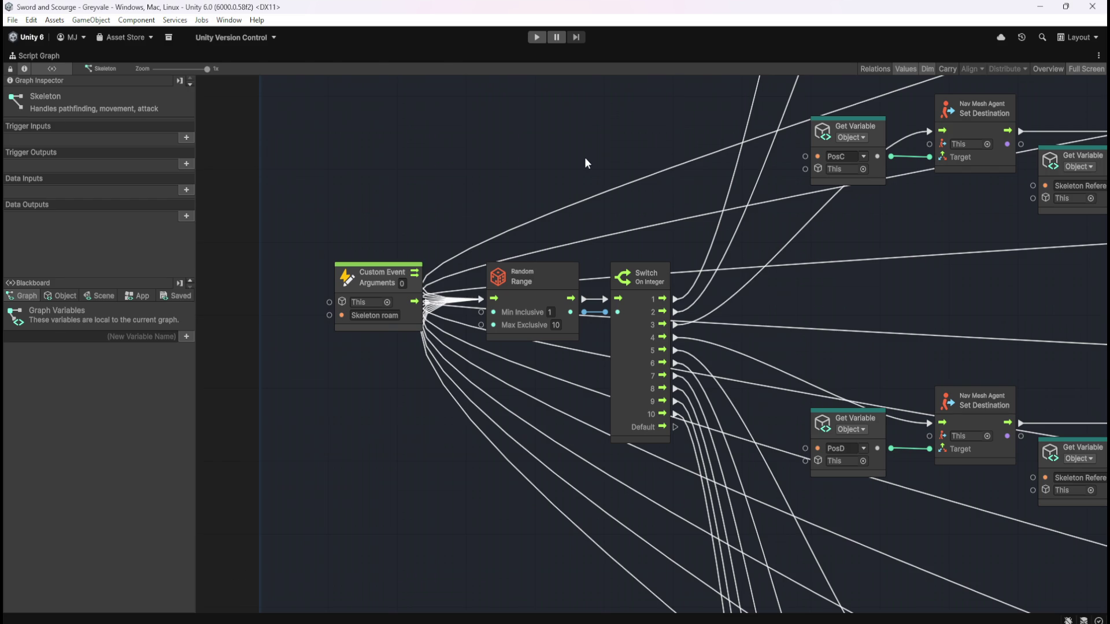
key("shift+space")
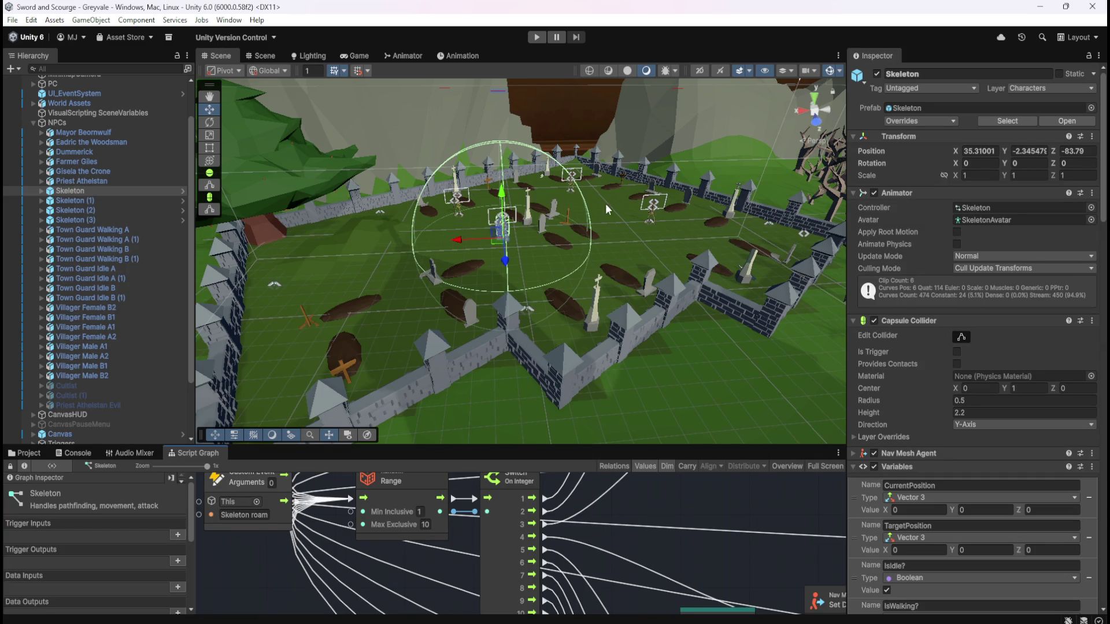
- Compare the placements of Skeleton and Skeleton (1), (2) and (3) by selecting each in turn
left_click(117, 199)
left_click(126, 190)
left_click(124, 199)
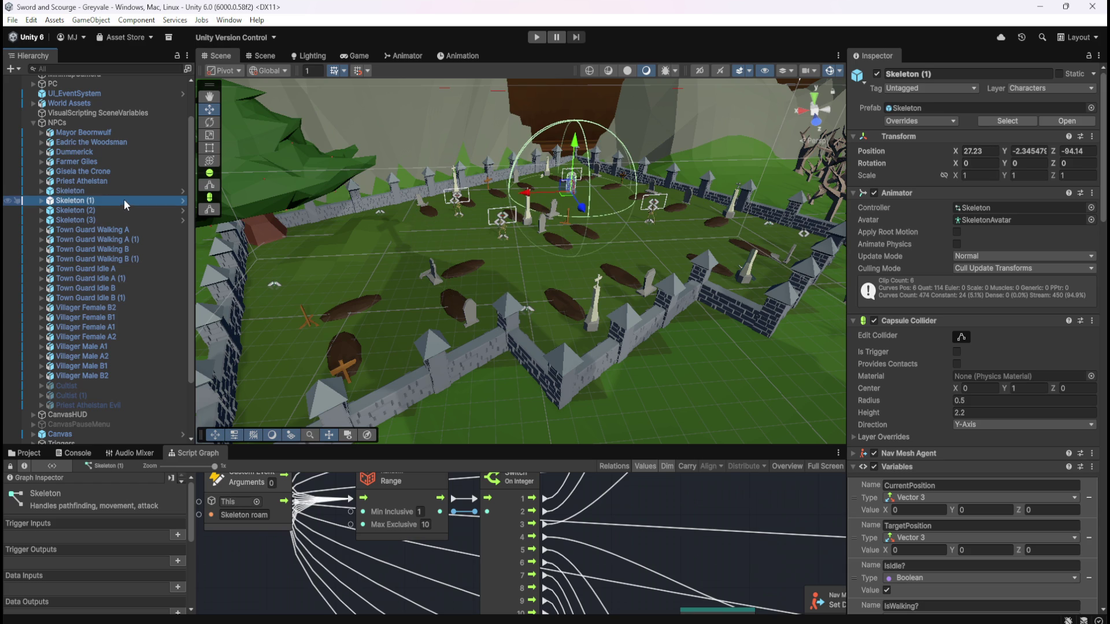
left_click(129, 190)
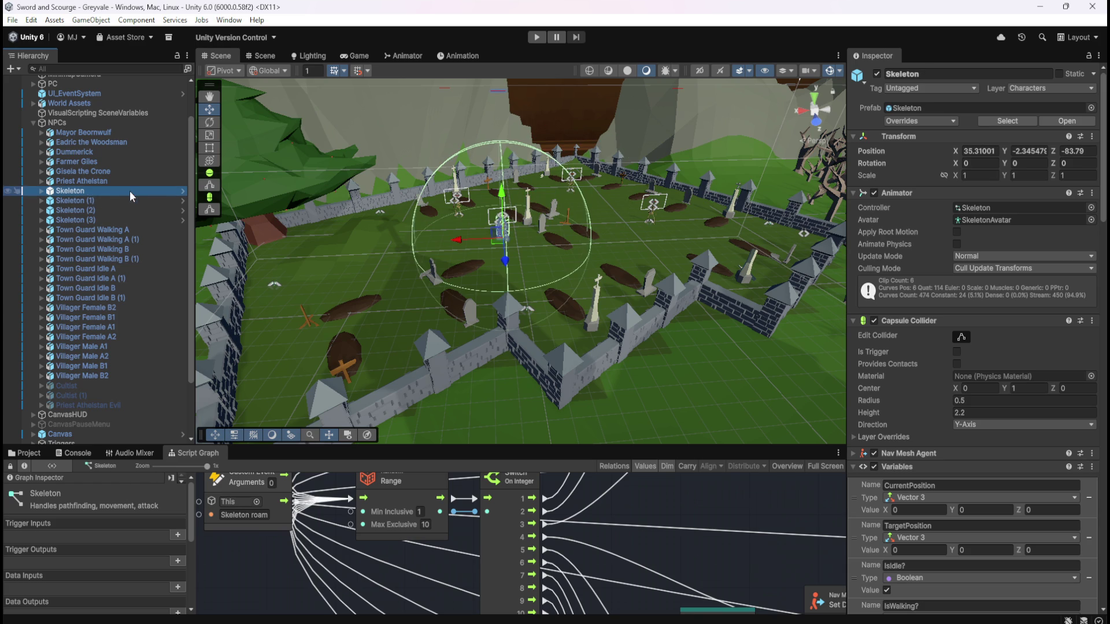
left_click(124, 201)
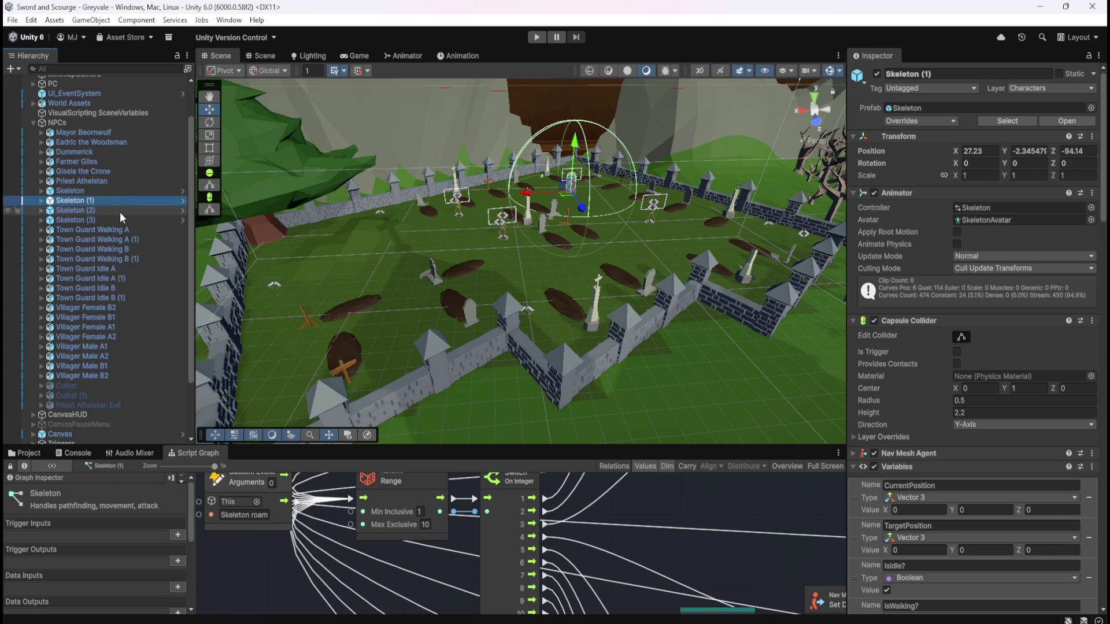
left_click(120, 212)
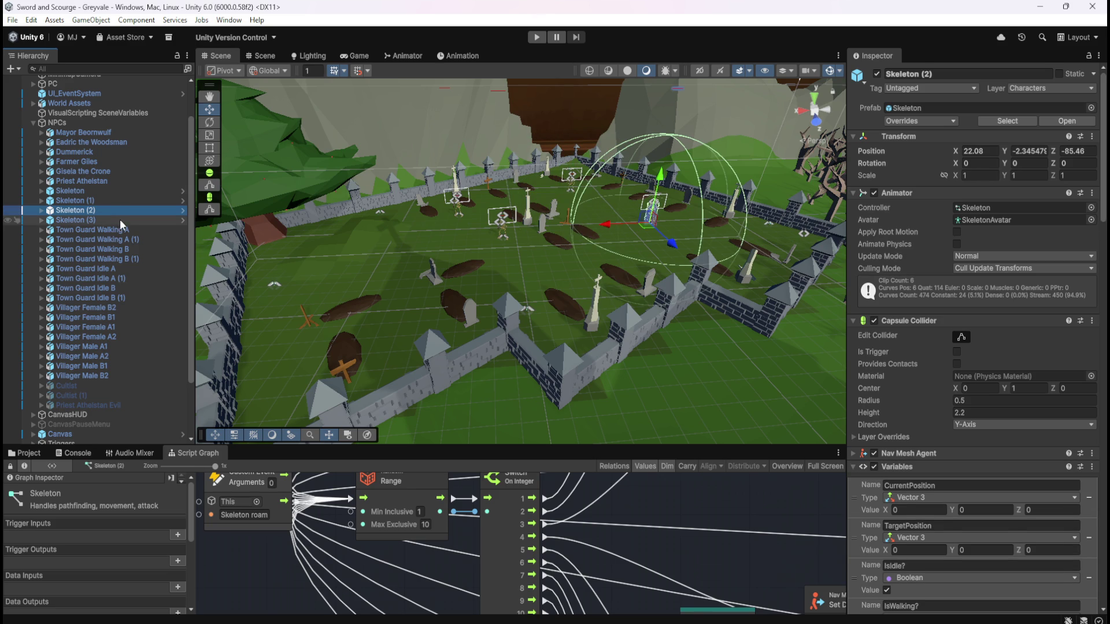
left_click(133, 192)
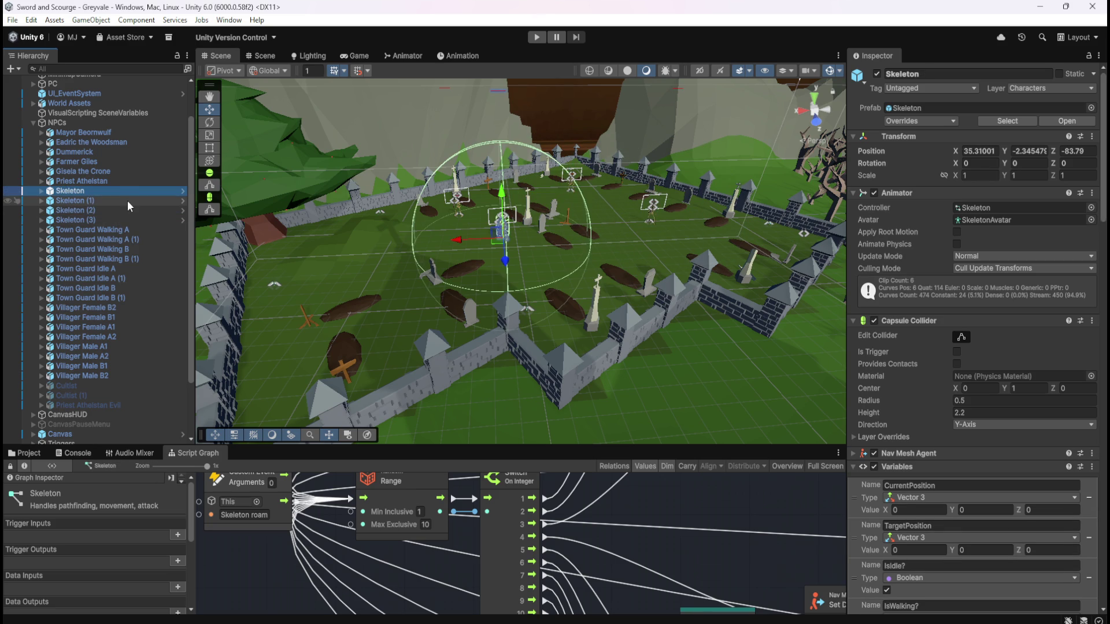
left_click(127, 199)
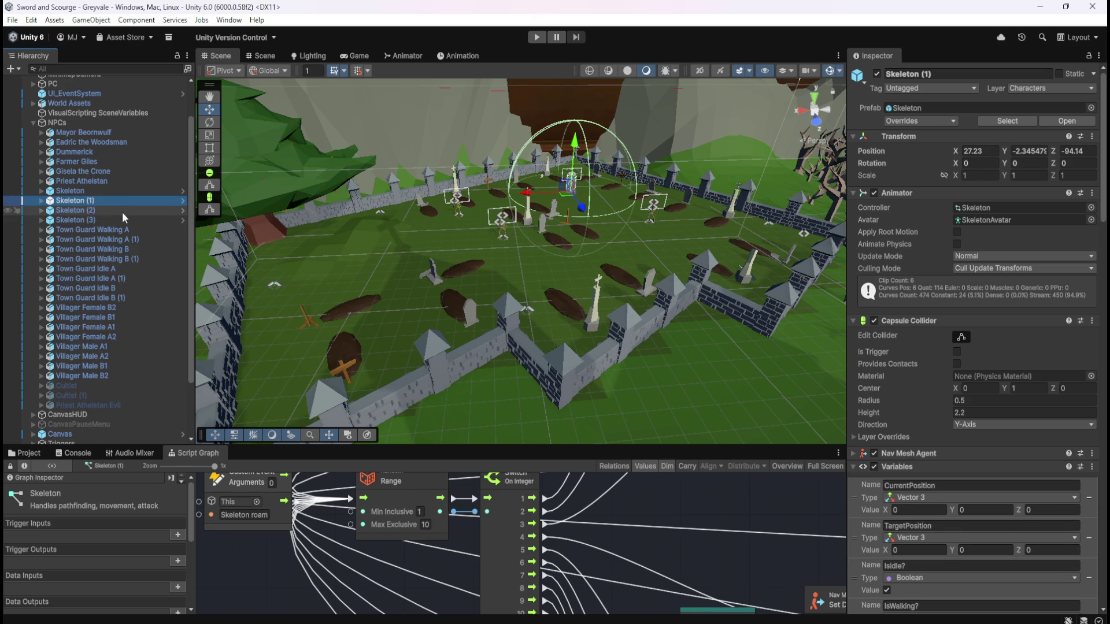
left_click(123, 211)
left_click(120, 219)
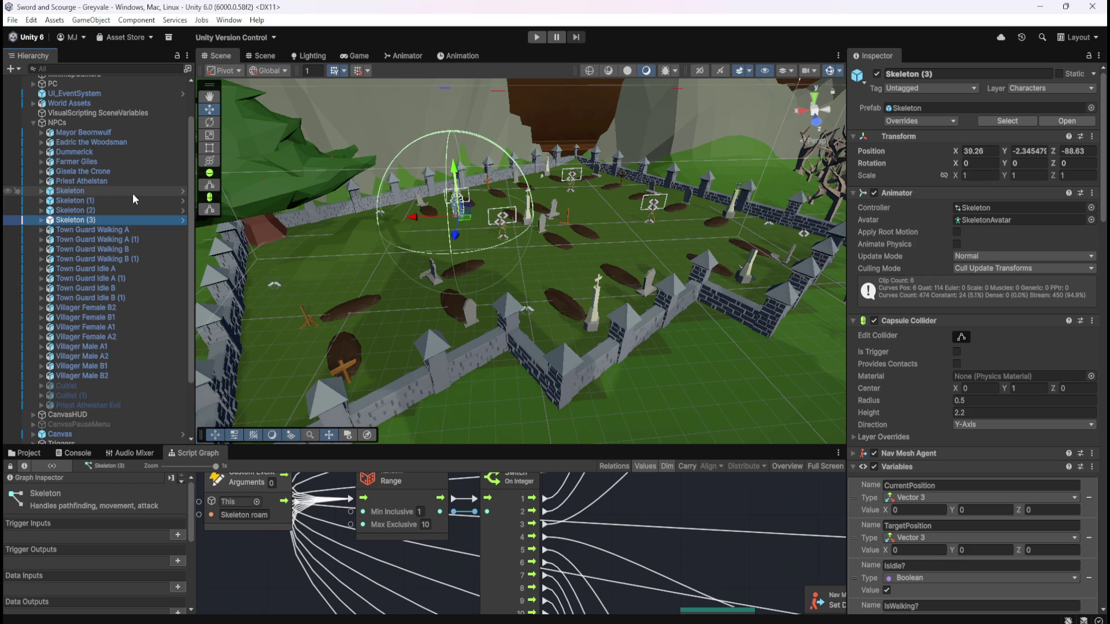
left_click(117, 189)
left_click(113, 200)
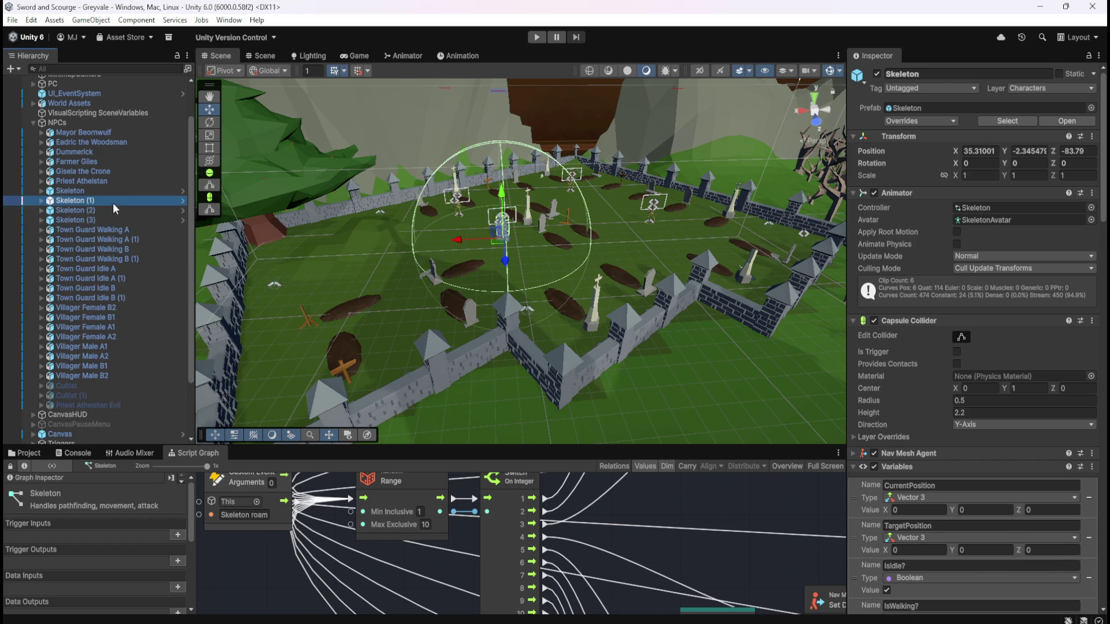
left_click(123, 220)
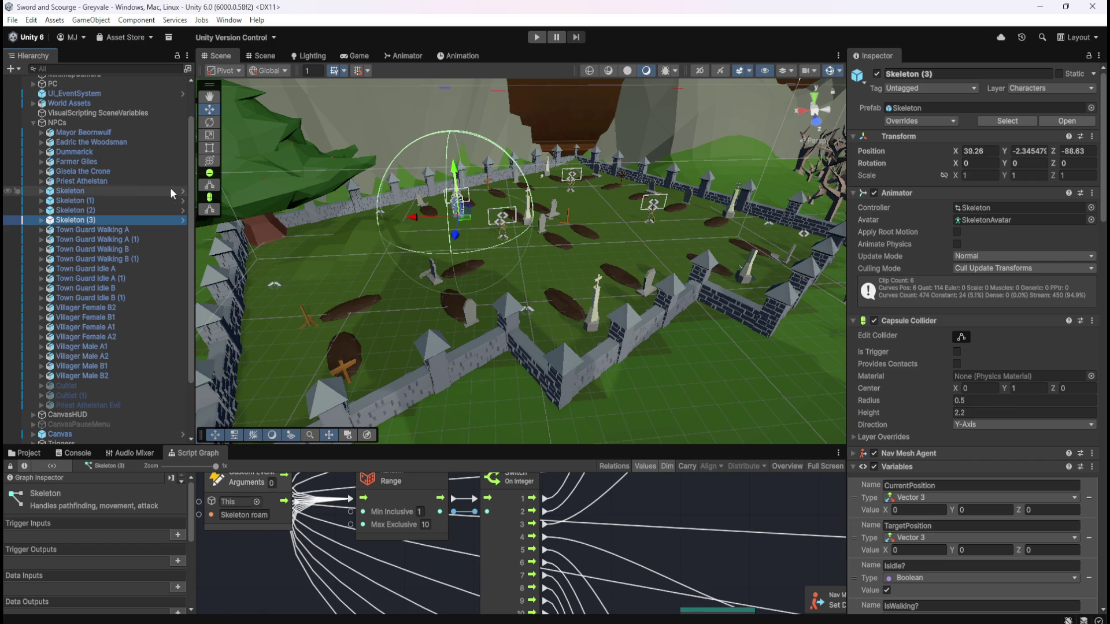
left_click(130, 182)
left_click(122, 192)
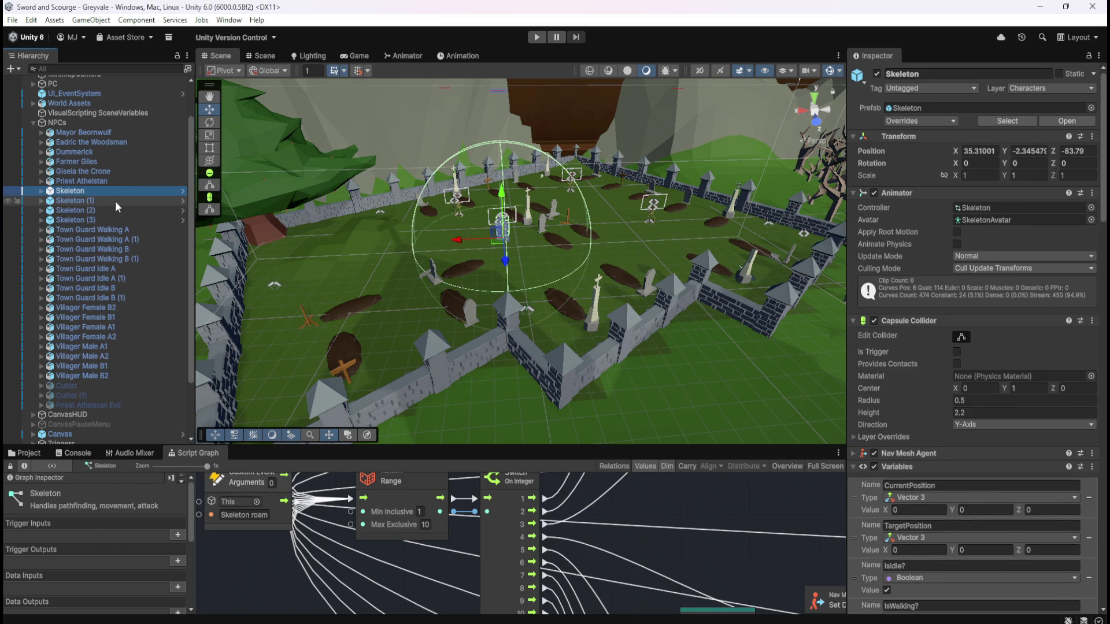
left_click(116, 201)
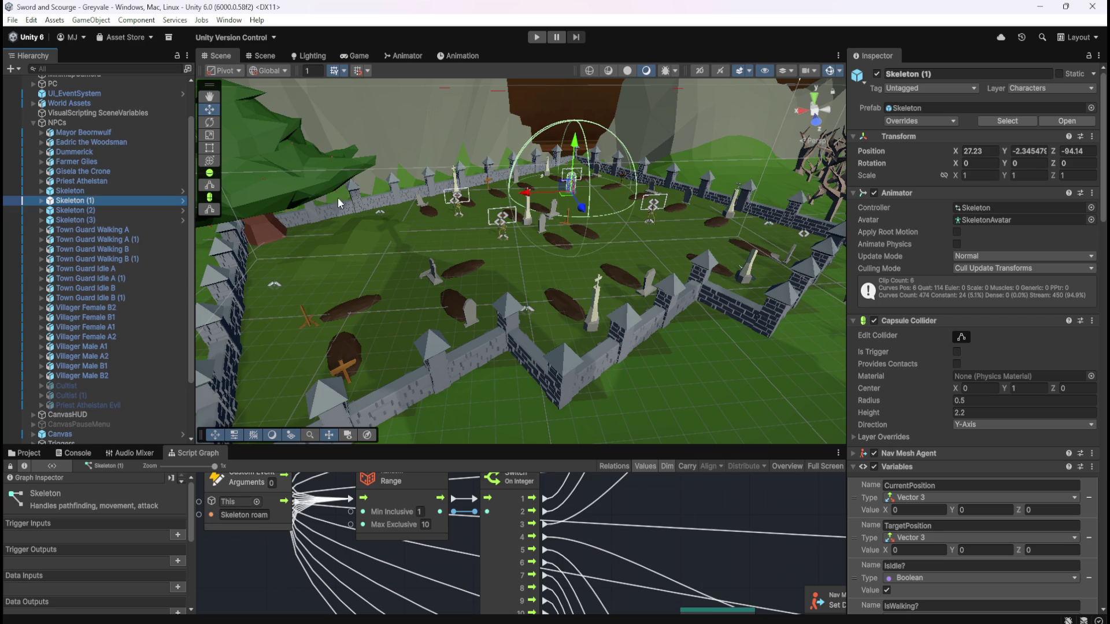
left_click(80, 210)
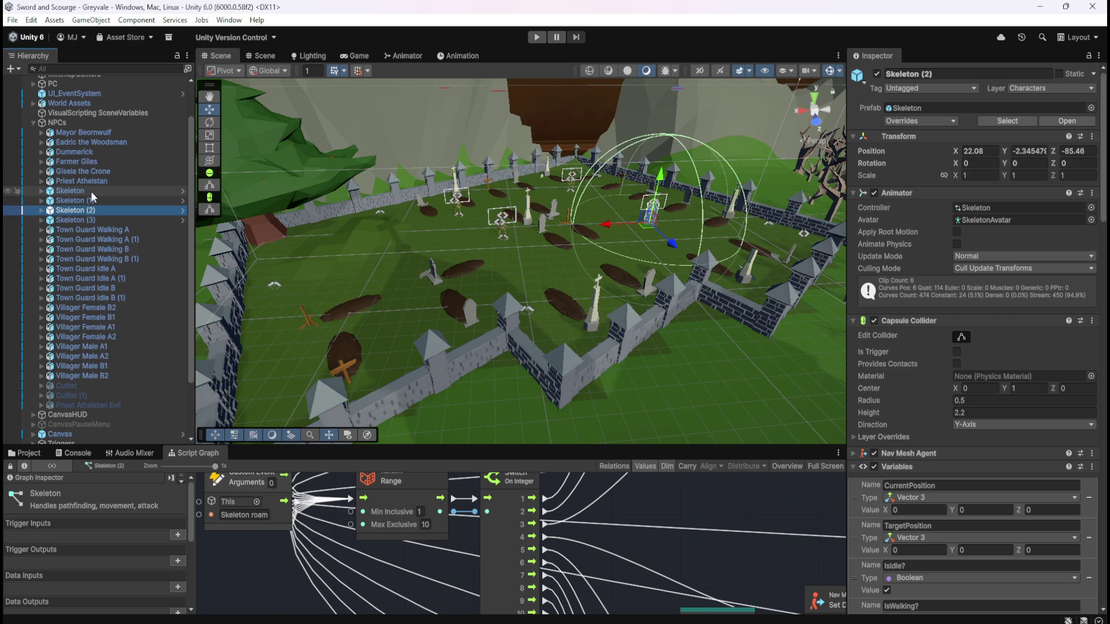
left_click(91, 192)
left_click(97, 199)
left_click(99, 212)
left_click(102, 194)
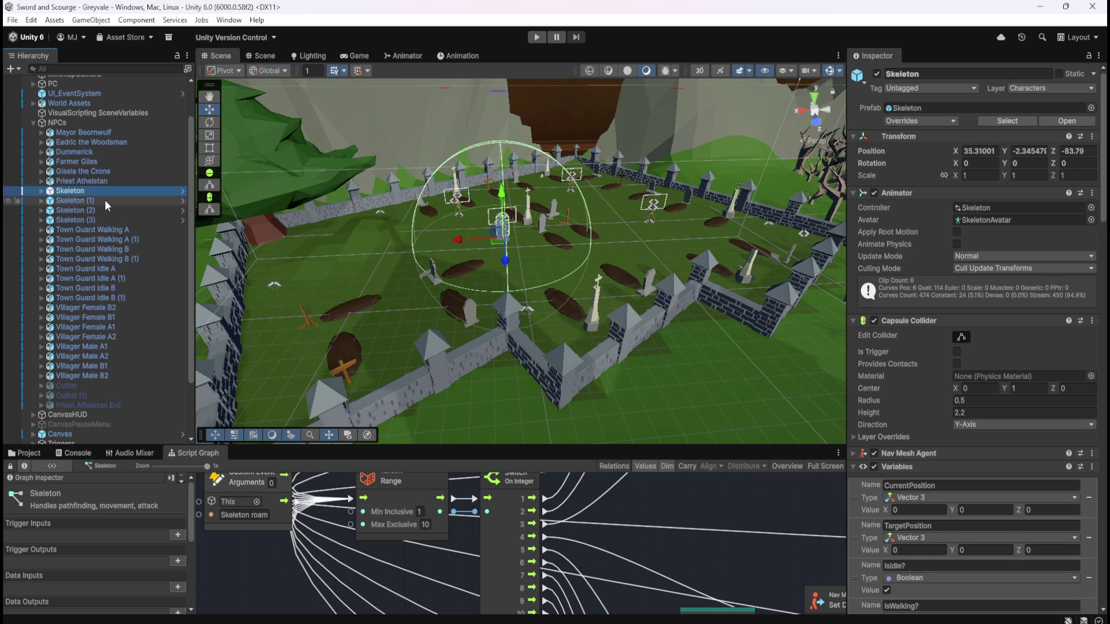
left_click(105, 199)
left_click(102, 209)
left_click(99, 217)
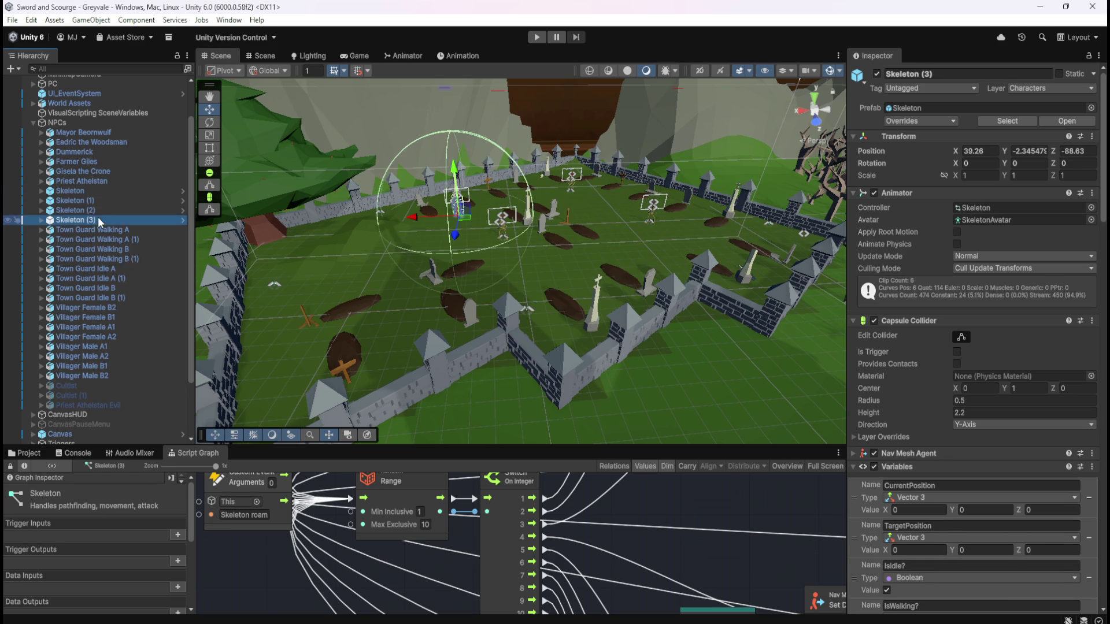
left_click(109, 192)
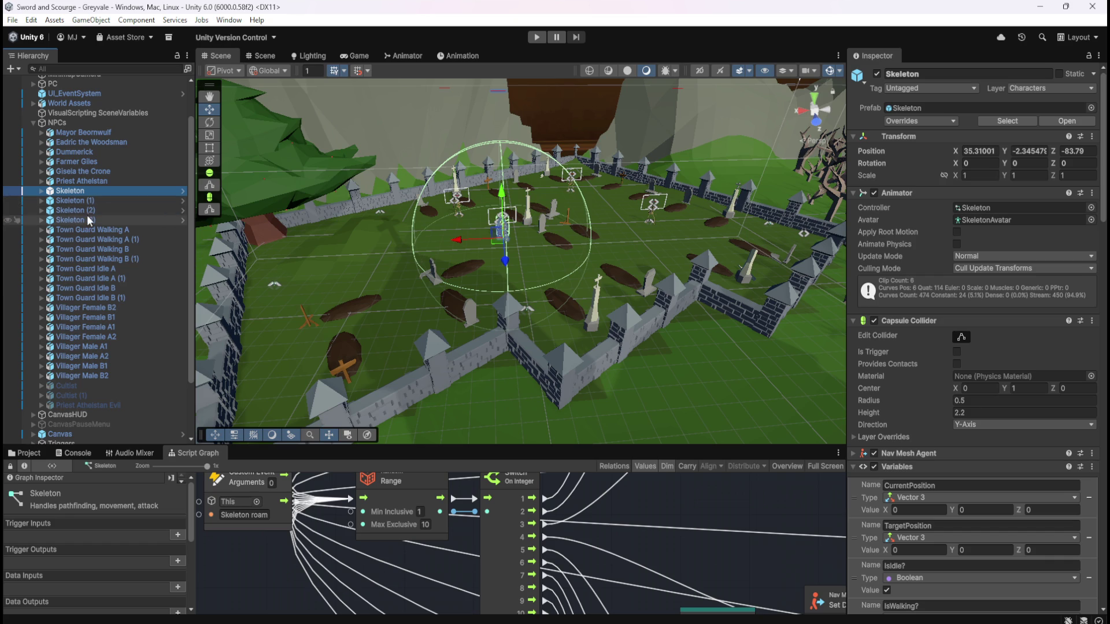
left_click(113, 201)
- Move the original Skeleton to about X 34.55, Z -80.44 and start a test Play run
left_click(126, 192)
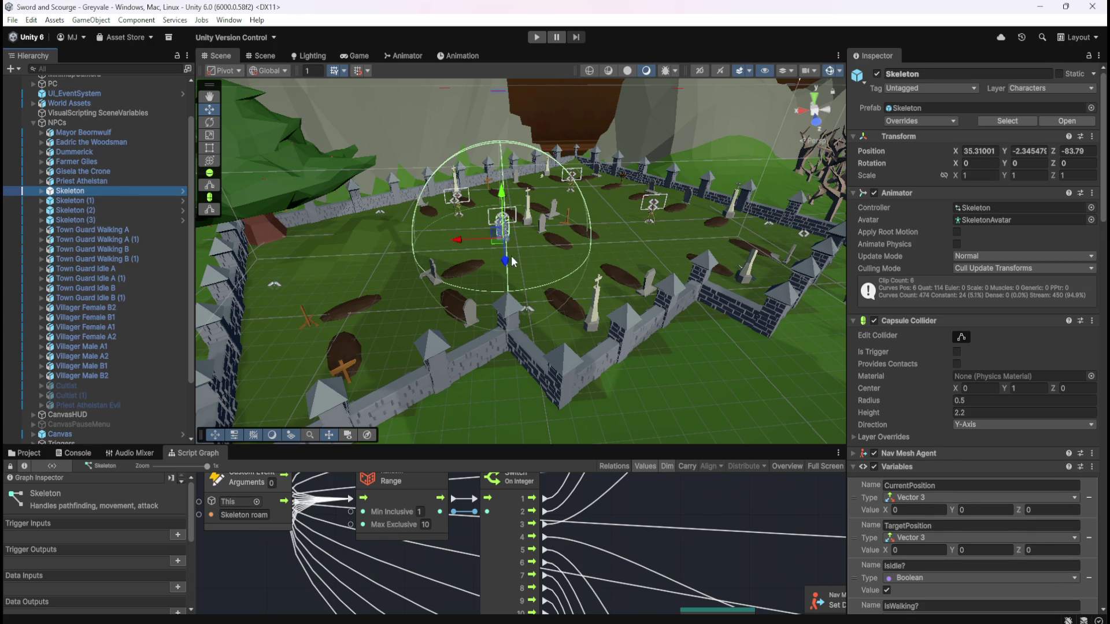
left_click_drag(512, 262, 511, 263)
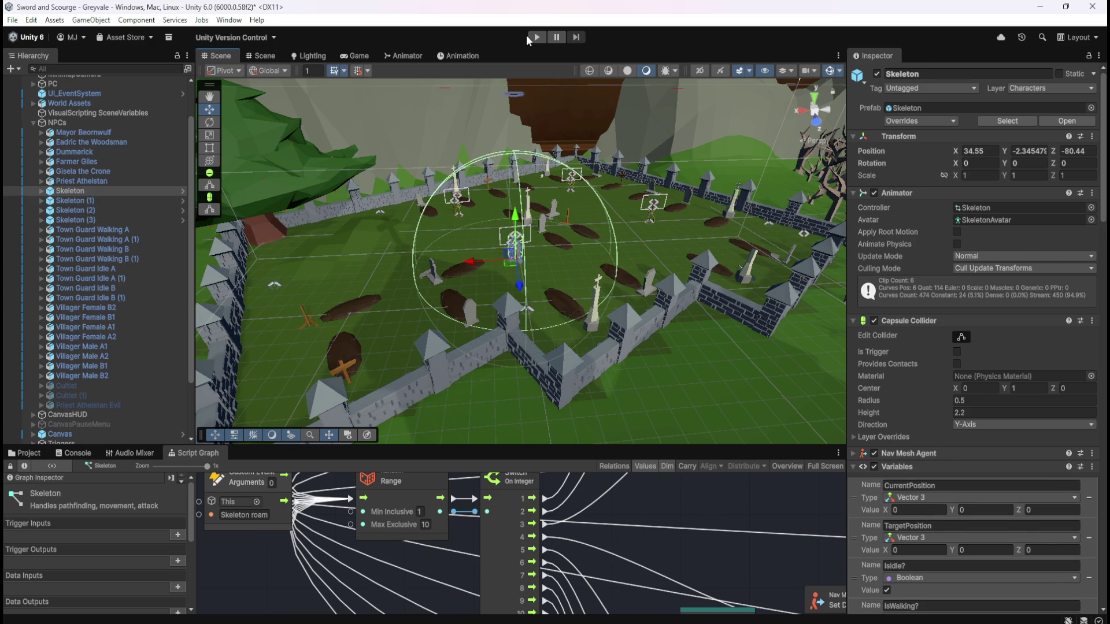
left_click(528, 36)
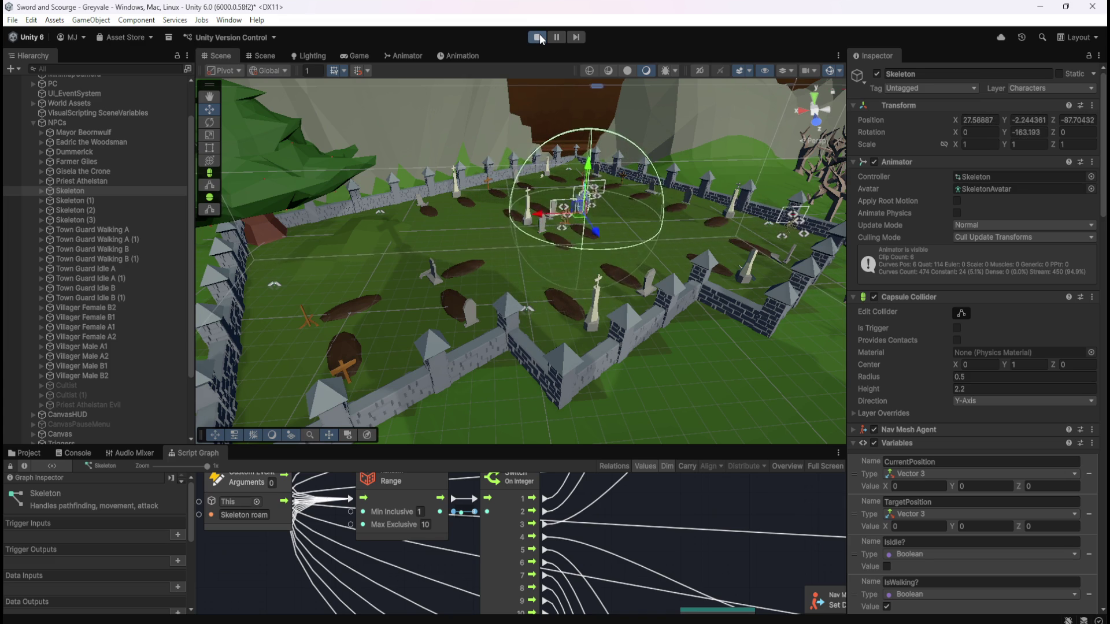
left_click(539, 36)
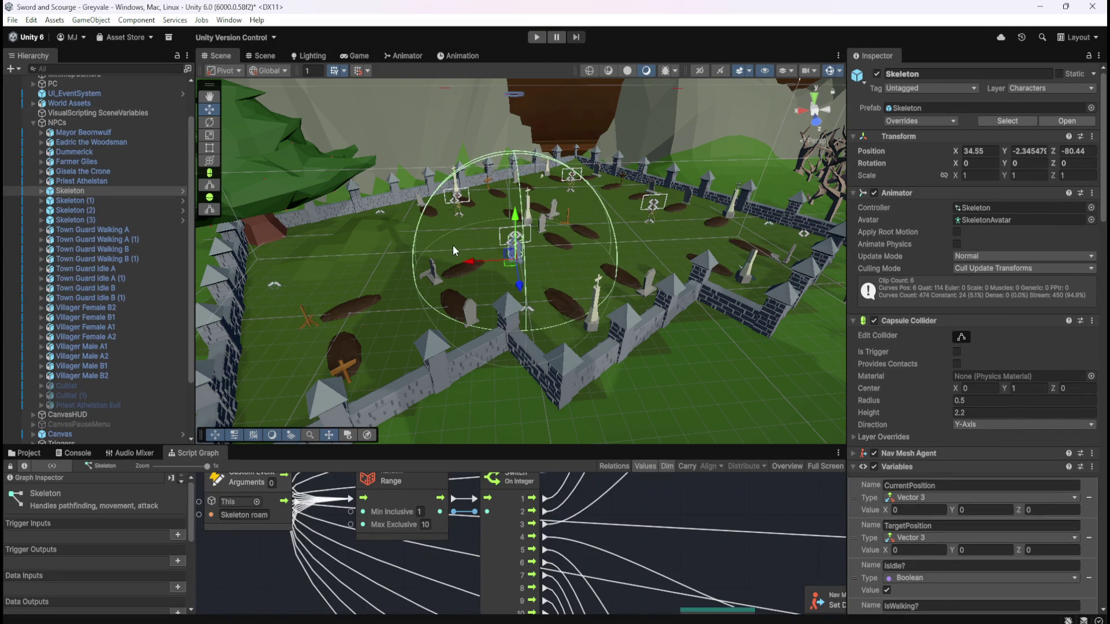
left_click(124, 205)
left_click(137, 190)
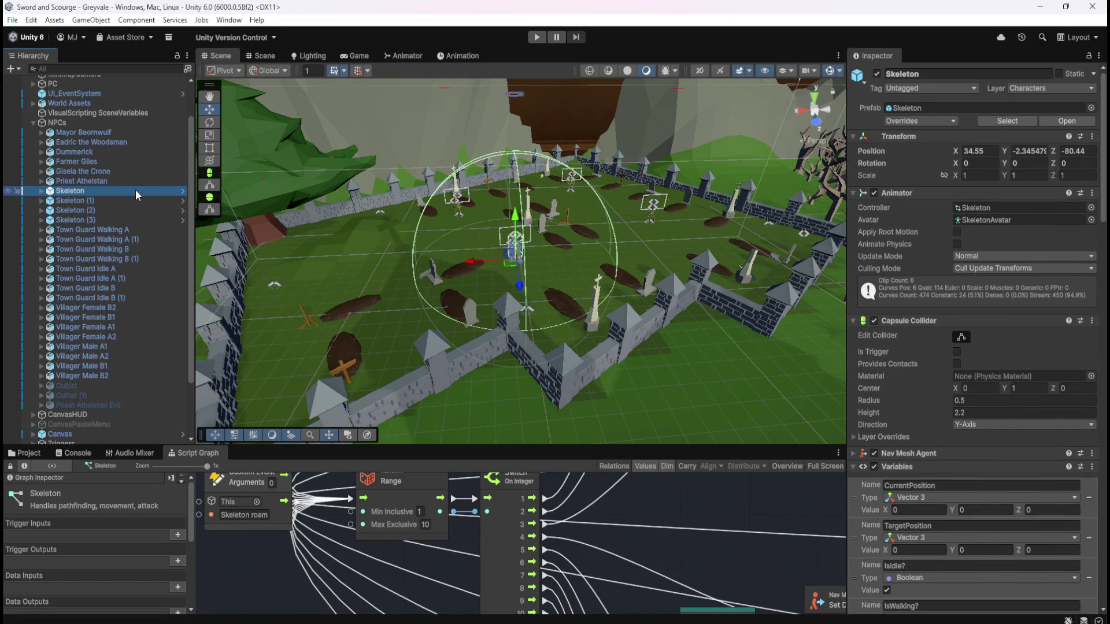
scroll(86, 375, "down", 3)
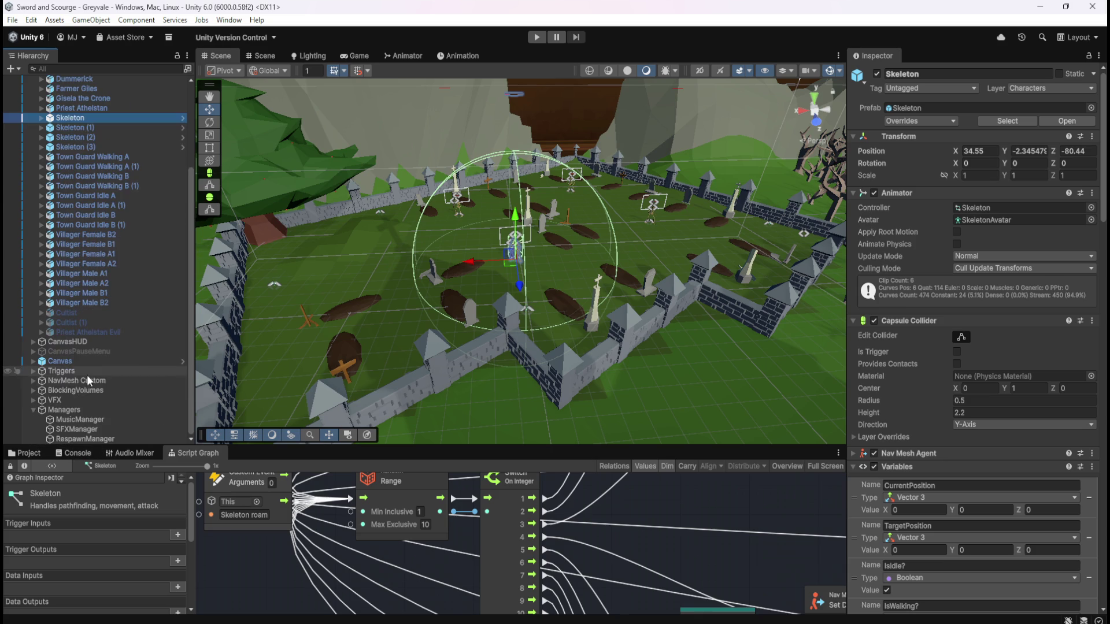
- Enlarge the Spawns Skeleton in GREYVALE group and move the GreyvaleSkeletonRS event to its left
left_click(87, 438)
key("shift+space")
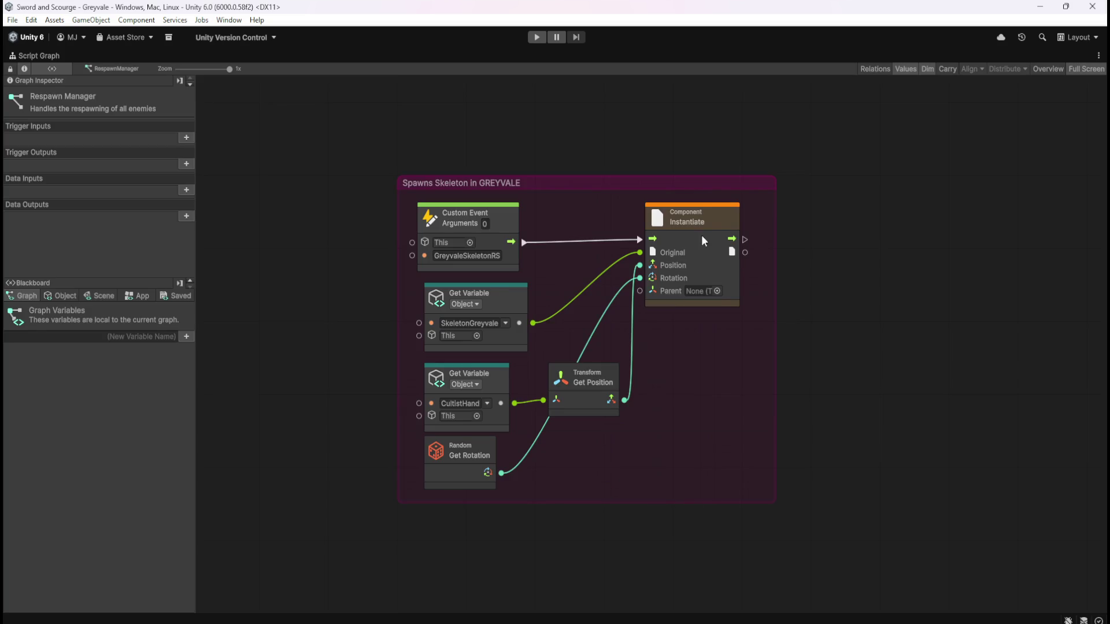
left_click_drag(696, 411, 810, 393)
left_click_drag(508, 219, 299, 254)
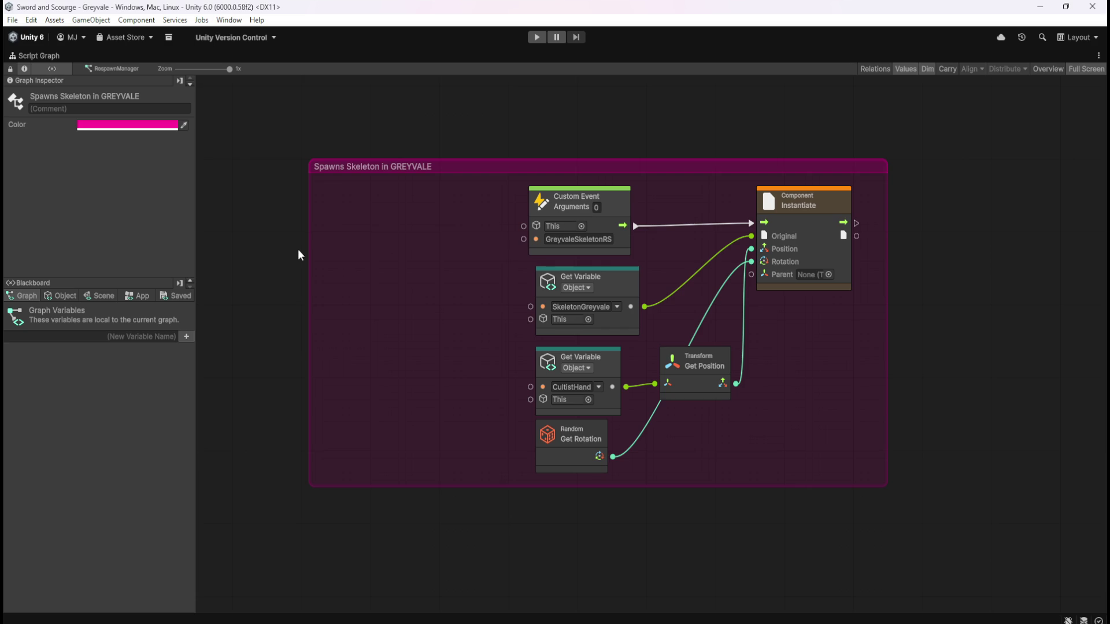
left_click_drag(310, 247, 231, 262)
left_click_drag(763, 485, 754, 522)
left_click(621, 205)
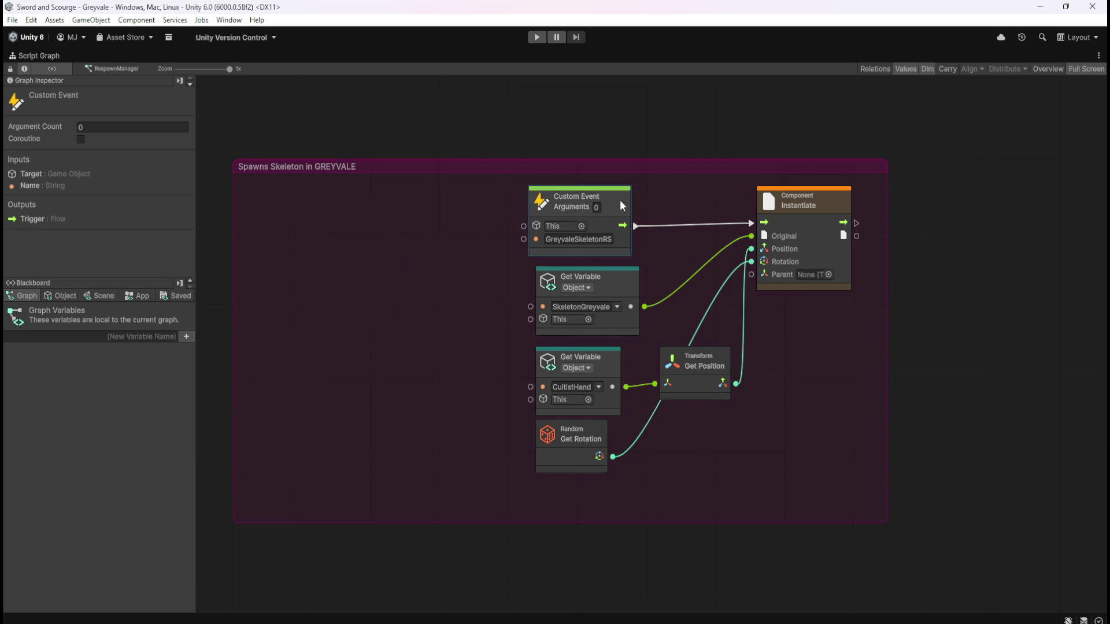
left_click_drag(613, 202, 343, 222)
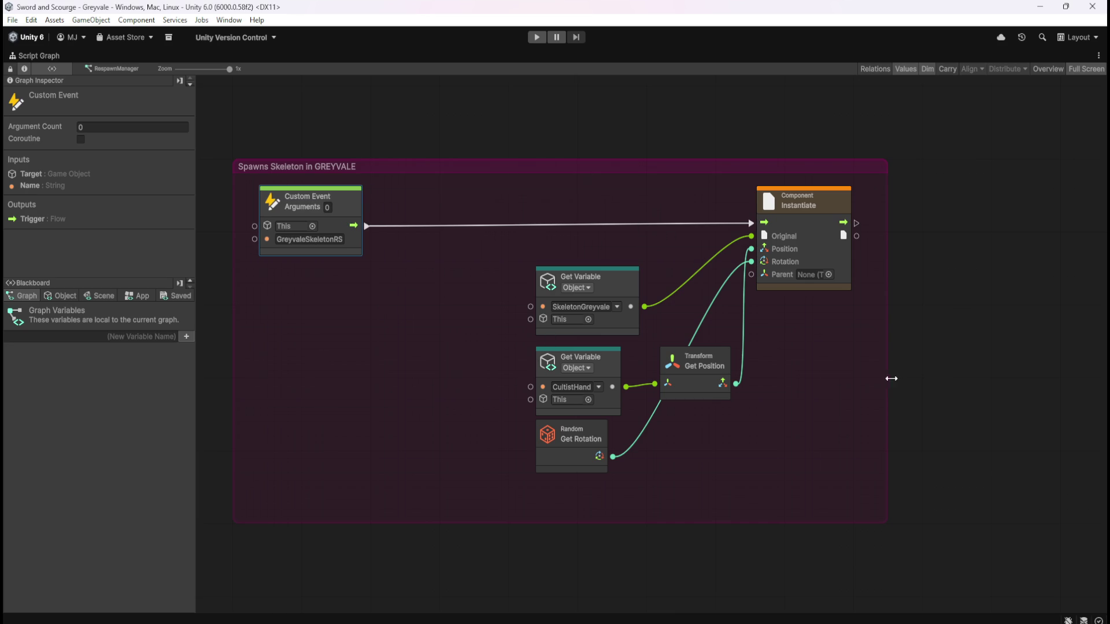
- Widen the group's right side, shift the variable, rotation and Instantiate nodes right, then restore the layout
left_click_drag(888, 378, 1060, 382)
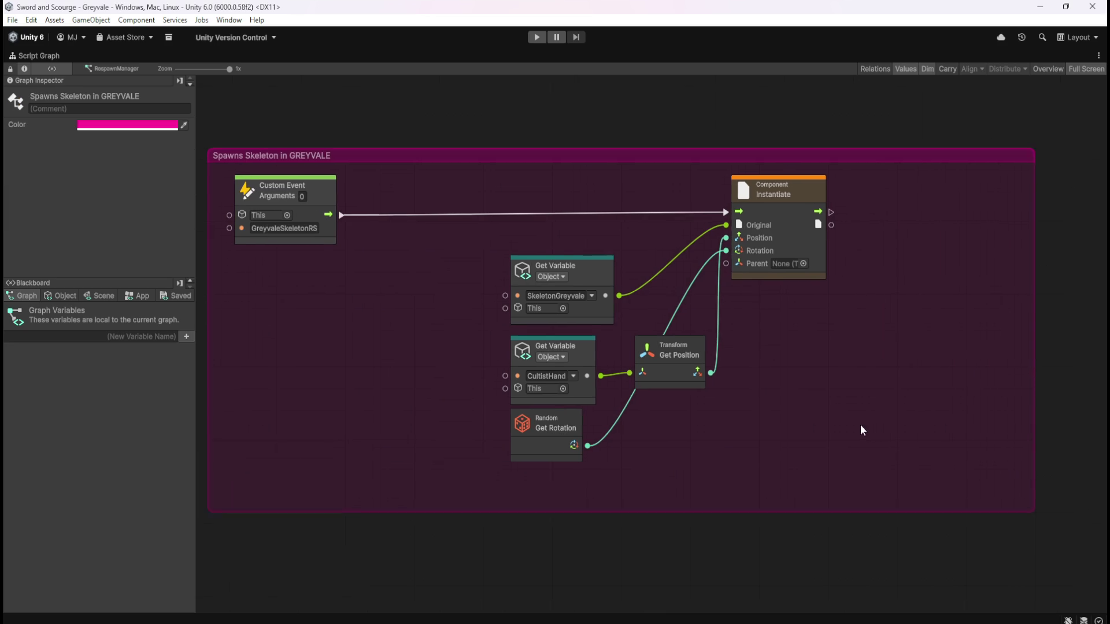
left_click_drag(492, 177, 834, 428)
left_click_drag(805, 255, 964, 283)
left_click(353, 310)
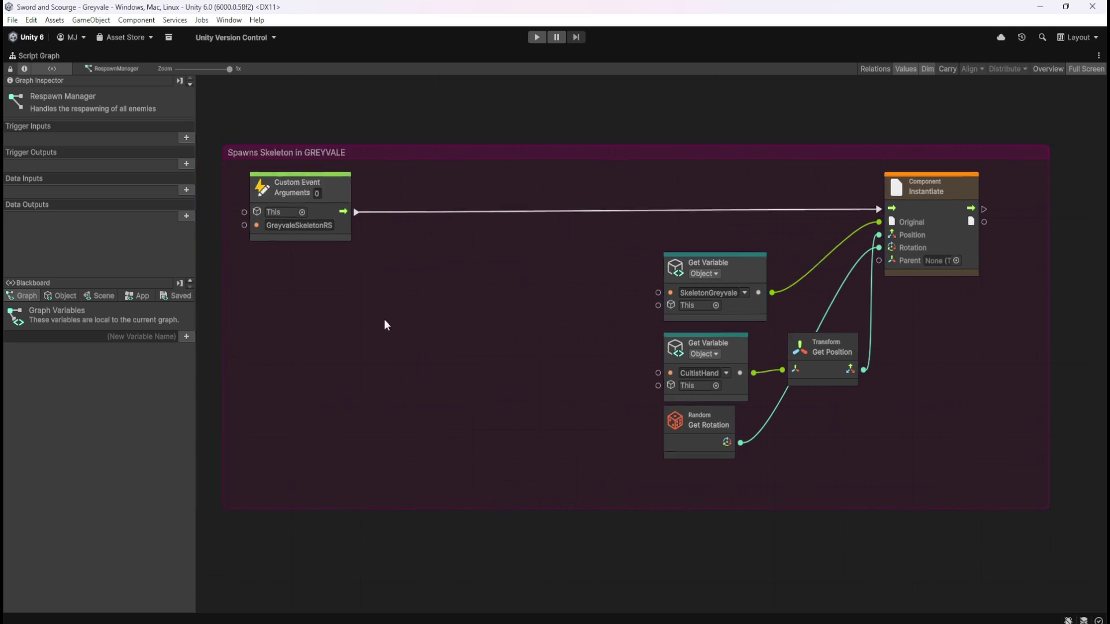
left_click_drag(352, 310, 590, 348)
key("shift+space")
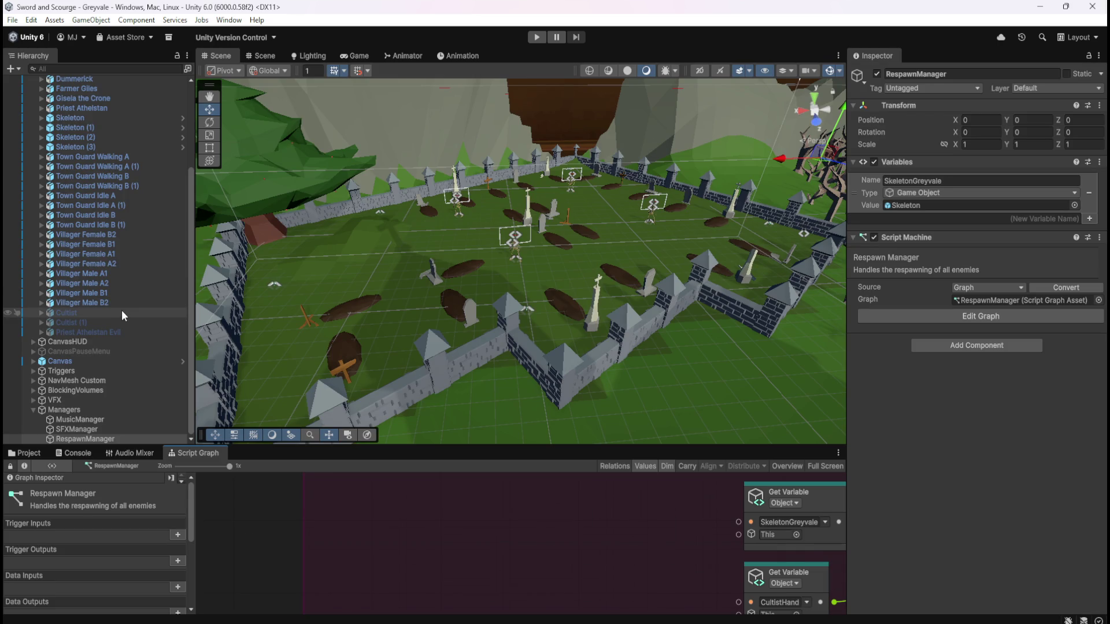
- Open the original Skeleton's graph full-size and select its Random Range and Switch nodes
left_click(99, 119)
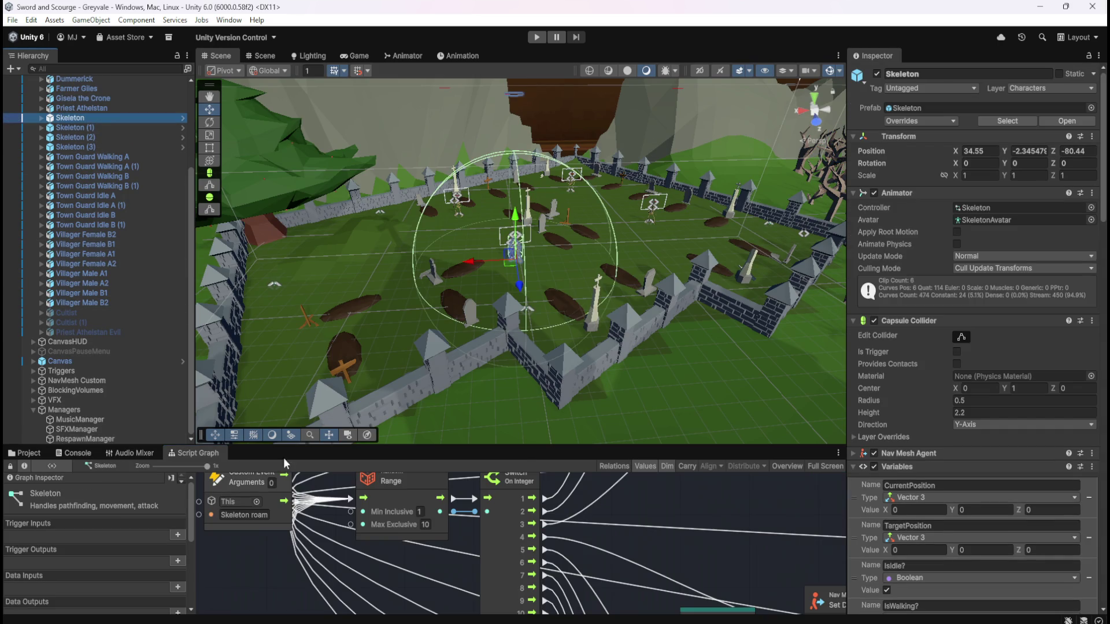
key("shift+space")
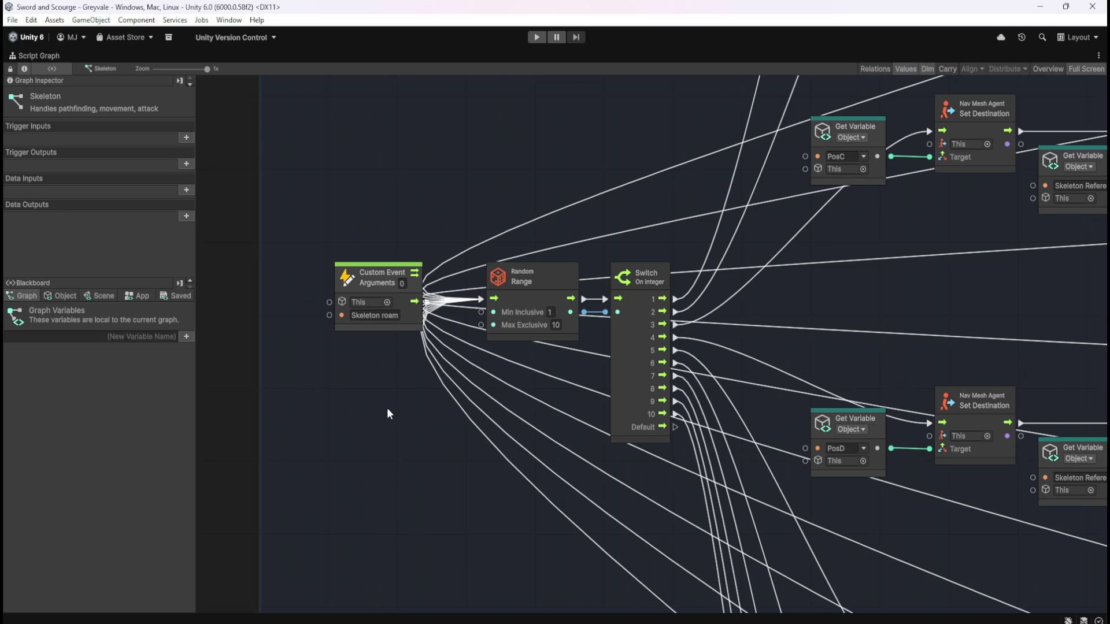
left_click(554, 276)
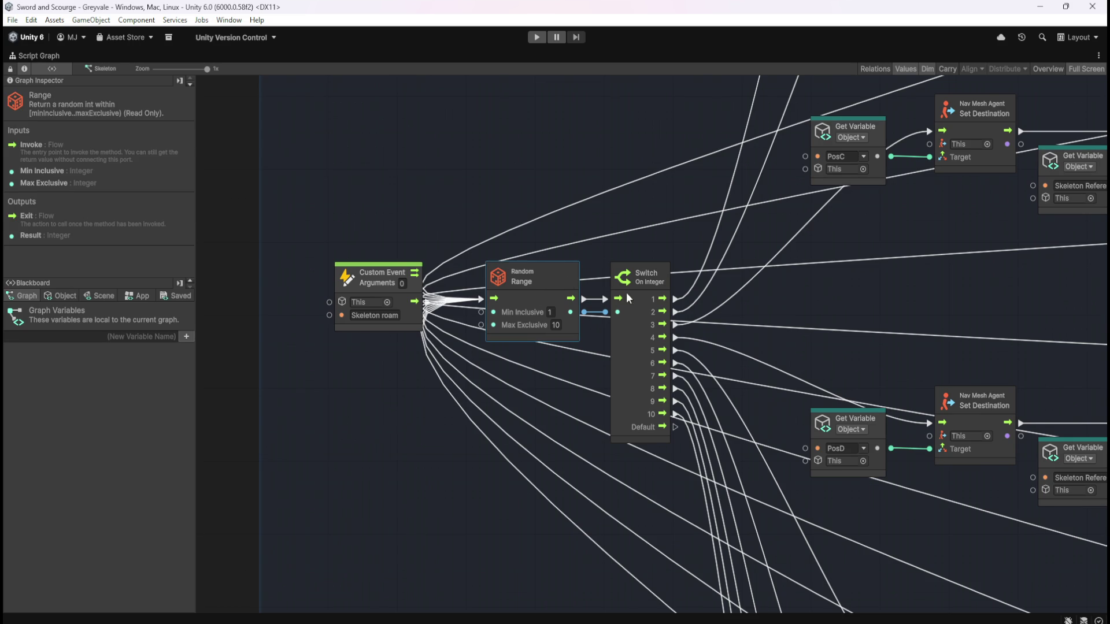
left_click(641, 320, "ctrl")
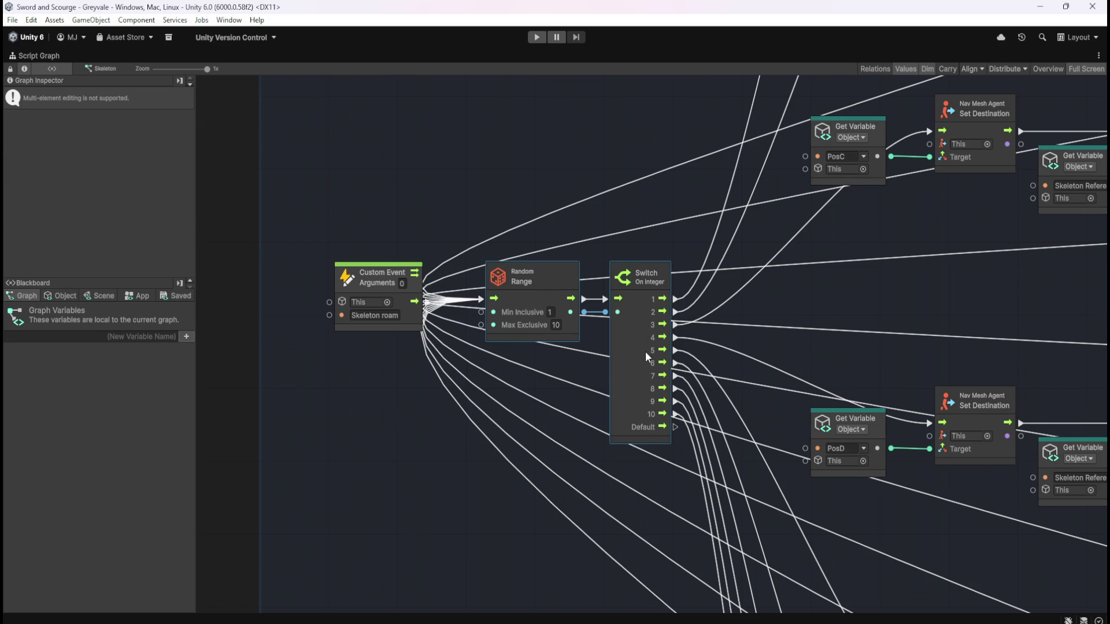
left_click(395, 456)
- Switch to RespawnManager's graph full-size, showing the GreyvaleSkeletonRS event group
key("shift+space")
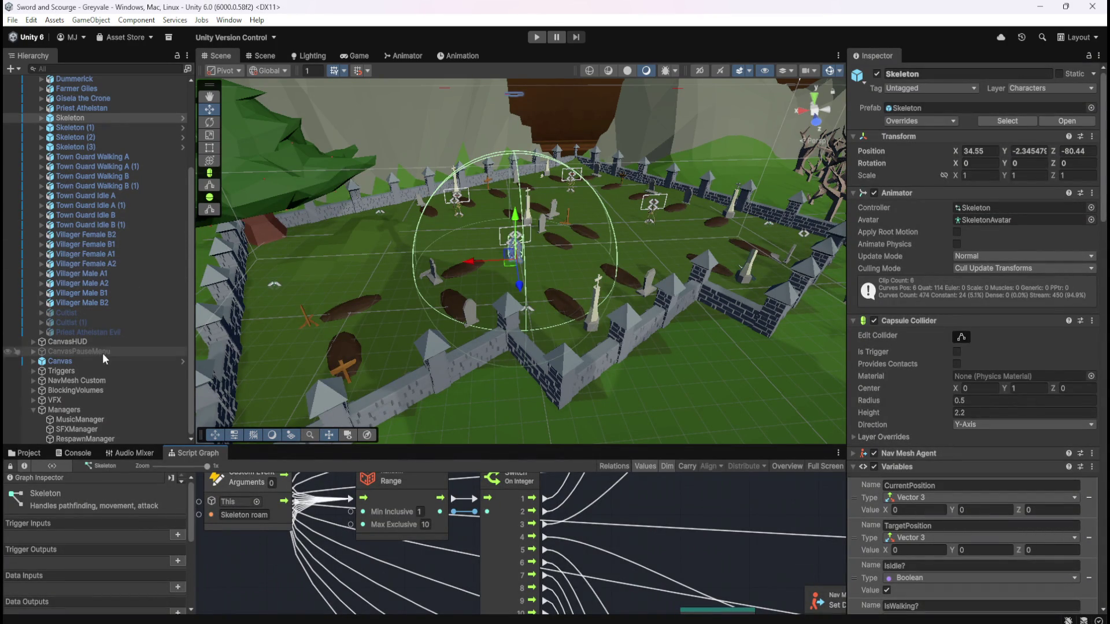
left_click(95, 436)
key("shift+space")
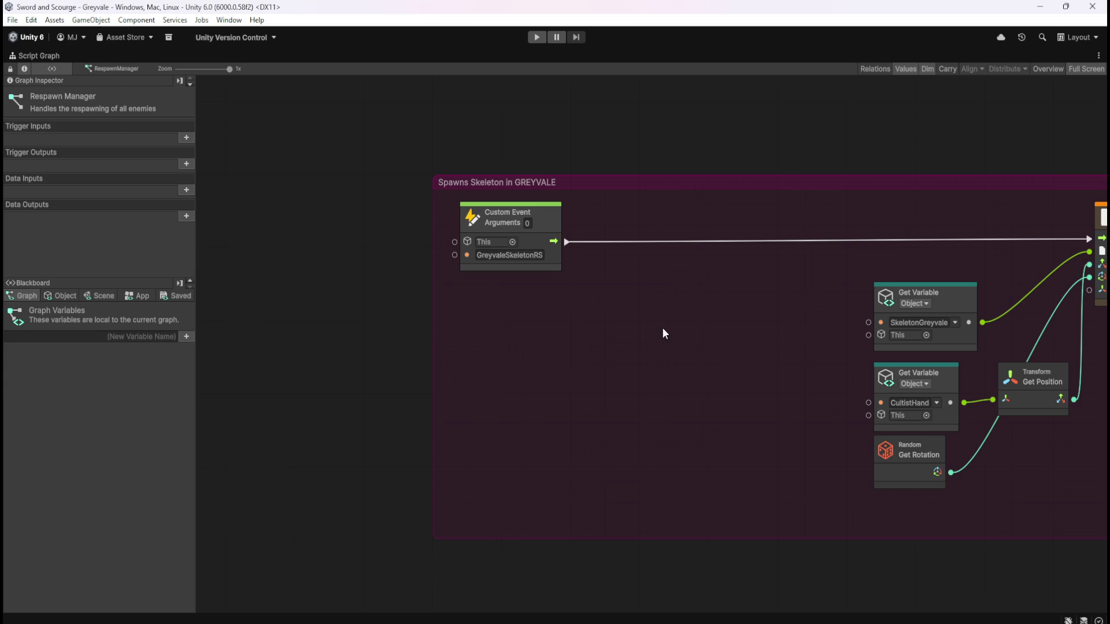
- Paste the Random Range and Switch On Integer nodes and set Max Exclusive to 4
key("ctrl+v")
left_click(629, 317)
type("4")
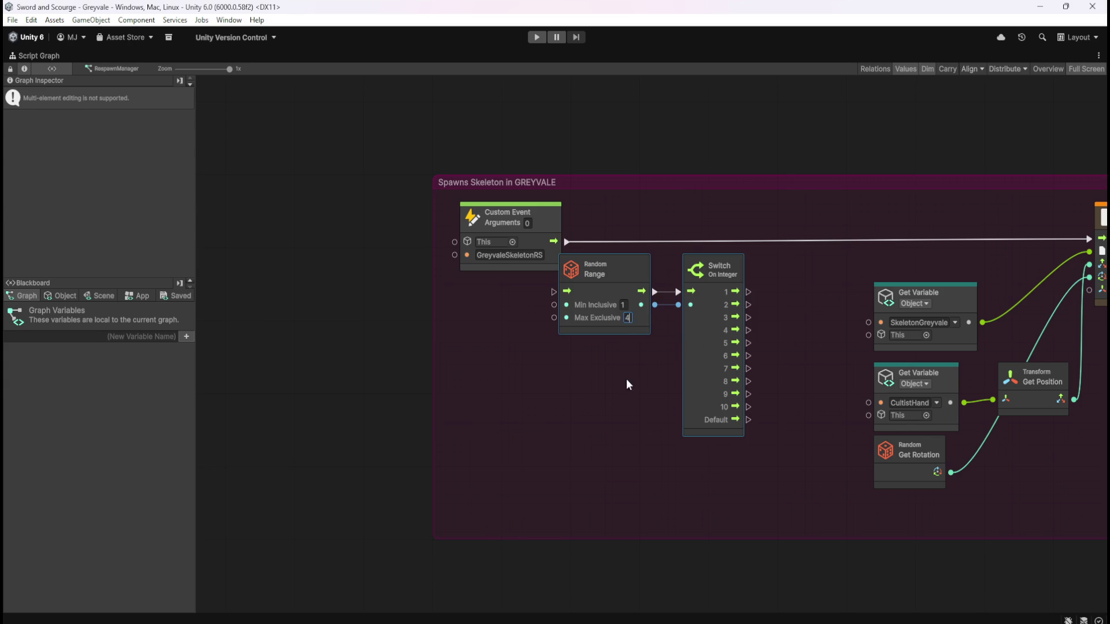
left_click(629, 373)
- Remove Switch On Integer options 5–10, leaving cases 1–4 and Default
left_click(691, 339)
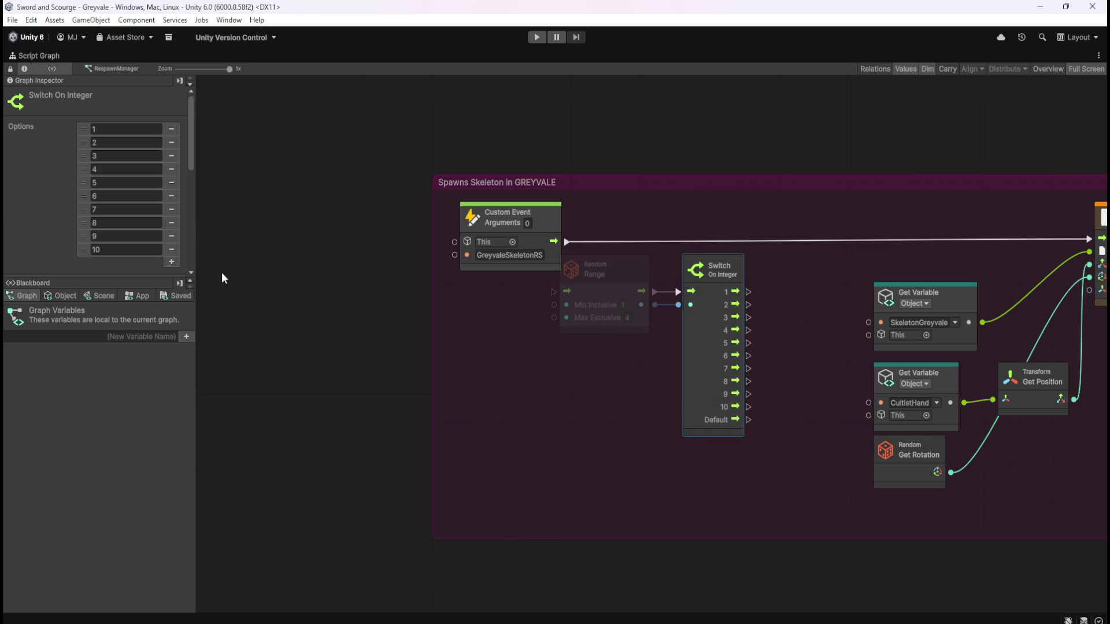
left_click(171, 182)
left_click(172, 183)
left_click(171, 183)
left_click(172, 183)
left_click(171, 183)
left_click(171, 182)
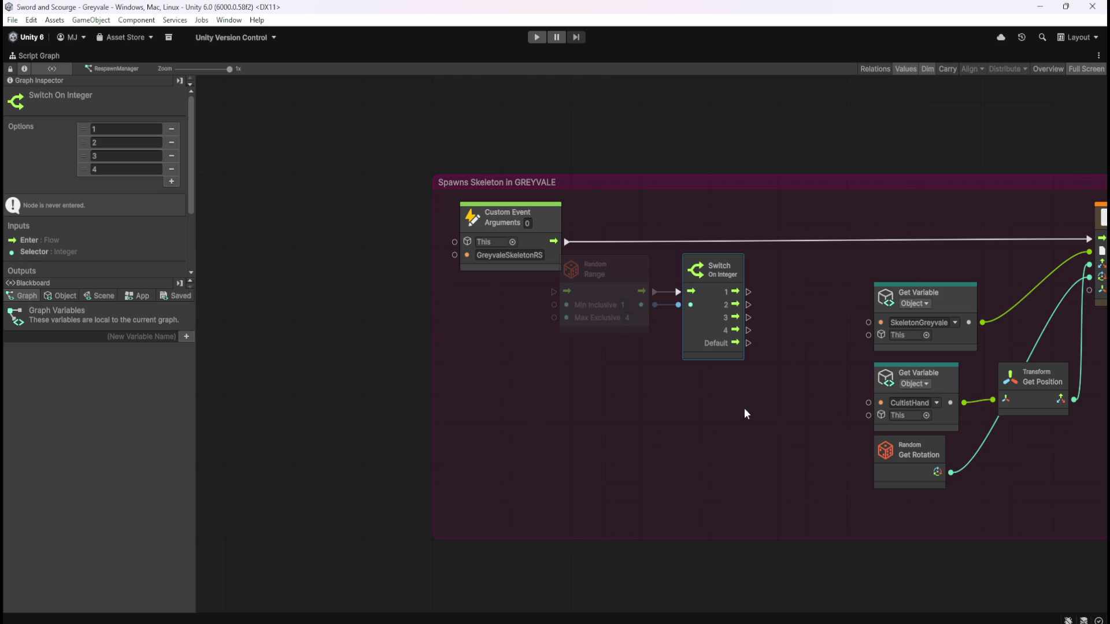
left_click(729, 390)
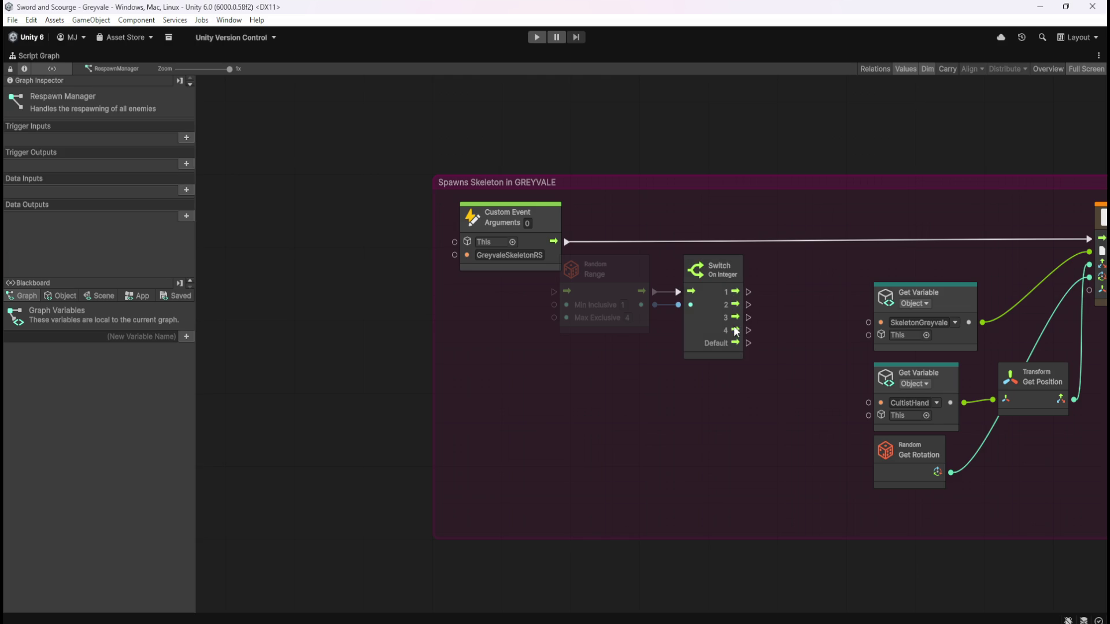
left_click(619, 278)
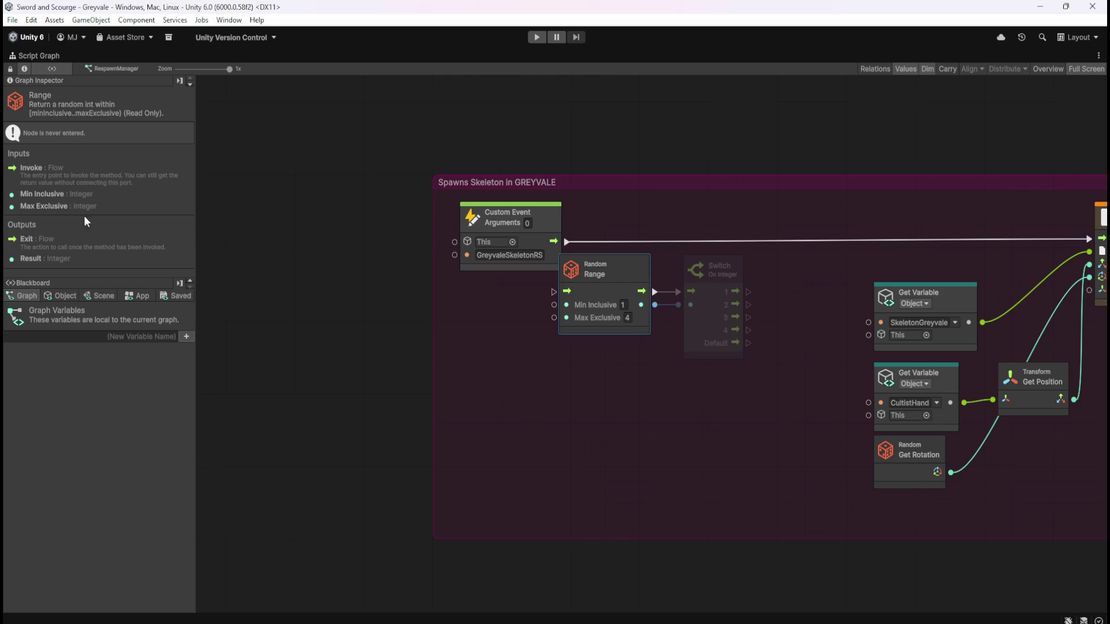
left_click(694, 369)
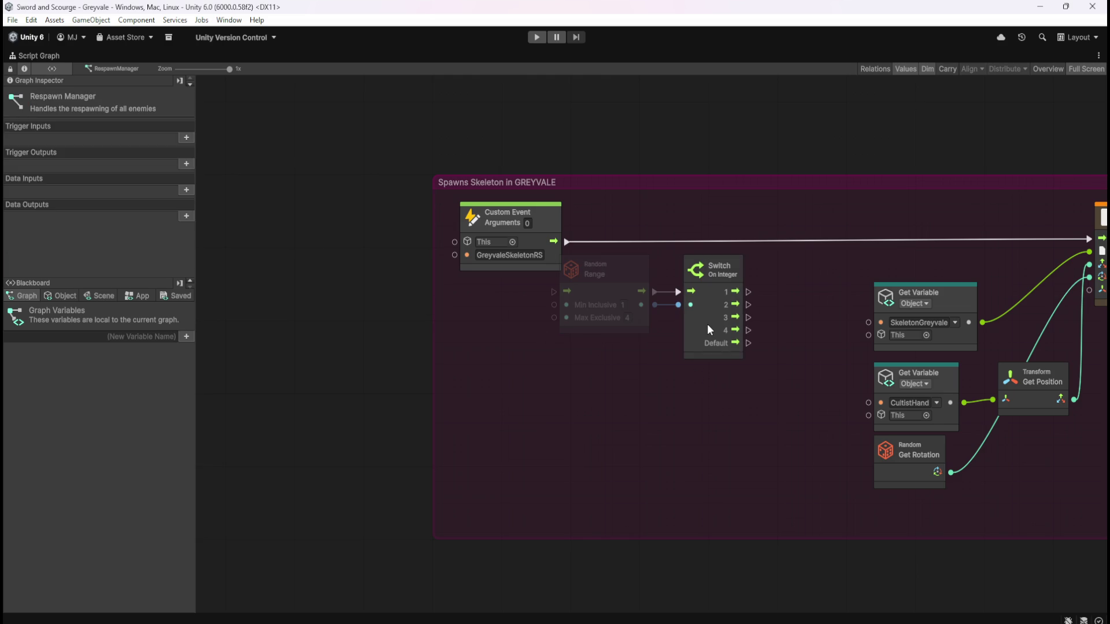
left_click(709, 330)
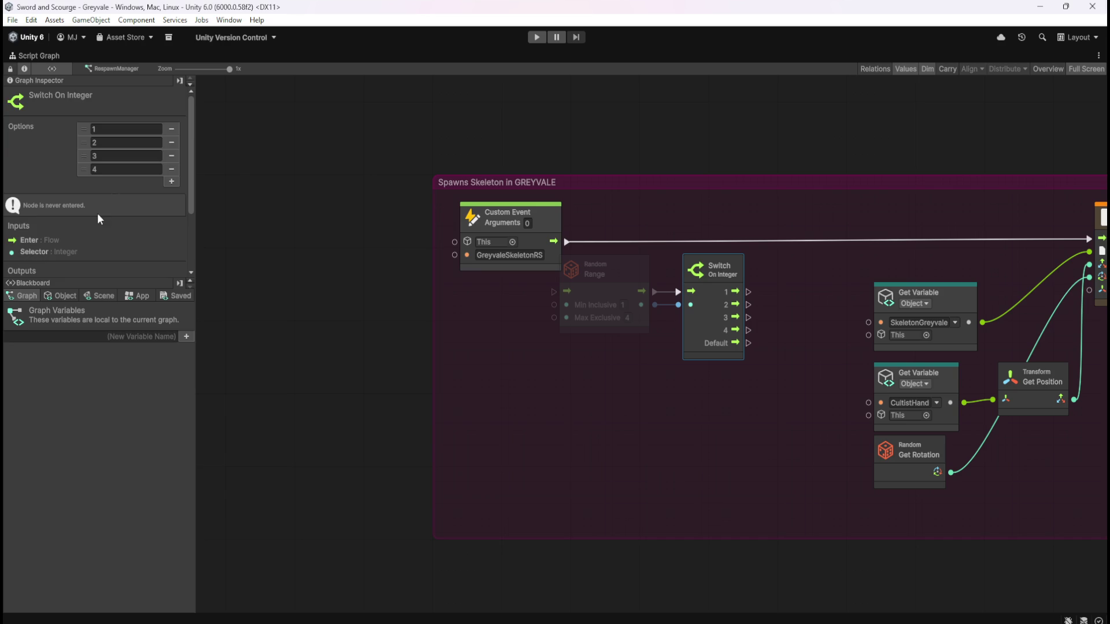
scroll(97, 213, "down", 3)
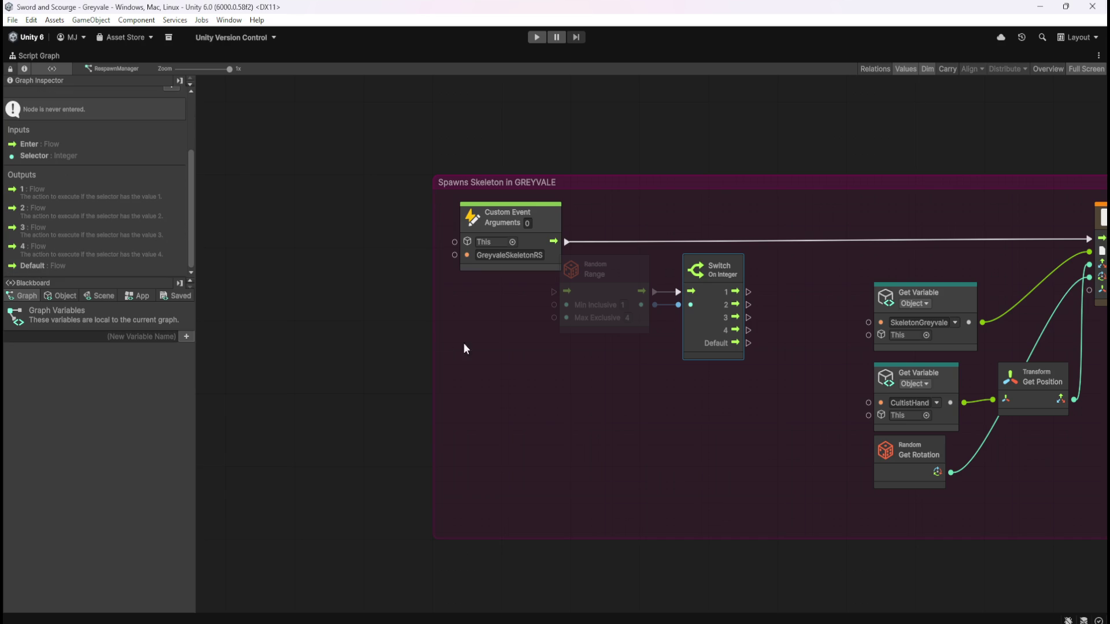
scroll(47, 209, "up", 3)
- Wire the GreyvaleSkeletonRS Custom Event's flow output into the Random Range node
left_click(771, 409)
left_click_drag(771, 409, 659, 436)
mouse_move(512, 416)
left_mouse_down()
mouse_move(592, 366)
mouse_move(622, 326)
left_mouse_up()
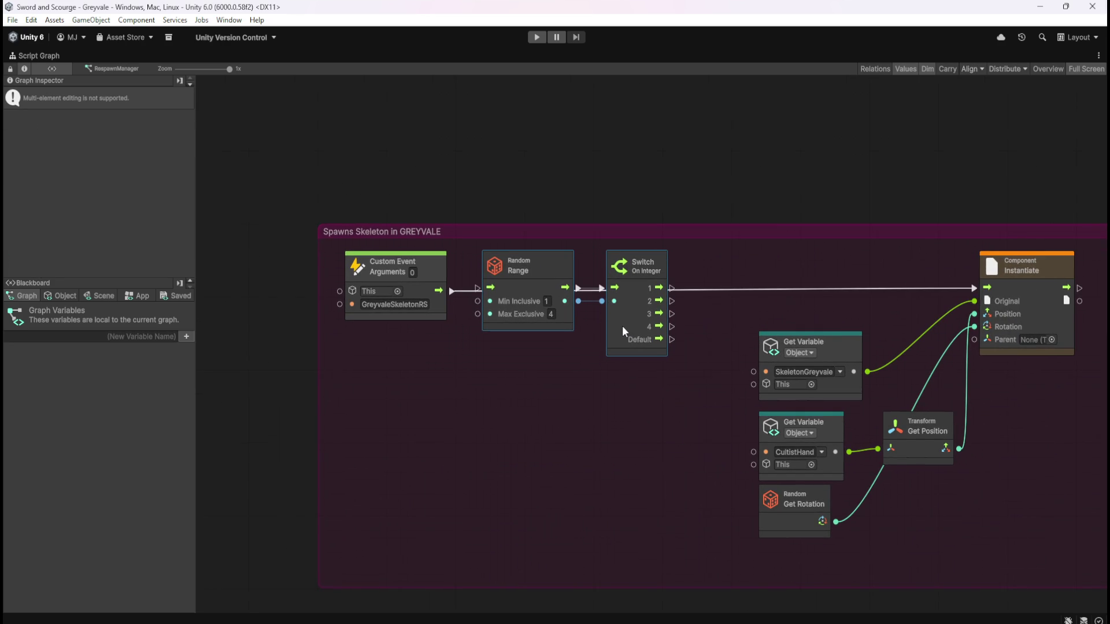
left_click_drag(453, 291, 476, 288)
mouse_move(664, 404)
left_mouse_down()
mouse_move(512, 408)
mouse_move(648, 364)
left_mouse_up()
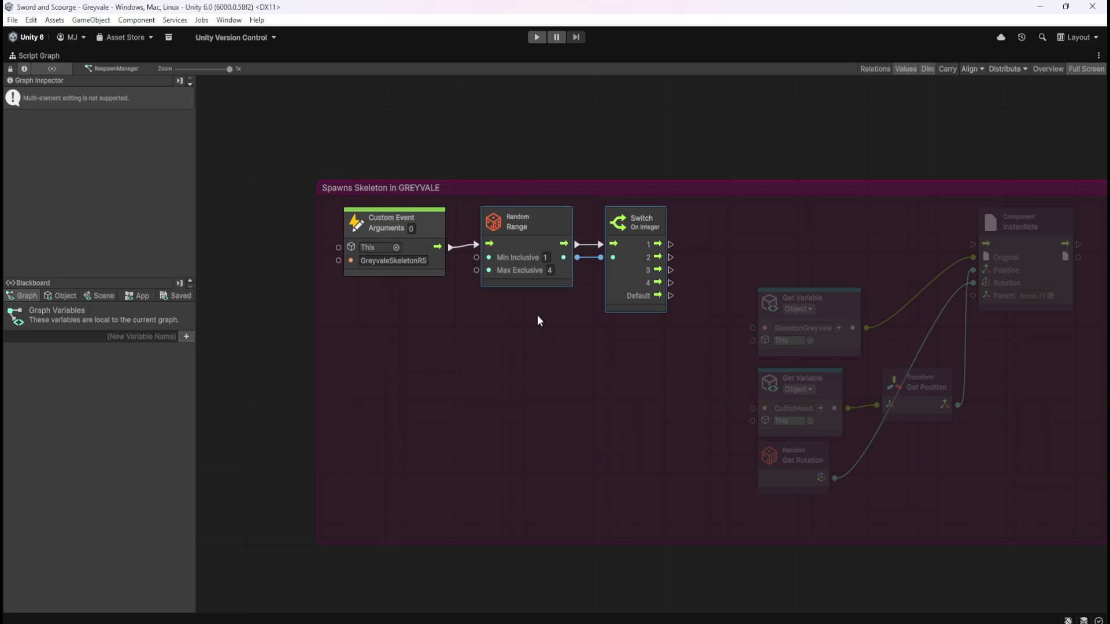
left_click(58, 298)
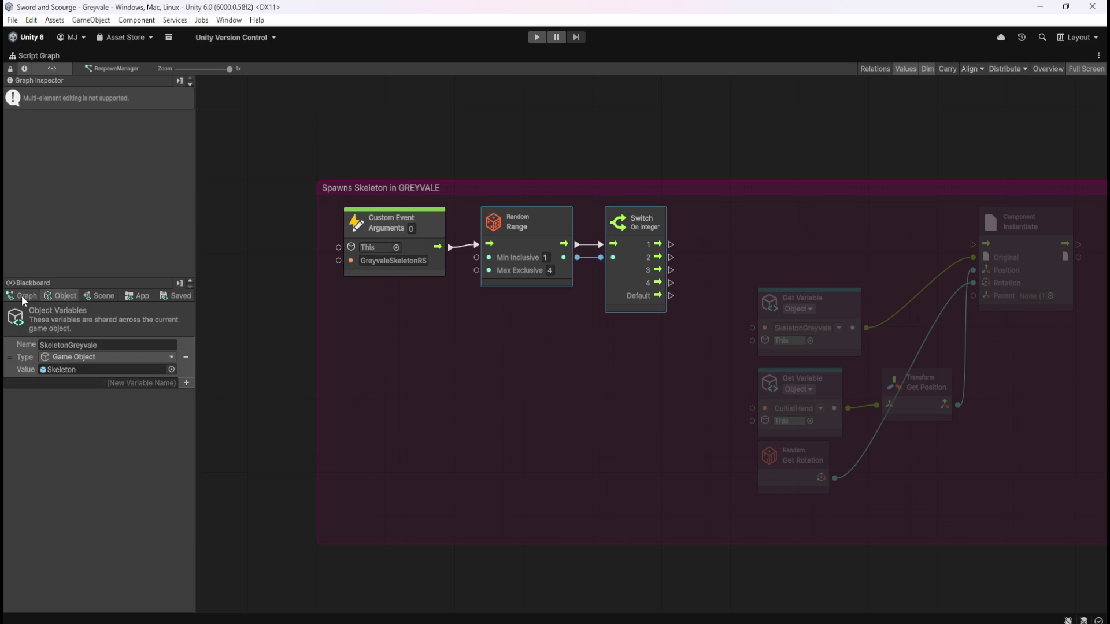
left_click(22, 296)
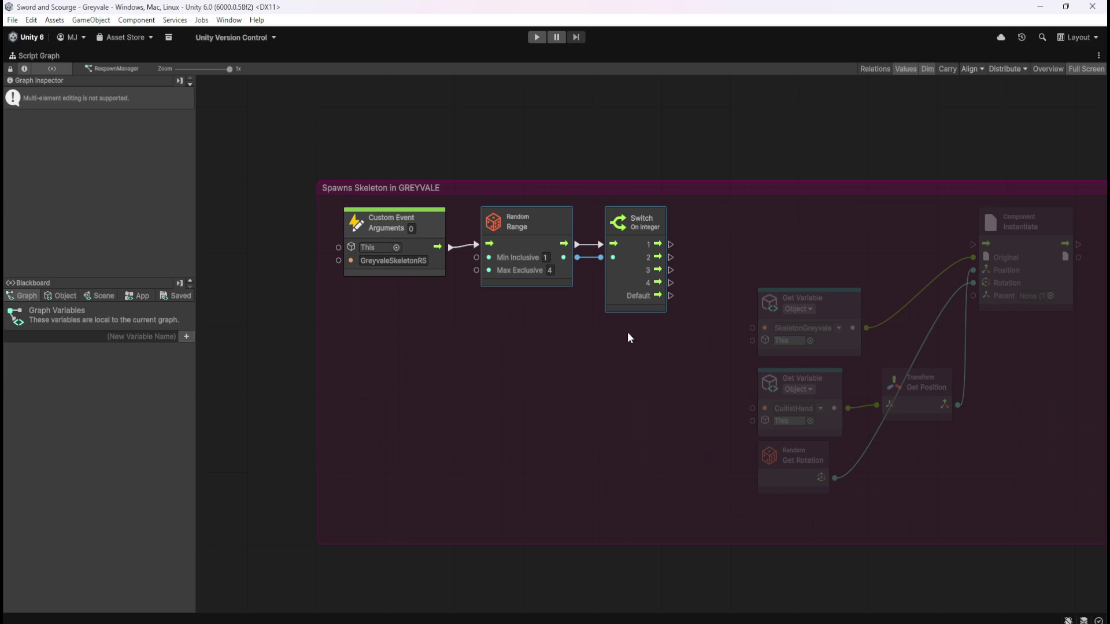
left_click(627, 332)
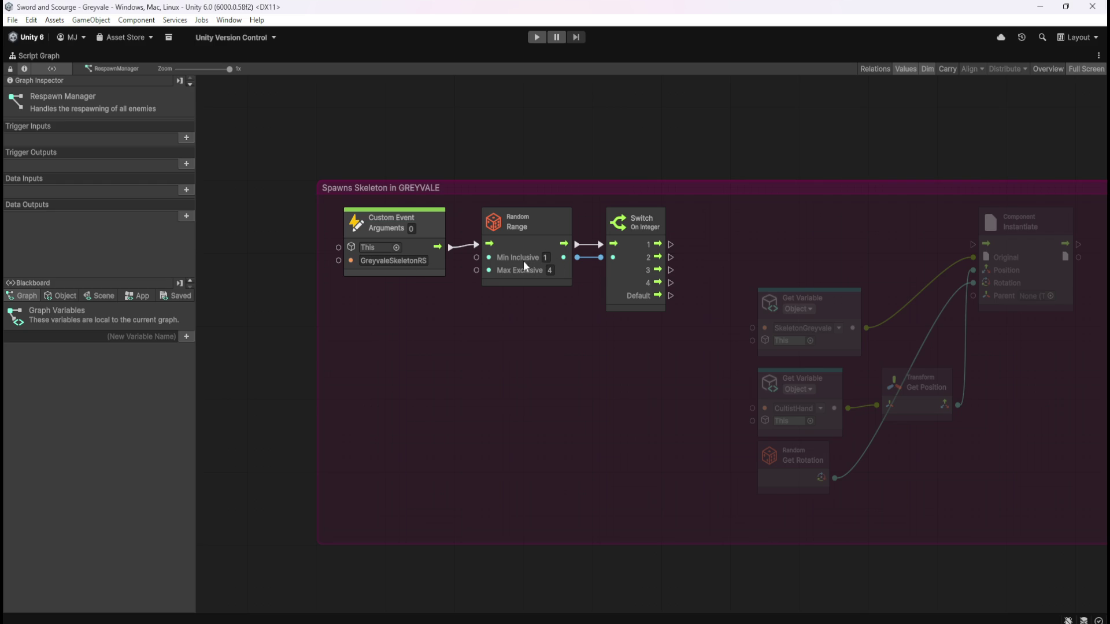
left_click(558, 226)
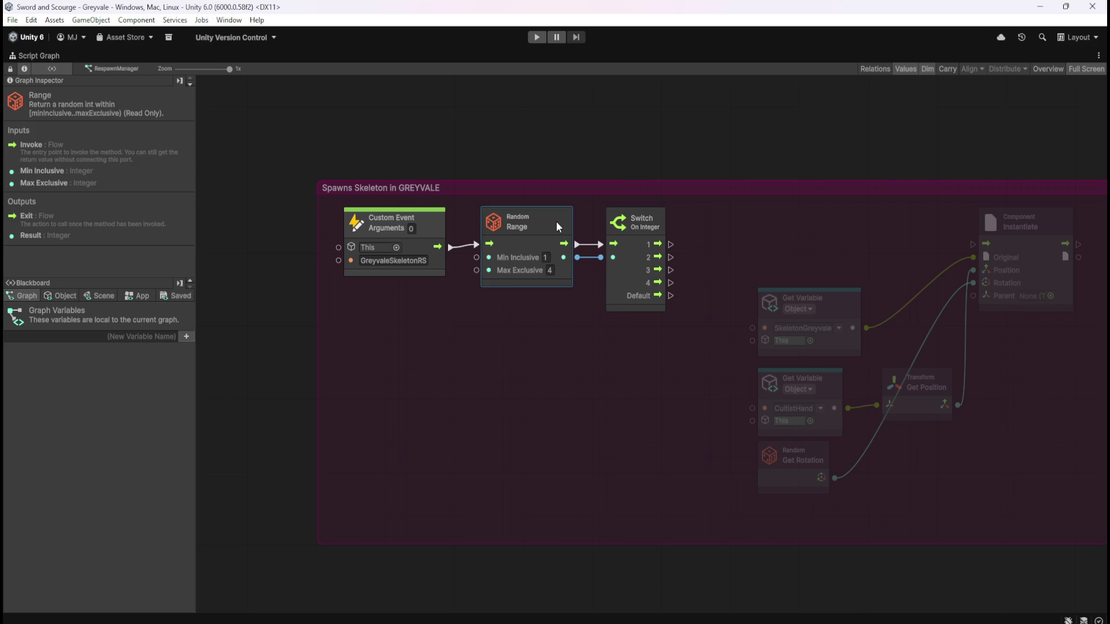
left_click(563, 324)
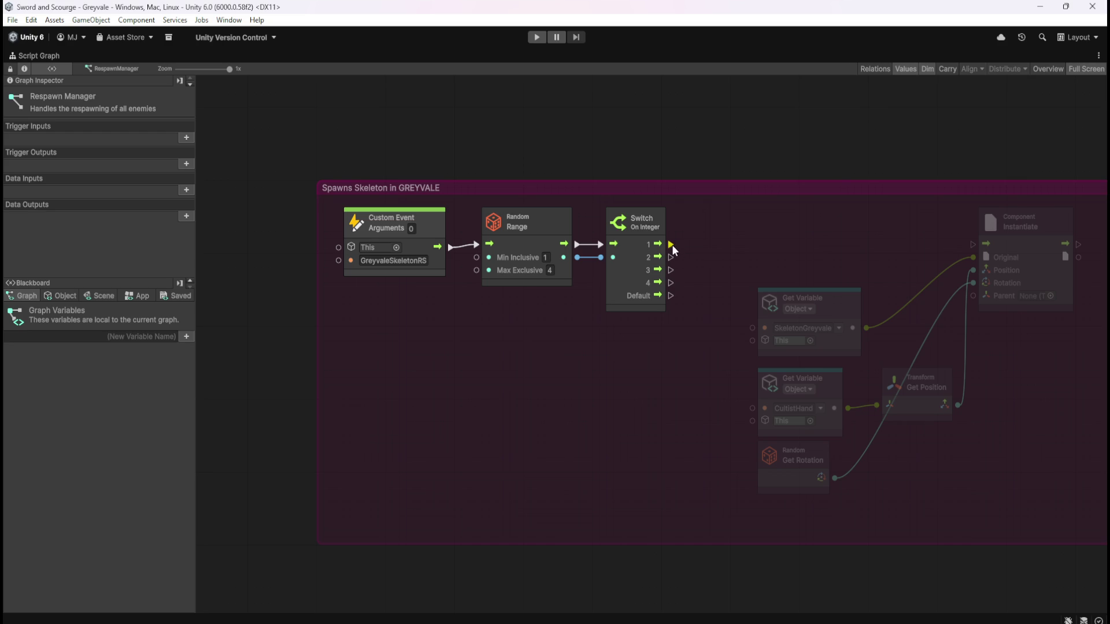
- On the Blackboard's Object tab, add a new variable named GreyvaleRS01
left_click(60, 296)
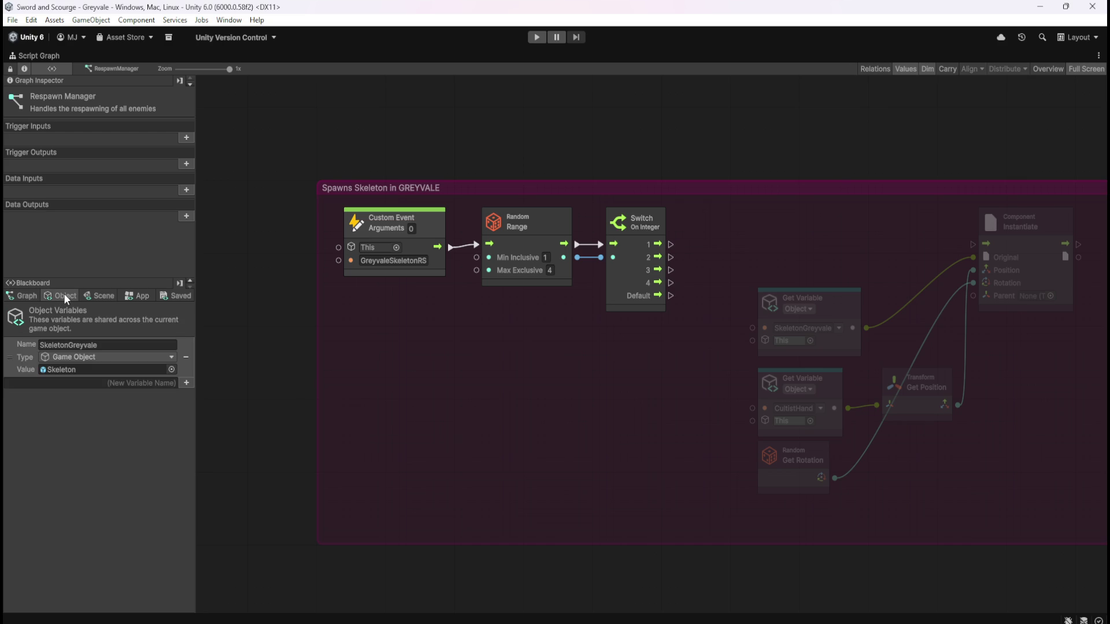
left_click(116, 383)
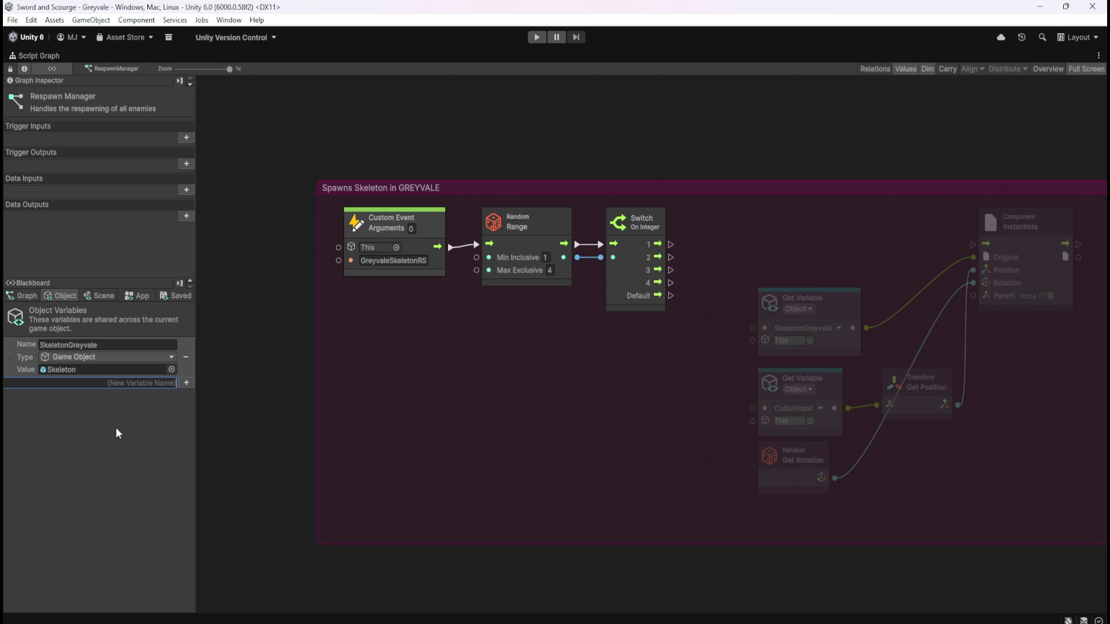
type("Skeleton")
key("ctrl+a")
type("Gre")
type("yvale")
type("R")
type("S")
type("Soepet")
key("BackSpace")
key("BackSpace")
key("BackSpace")
type("kleleton")
key("BackSpace")
key("BackSpace")
key("BackSpace")
key("BackSpace")
type("1")
type("0")
left_click(187, 384)
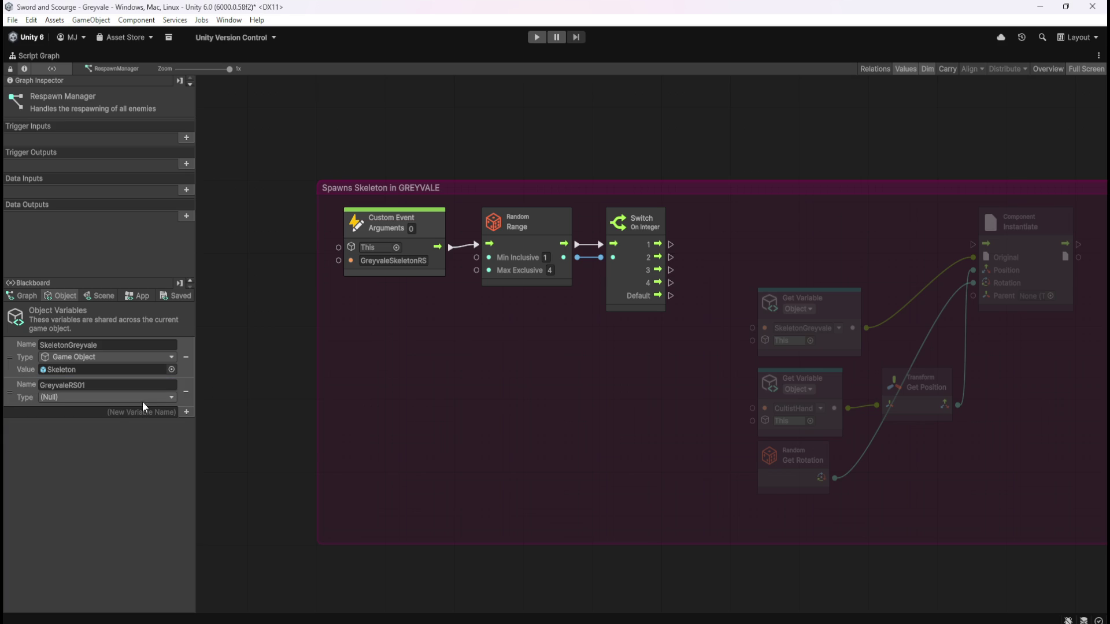
- Make GreyvaleRS01 a Vector 3 and add GreyvaleRS02 as another Vector 3 variable
left_click(129, 398)
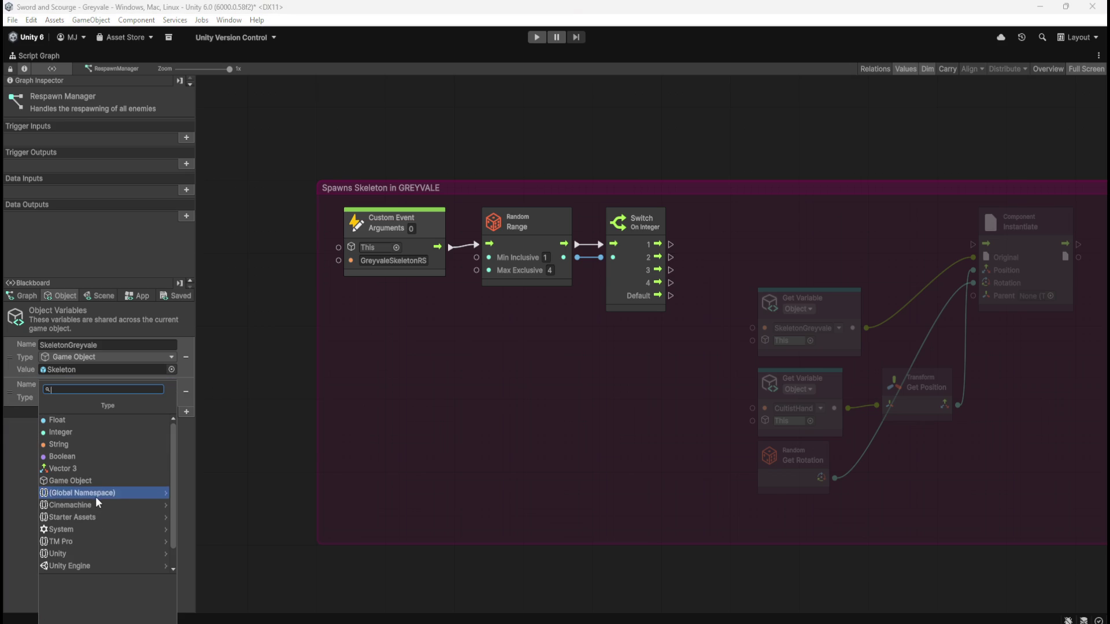
left_click(109, 469)
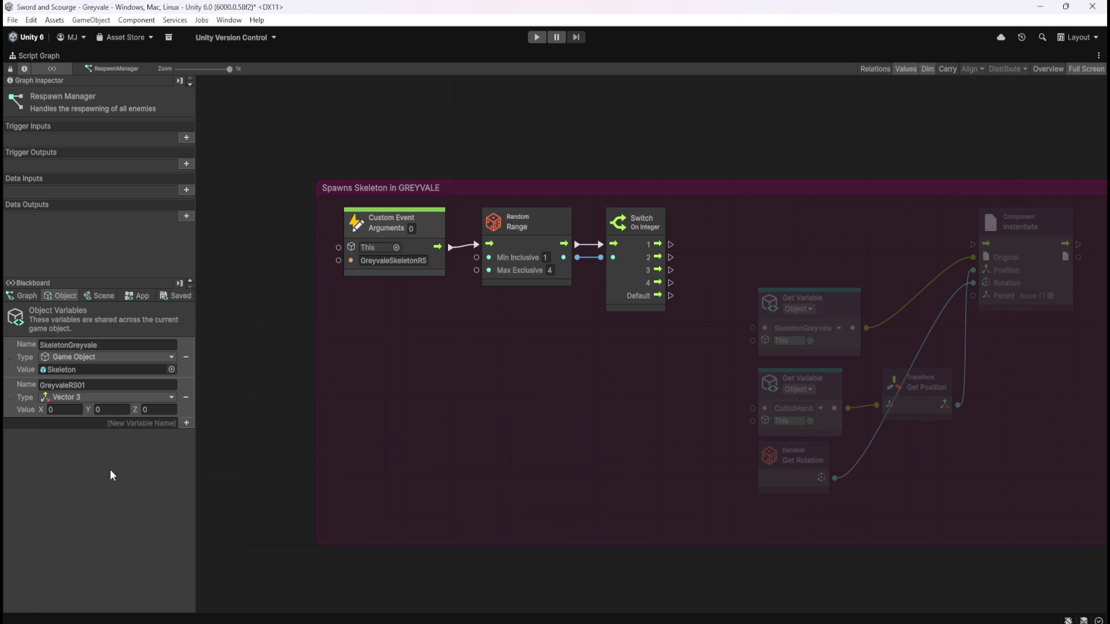
double_click(132, 385)
key("ctrl+c")
left_click(147, 424)
key("ctrl+v")
key("BackSpace")
type("2")
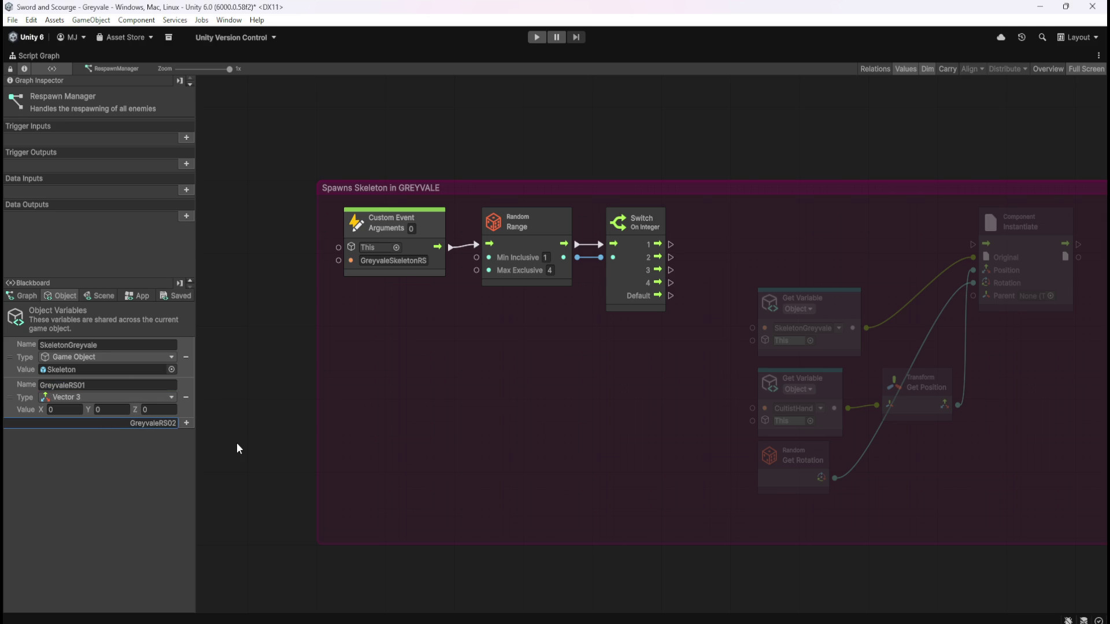
left_click(186, 424)
left_click(127, 436)
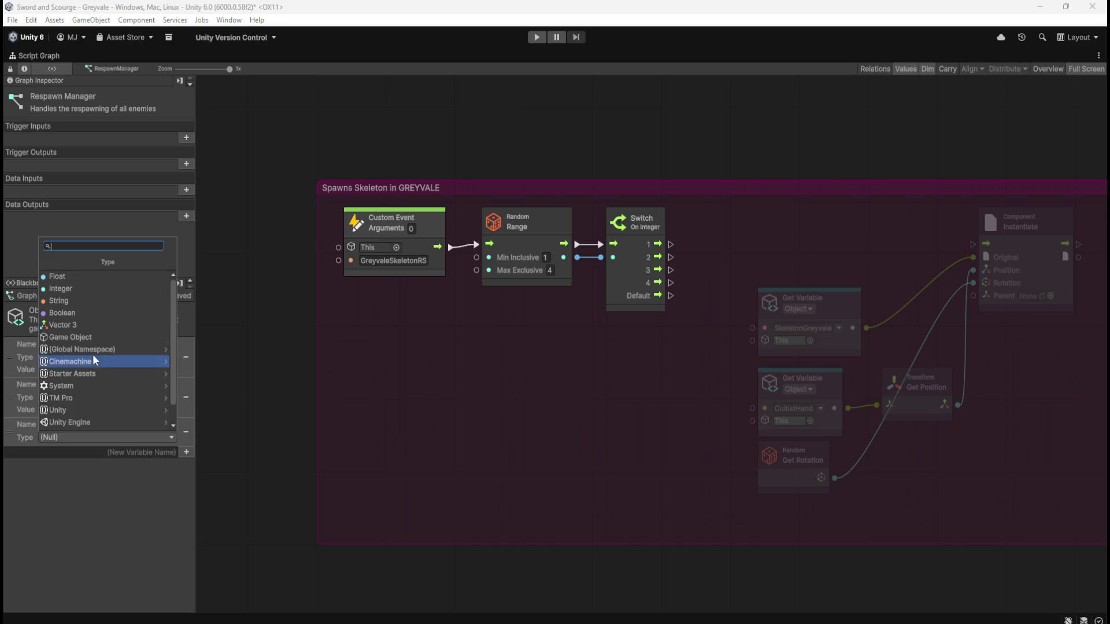
left_click(83, 326)
- Add GreyvaleRS03 as a Vector 3 object variable
left_click(111, 463)
key("ctrl+v")
key("BackSpace")
type("3")
left_click(186, 464)
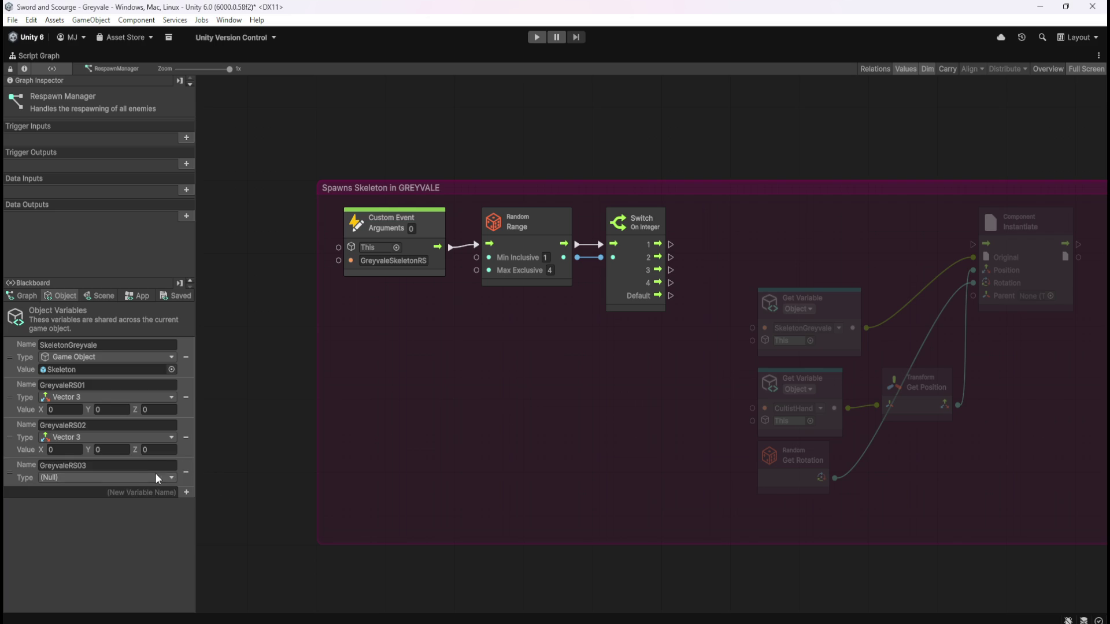
left_click(156, 478)
left_click(103, 353)
- Add GreyvaleRS04 as a Vector 3 variable and restore the full editor layout
left_click(133, 503)
key("ctrl+v")
key("BackSpace")
type("4")
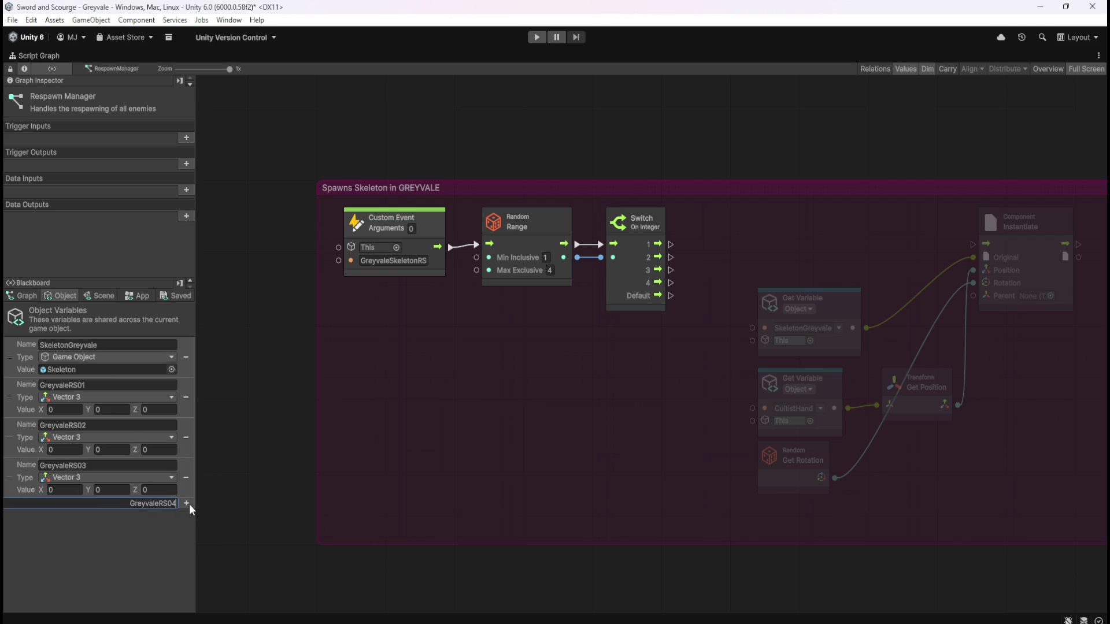
left_click(186, 503)
left_click(132, 517)
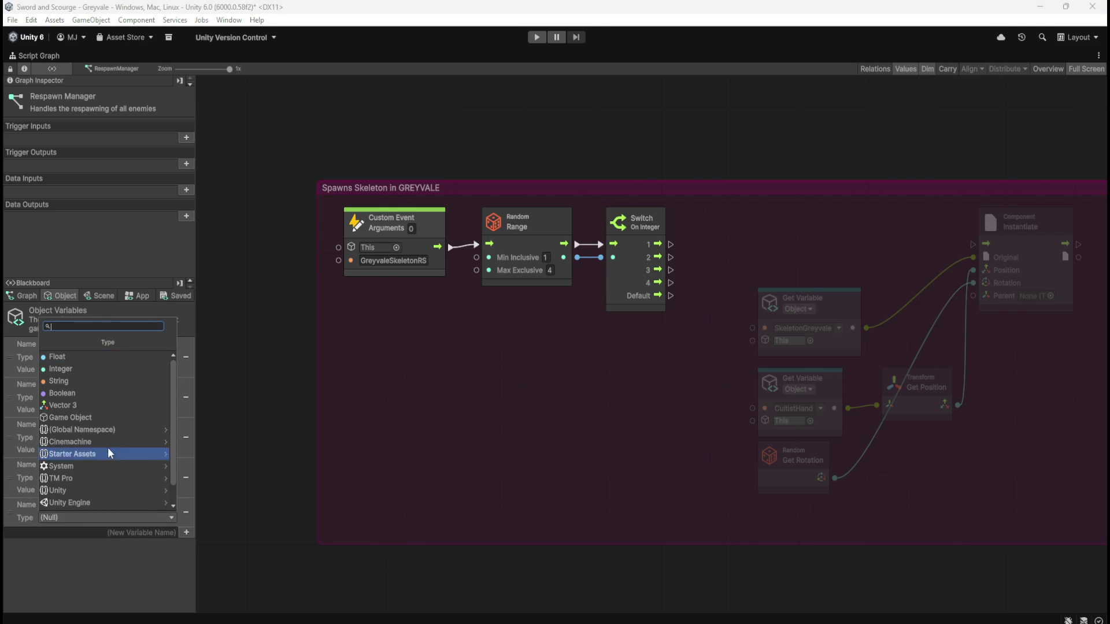
left_click(116, 405)
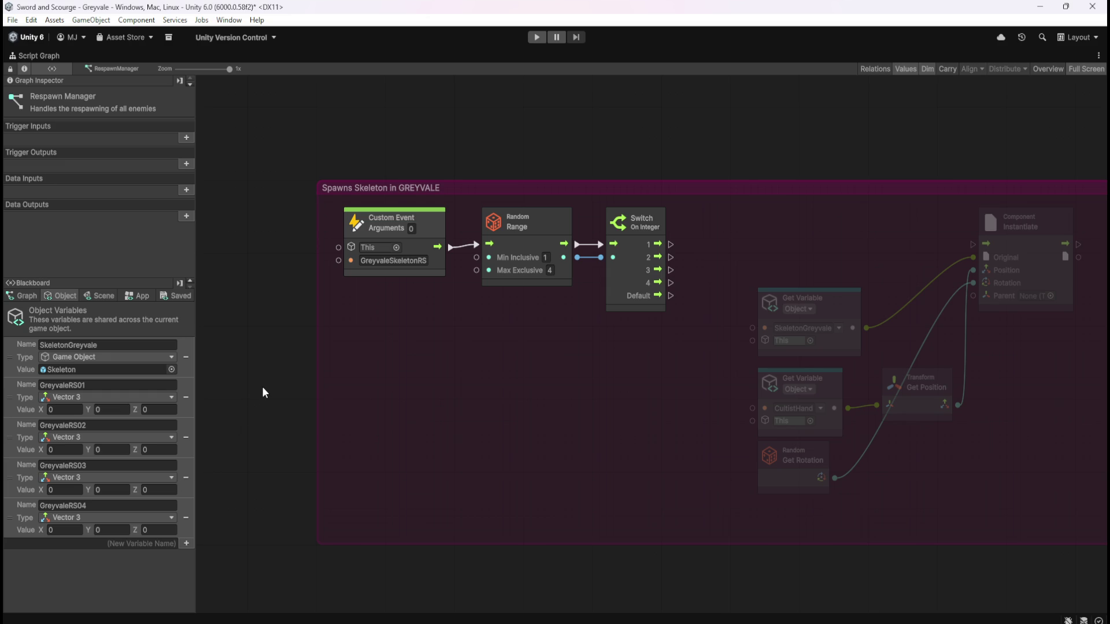
key("shift+space")
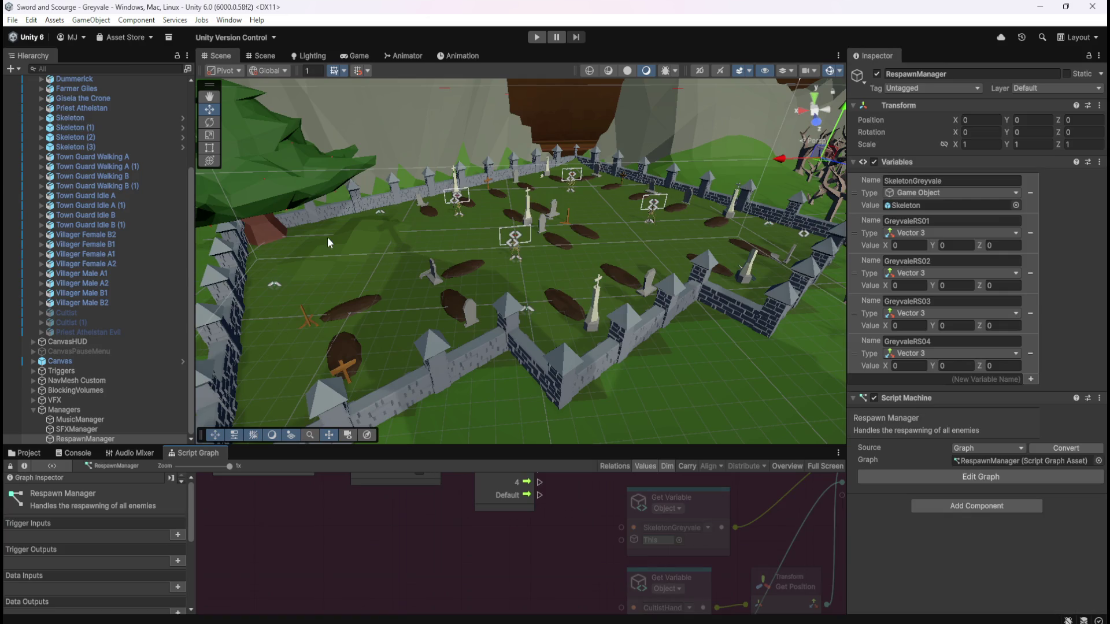
- Copy Skeleton's position (34.55, -2.345, -80.44) into GreyvaleRS01
left_click(116, 117)
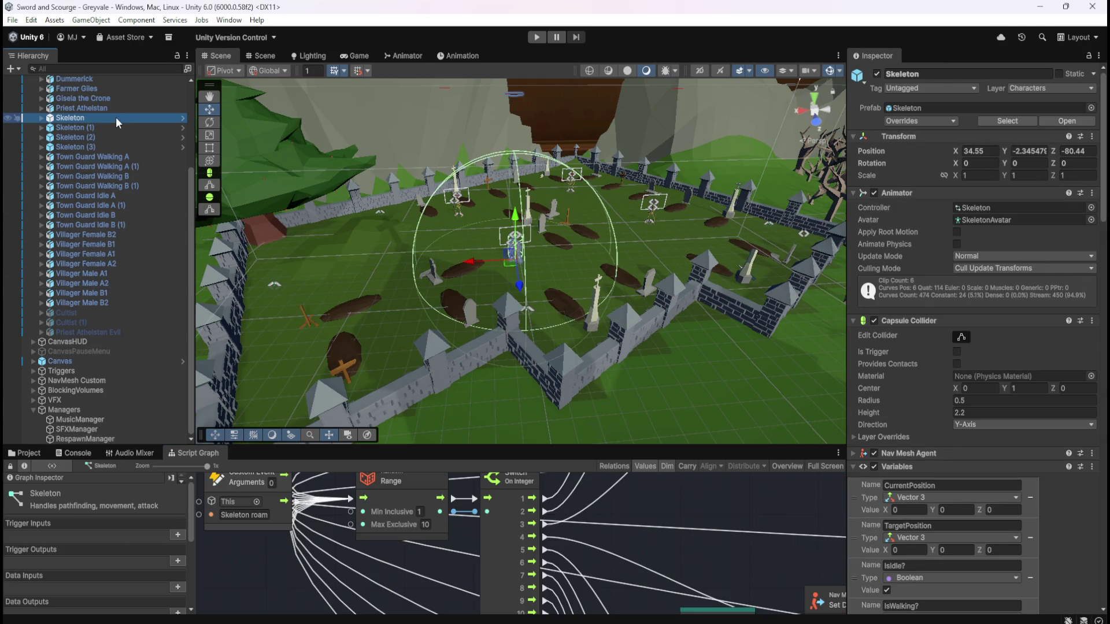
left_click(990, 150)
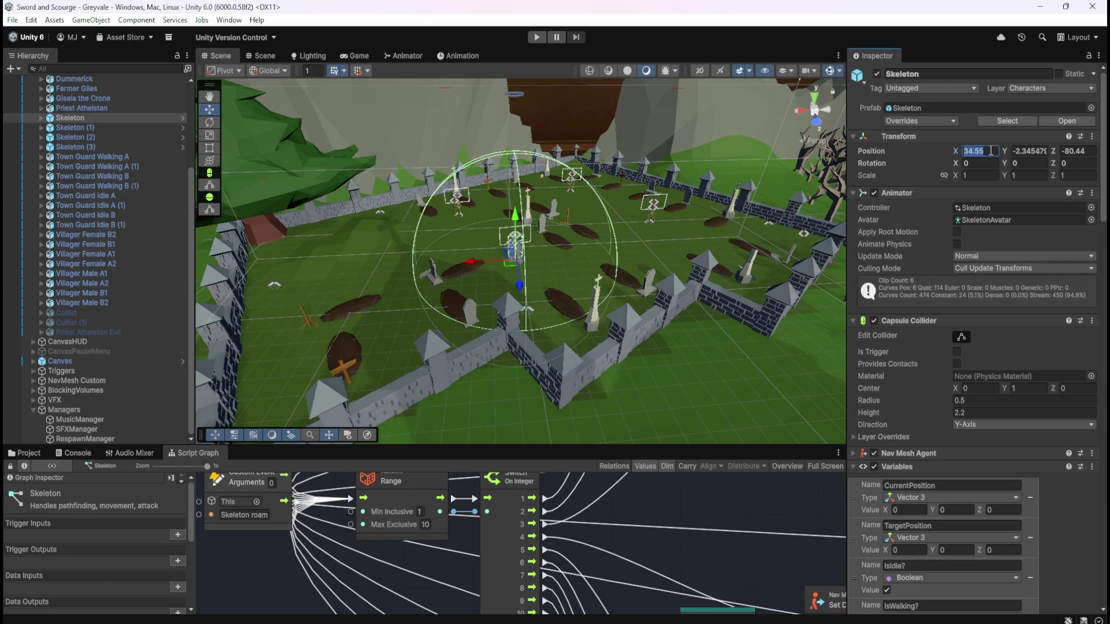
left_click(96, 437)
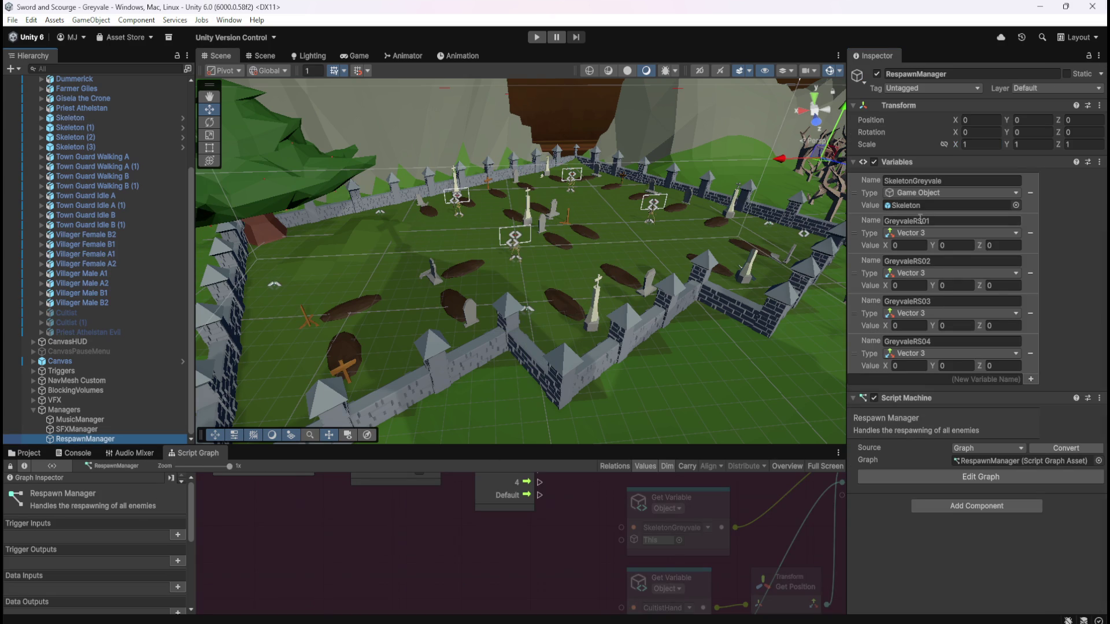
left_click(904, 245)
key("ctrl+v")
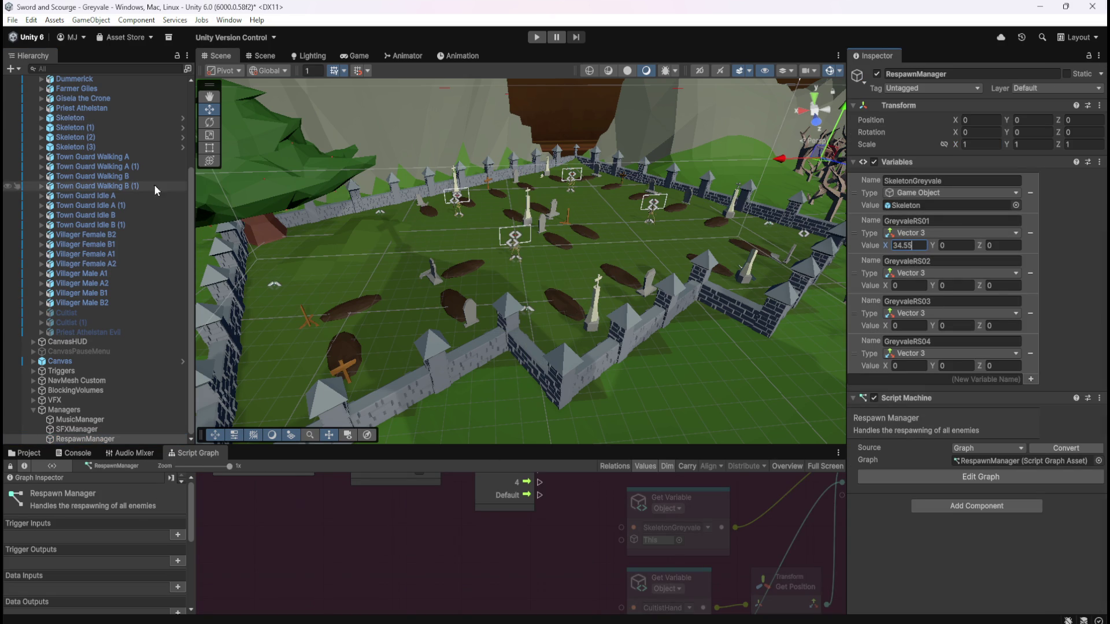
left_click(102, 118)
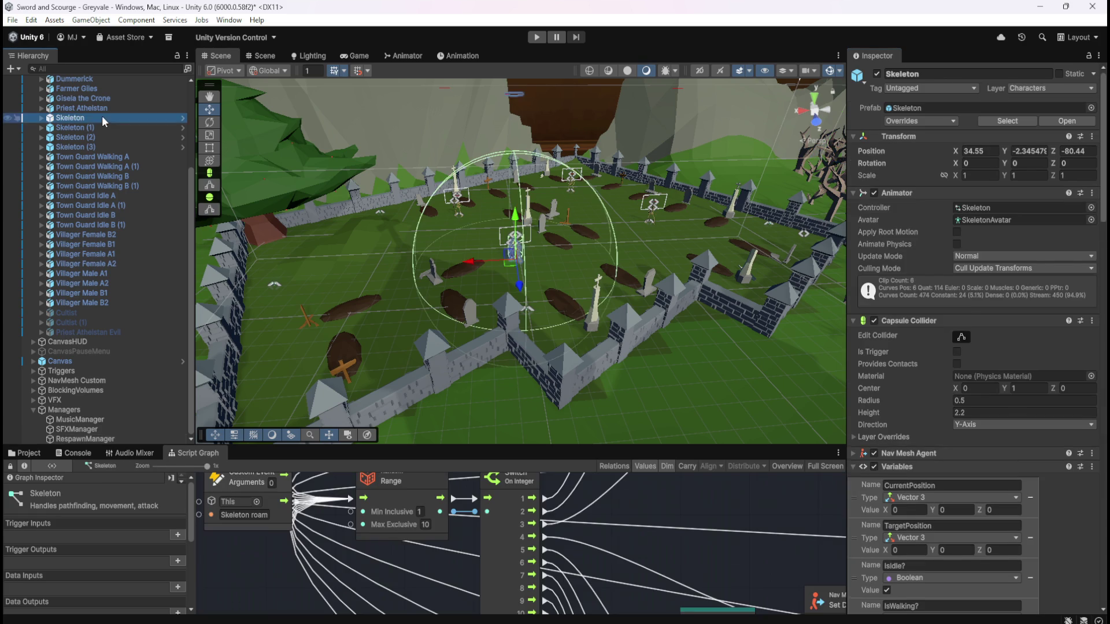
left_click(1032, 152)
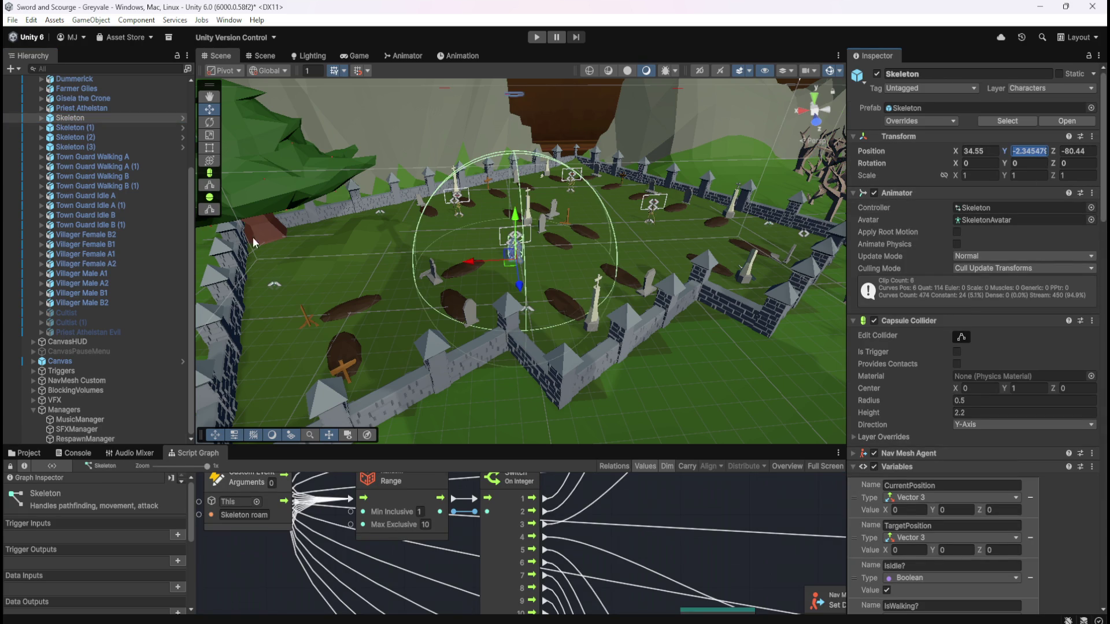
left_click(84, 439)
left_click(959, 245)
key("ctrl+v")
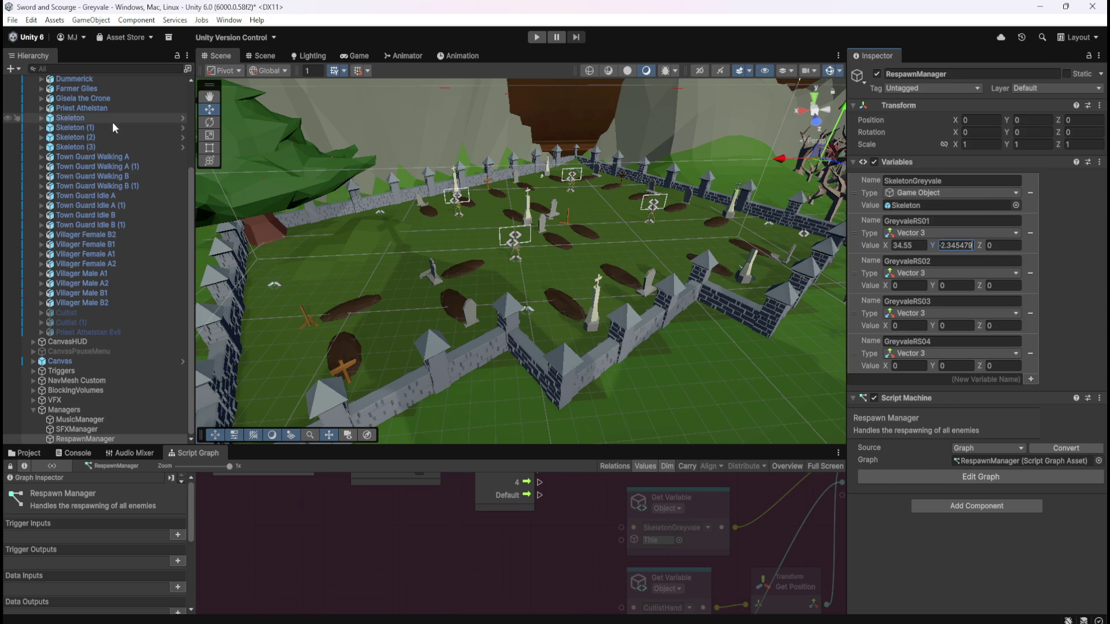
left_click(131, 118)
left_click(1073, 151)
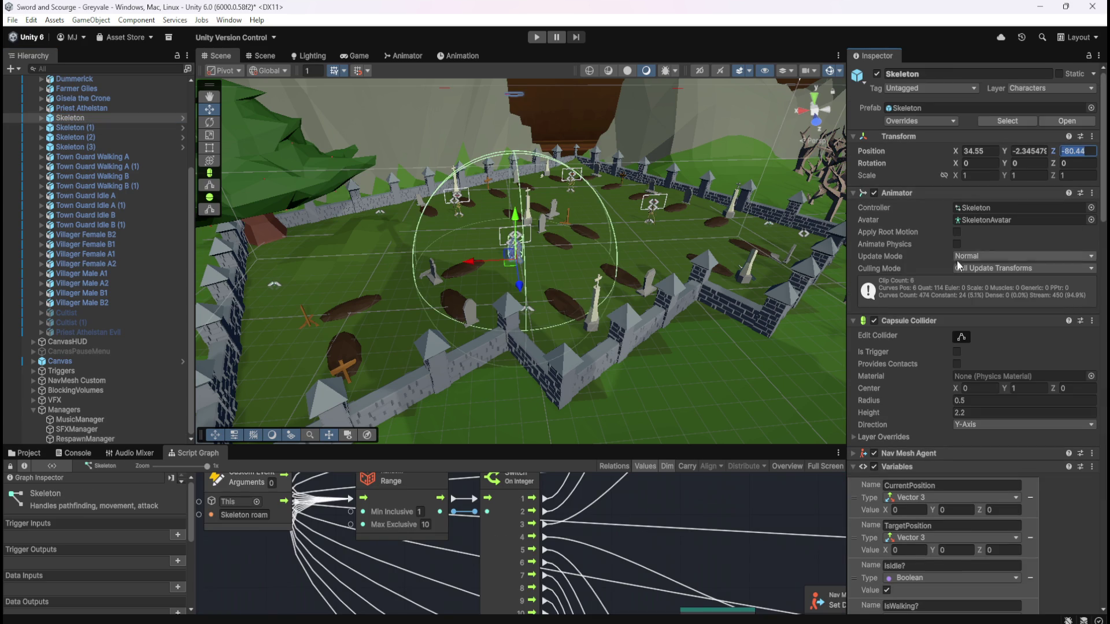
left_click(90, 439)
left_click(1003, 245)
key("ctrl+v")
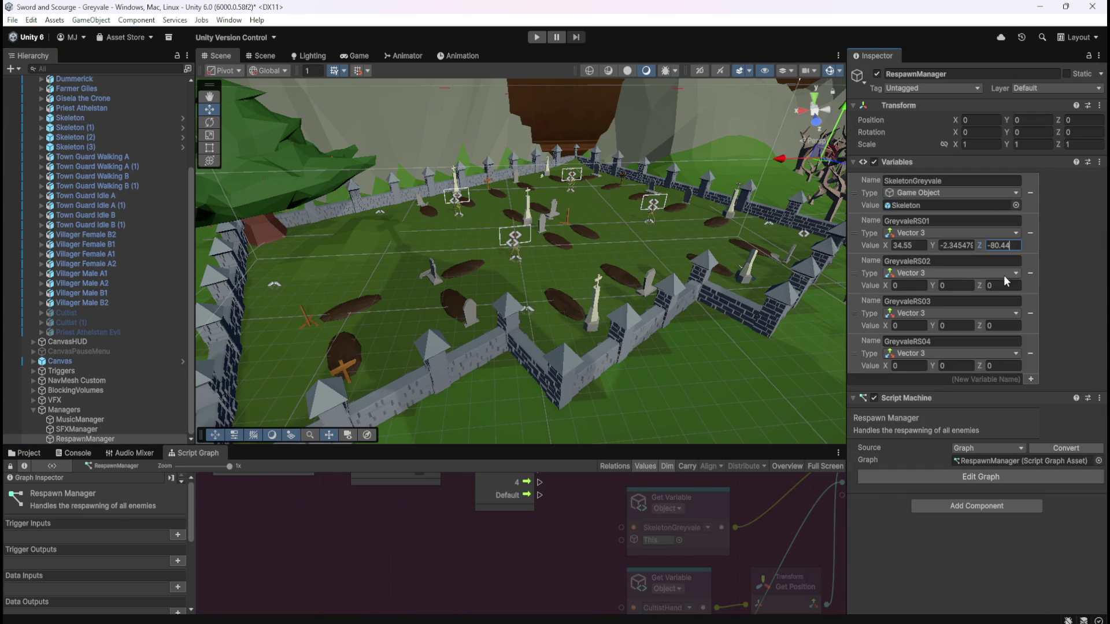
- Copy Skeleton (1)'s position (27.23, -2.345, -94.14) into GreyvaleRS02
left_click(91, 126)
left_click(987, 149)
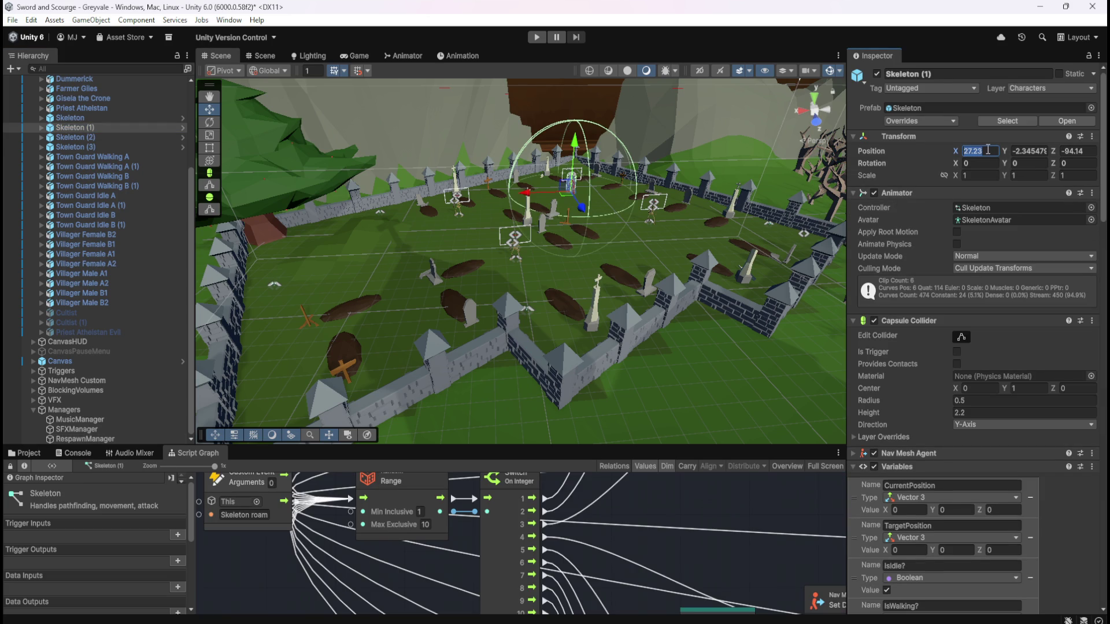
left_click(88, 438)
left_click(909, 286)
type("27.23")
left_click(108, 127)
left_click(1034, 155)
left_click(86, 438)
left_click(963, 285)
type("-2.345479")
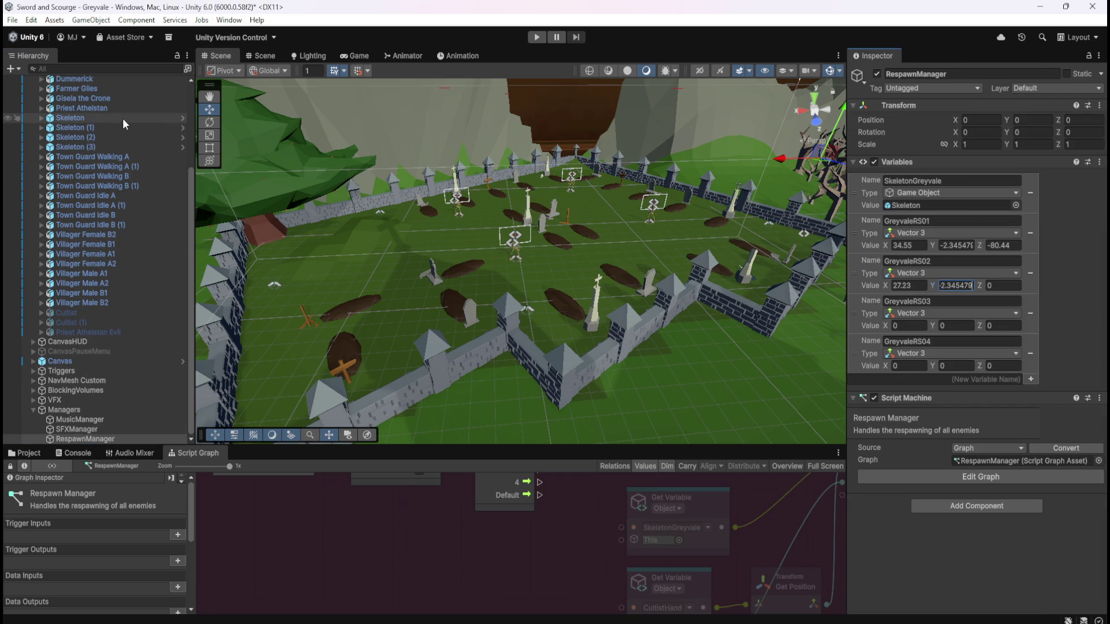
left_click(116, 126)
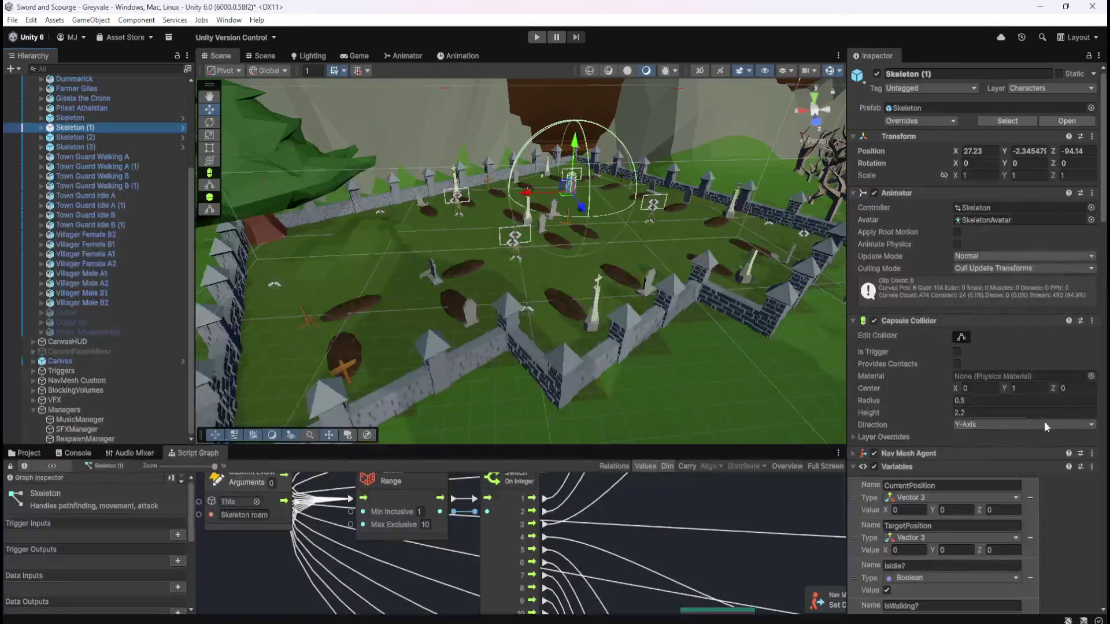
left_click(1075, 150)
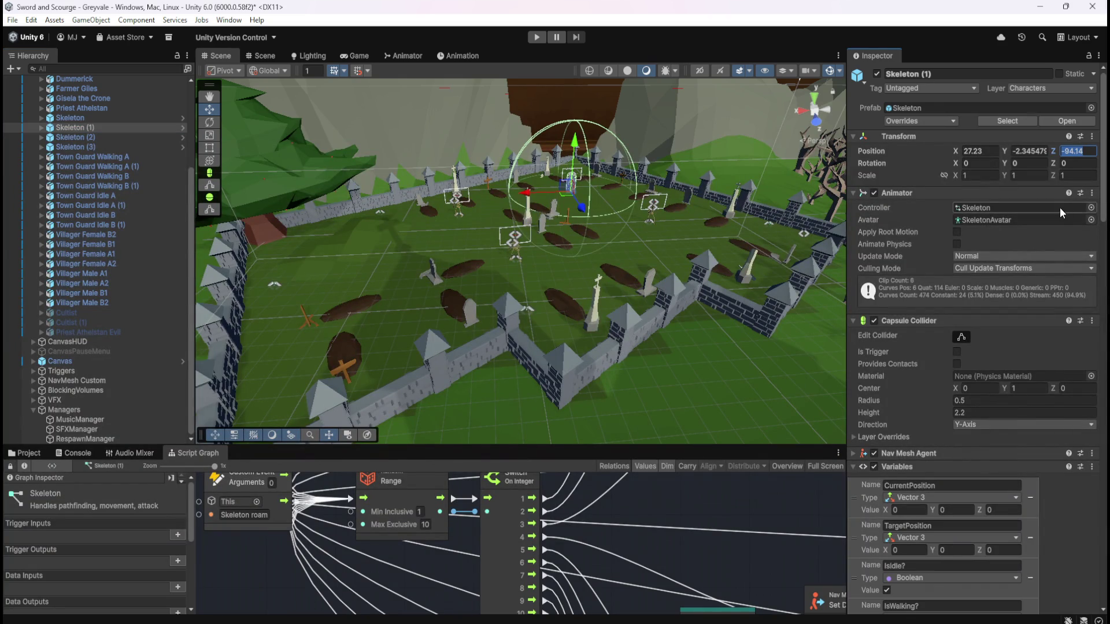
left_click(75, 438)
left_click(1006, 286)
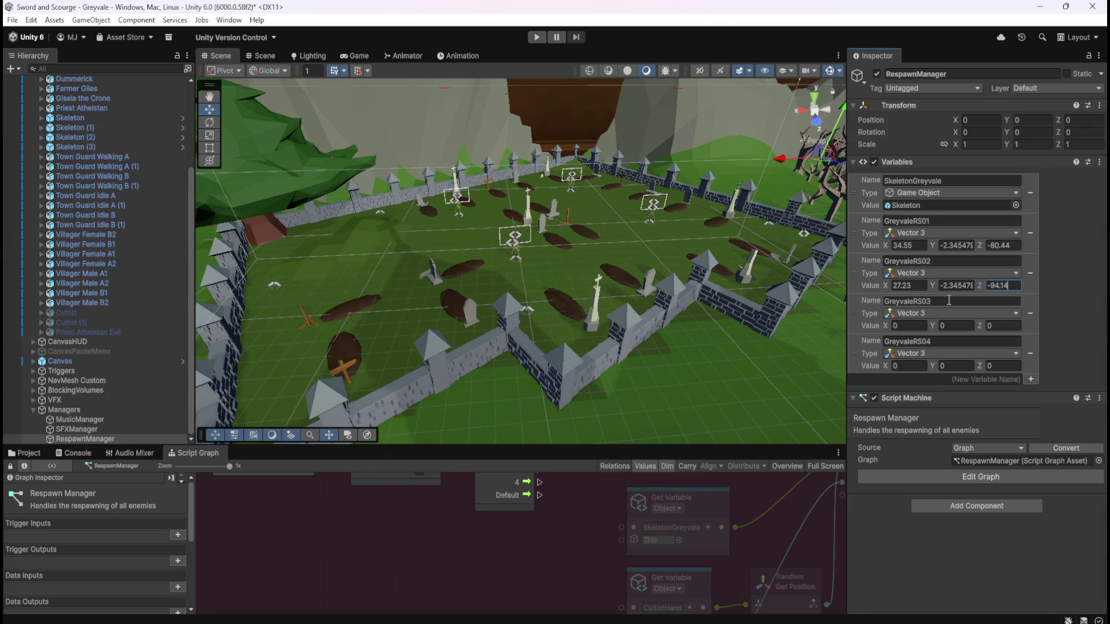
left_click(106, 138)
- Copy Skeleton (2)'s position (22.08, -2.345, -85.46) into GreyvaleRS03
left_click(977, 151)
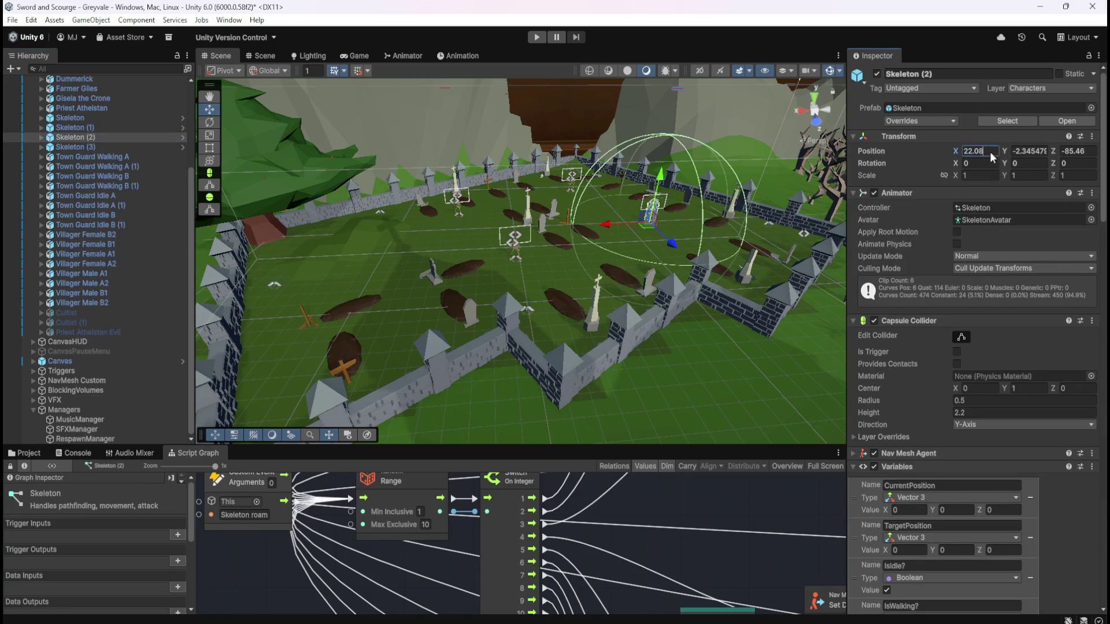
left_click(111, 440)
left_click(917, 326)
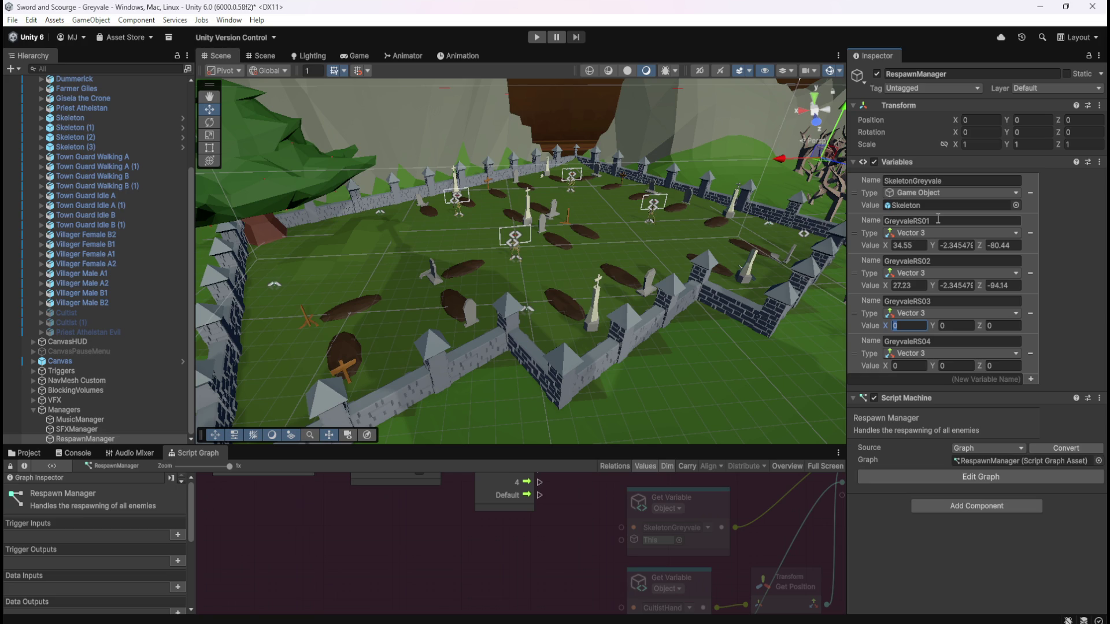
type("22.08")
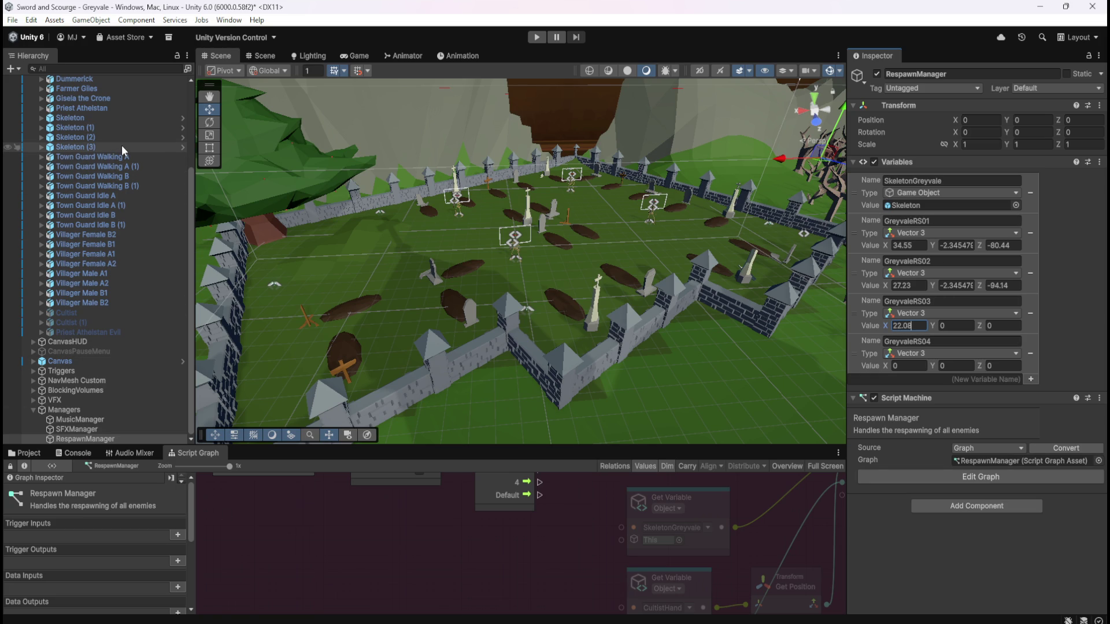
left_click(129, 139)
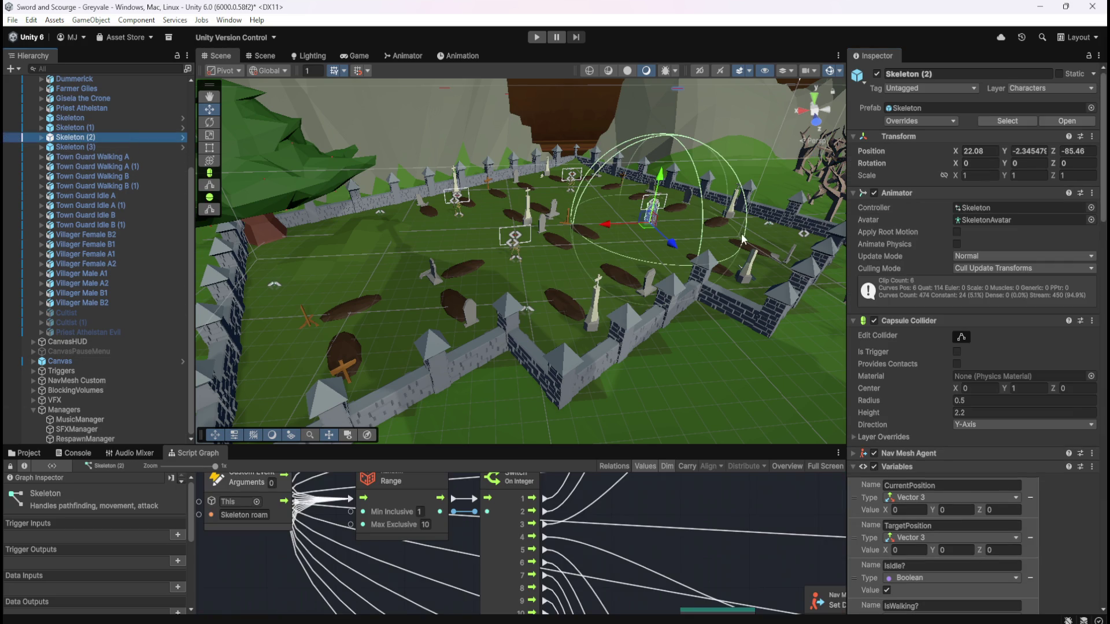
left_click(1026, 151)
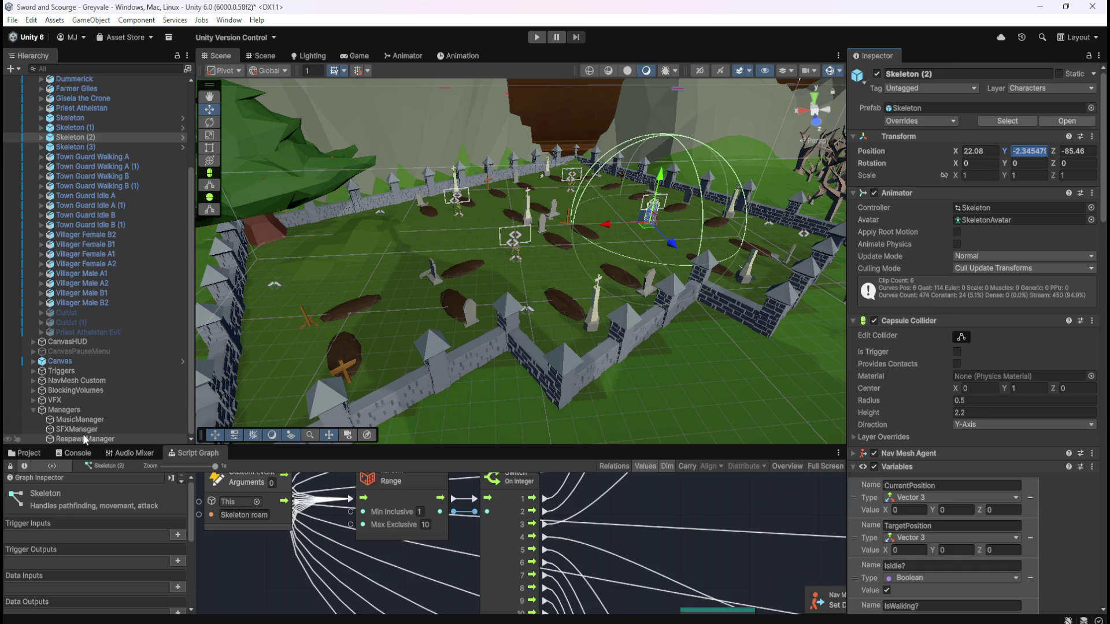
left_click(85, 439)
left_click(956, 326)
type("-2.345479")
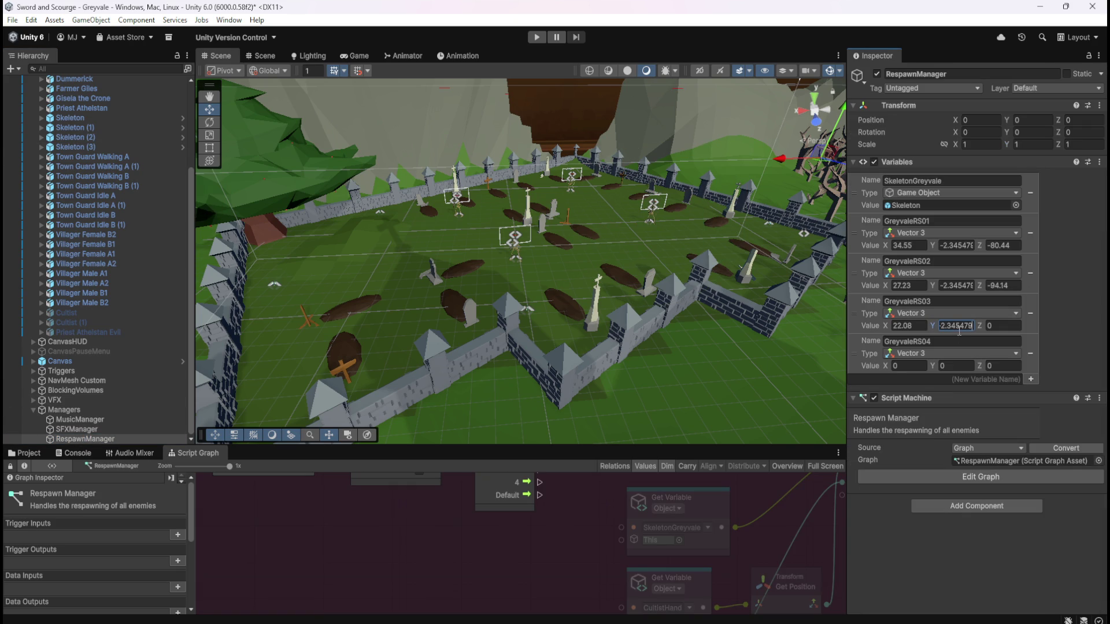
left_click(92, 137)
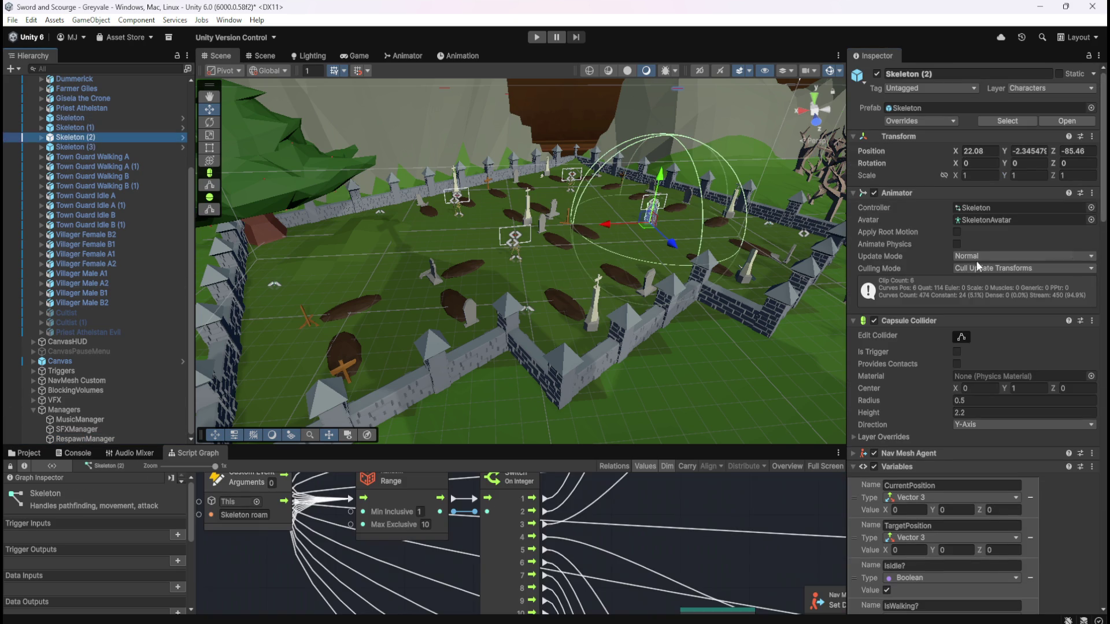
left_click(1090, 152)
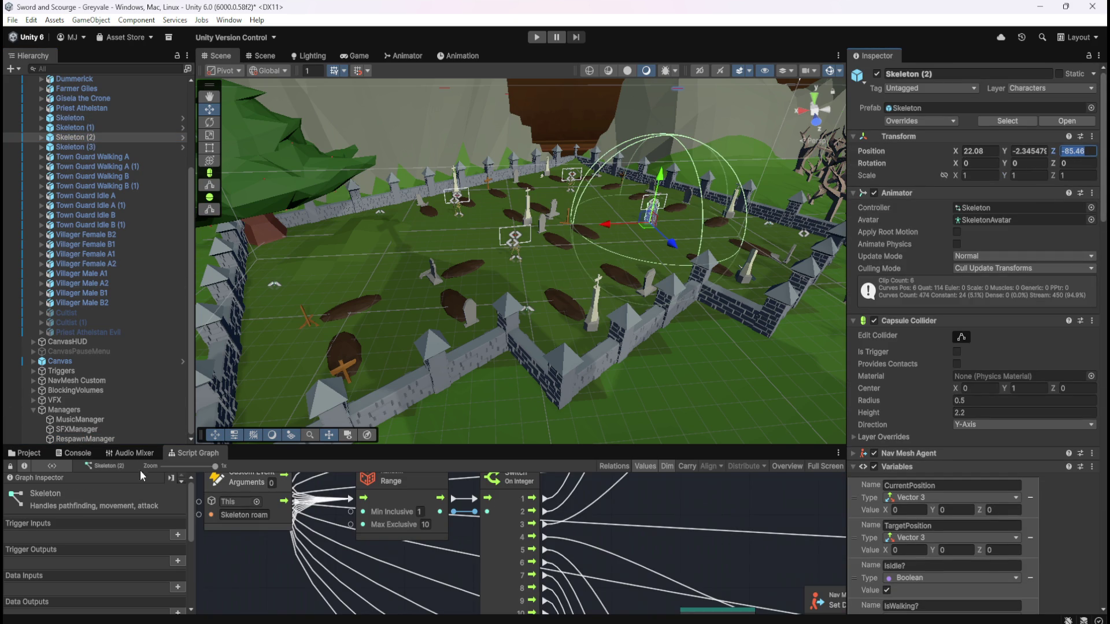
left_click(85, 439)
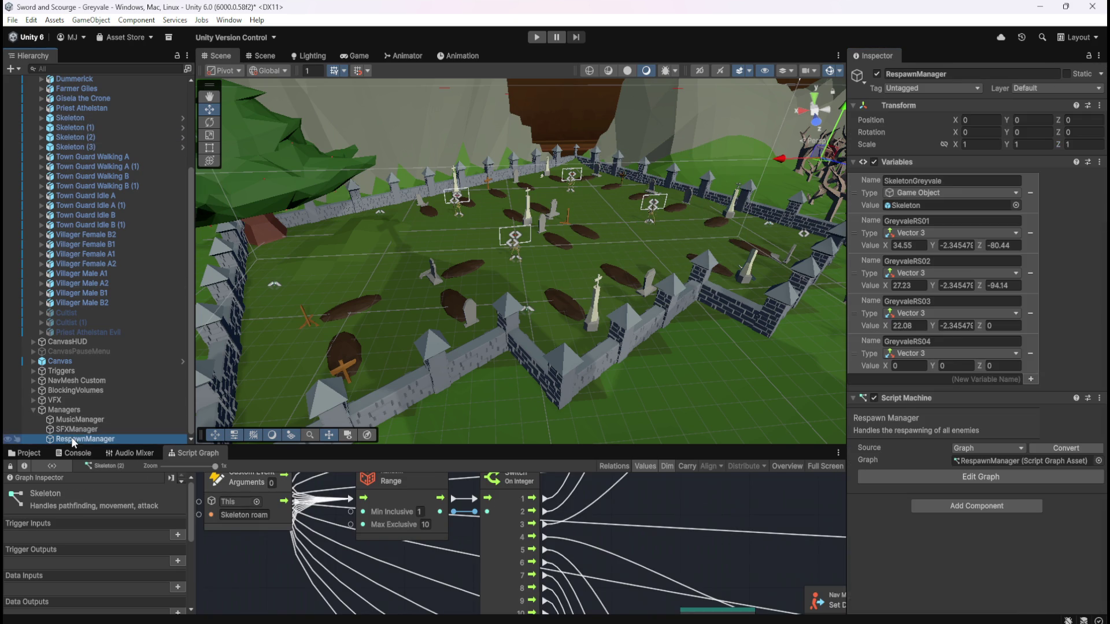
left_click(1014, 325)
type("-85.46")
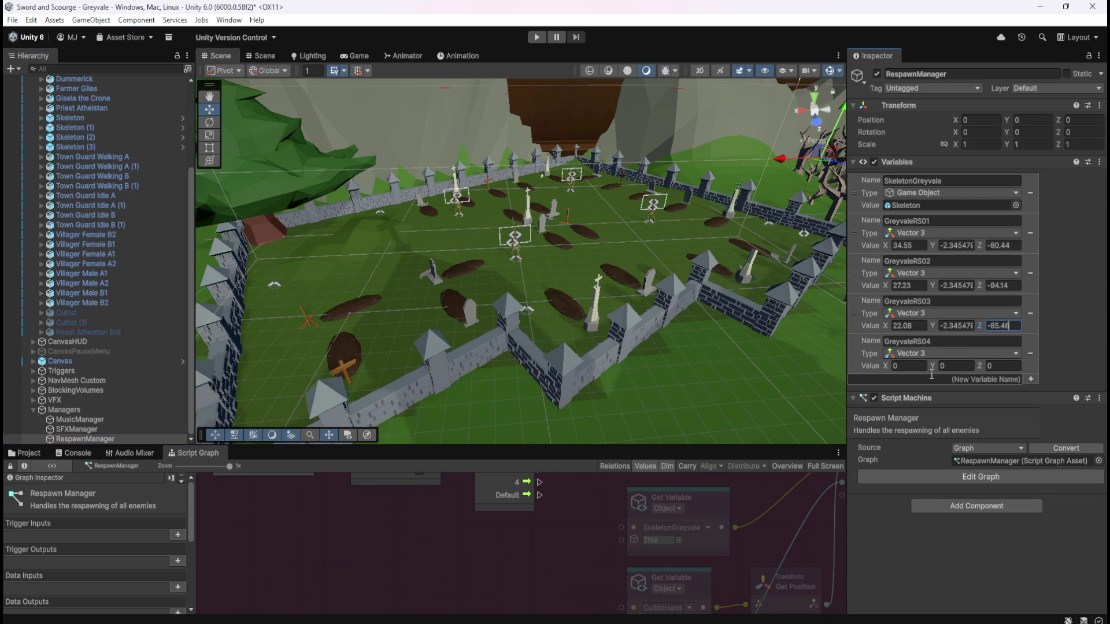
- Copy Skeleton (3)'s X 39.26 and Y -2.345 into GreyvaleRS04
left_click(109, 148)
left_click(989, 152)
left_click(76, 435)
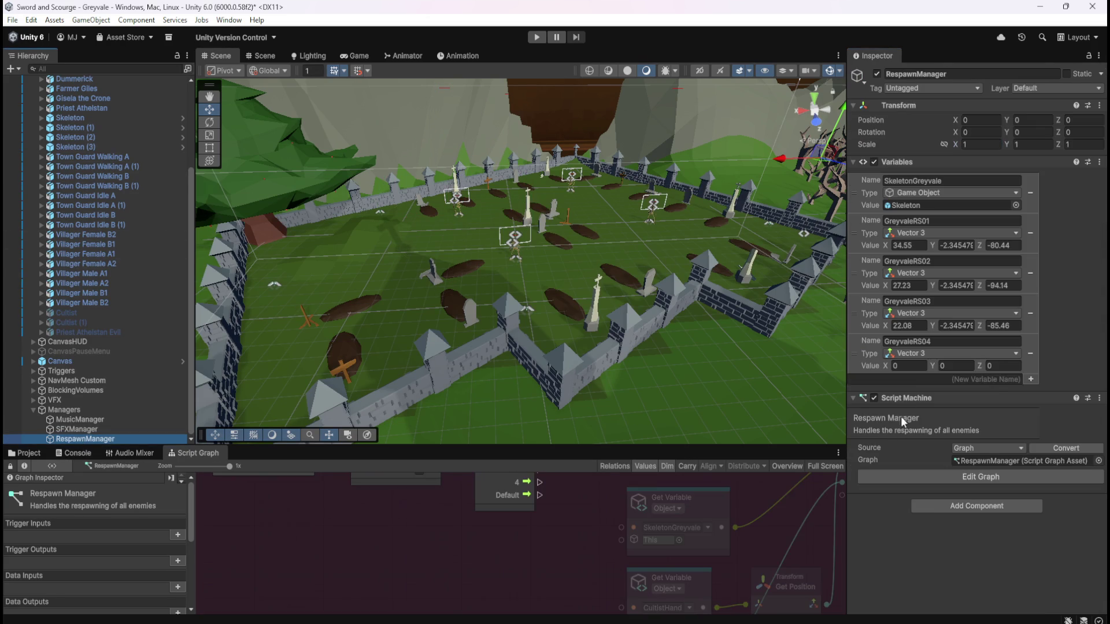
left_click(921, 368)
type("39.26")
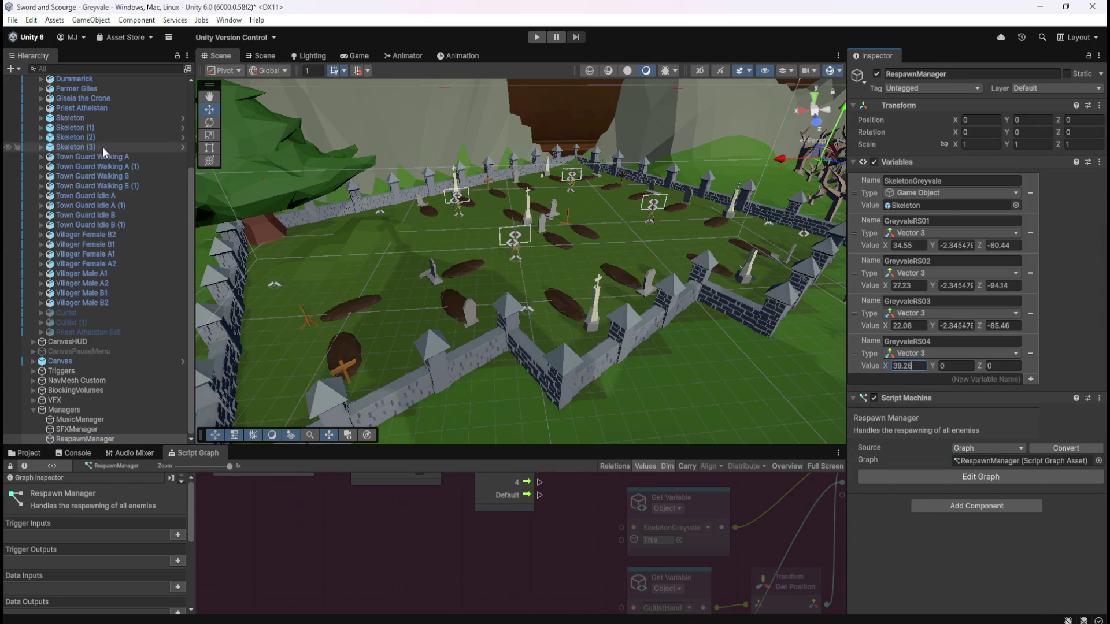
left_click(102, 147)
left_click(1028, 151)
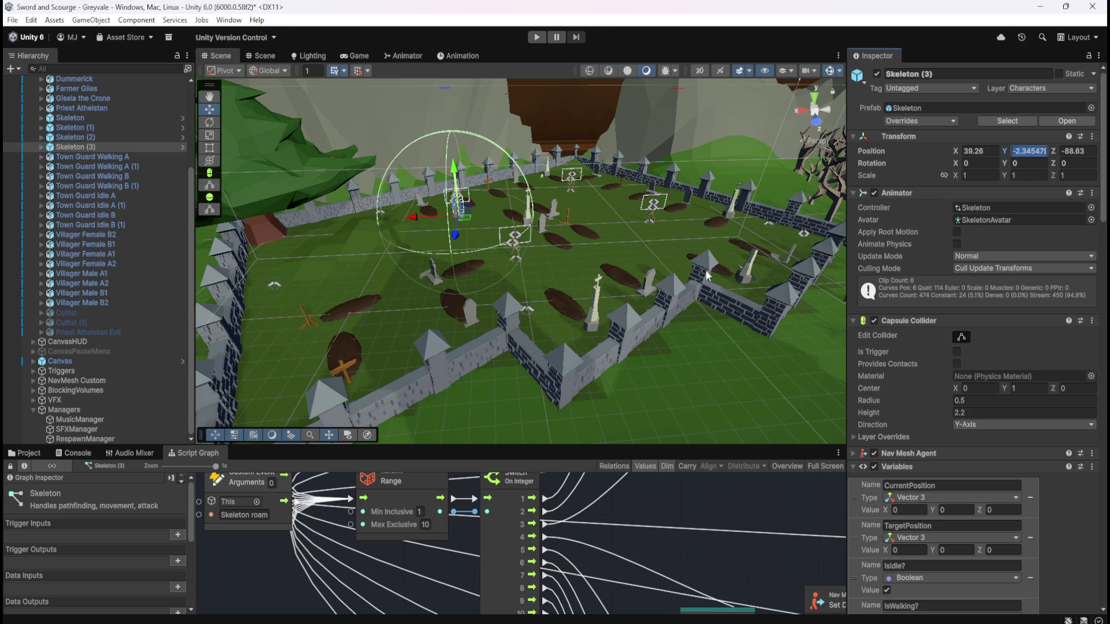
left_click(110, 439)
left_click(955, 365)
key("ctrl+v")
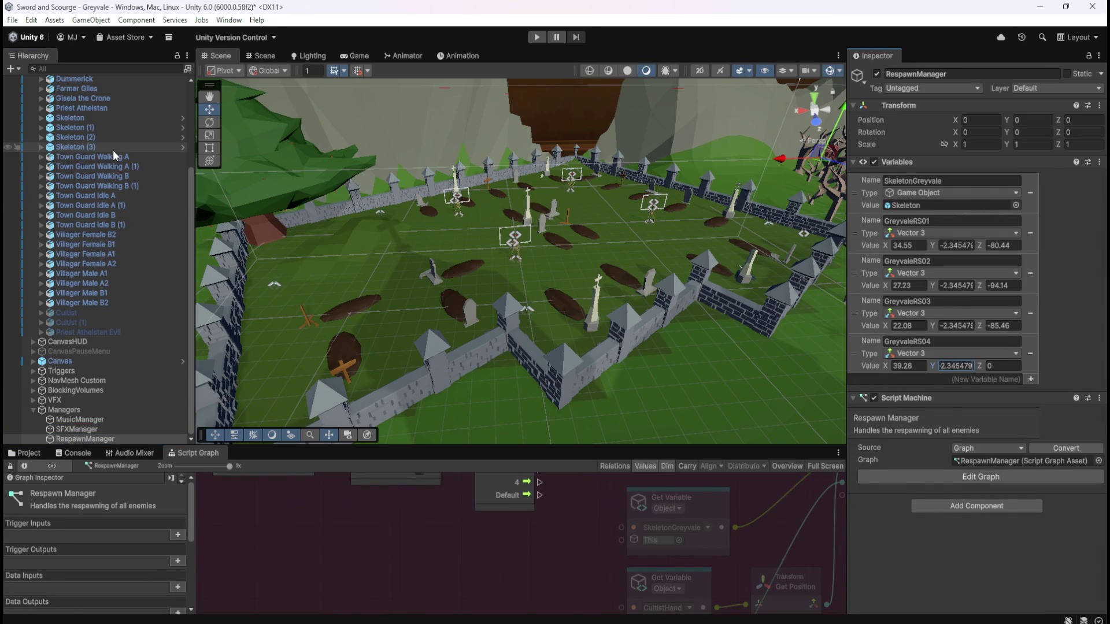
left_click(113, 149)
left_click(1085, 151)
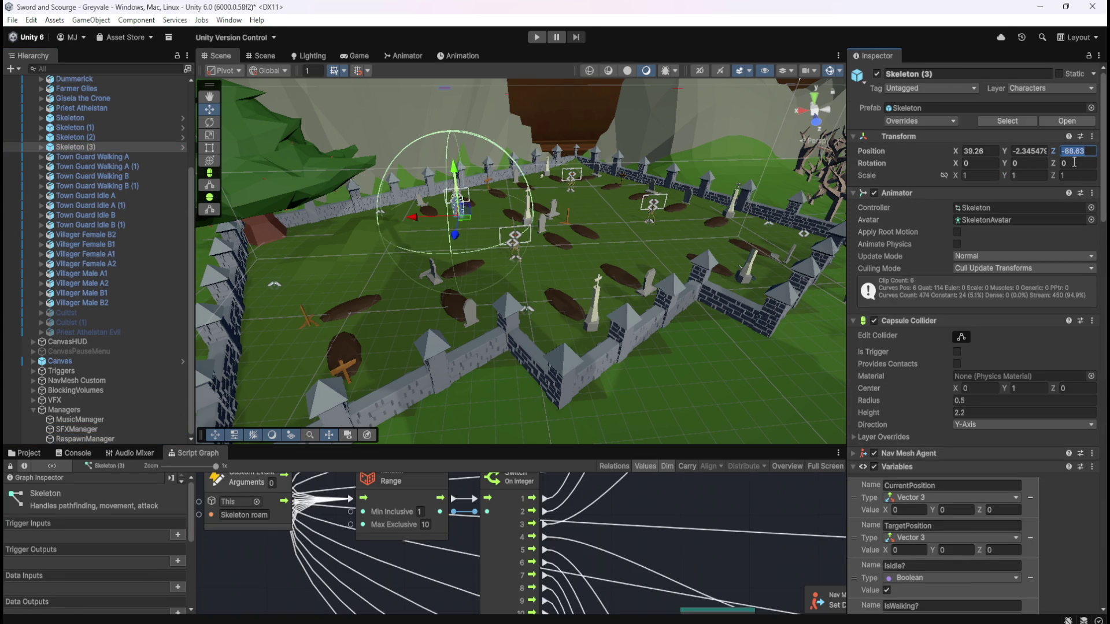
left_click(118, 438)
left_click(998, 365)
type("-88.63")
left_click(355, 533)
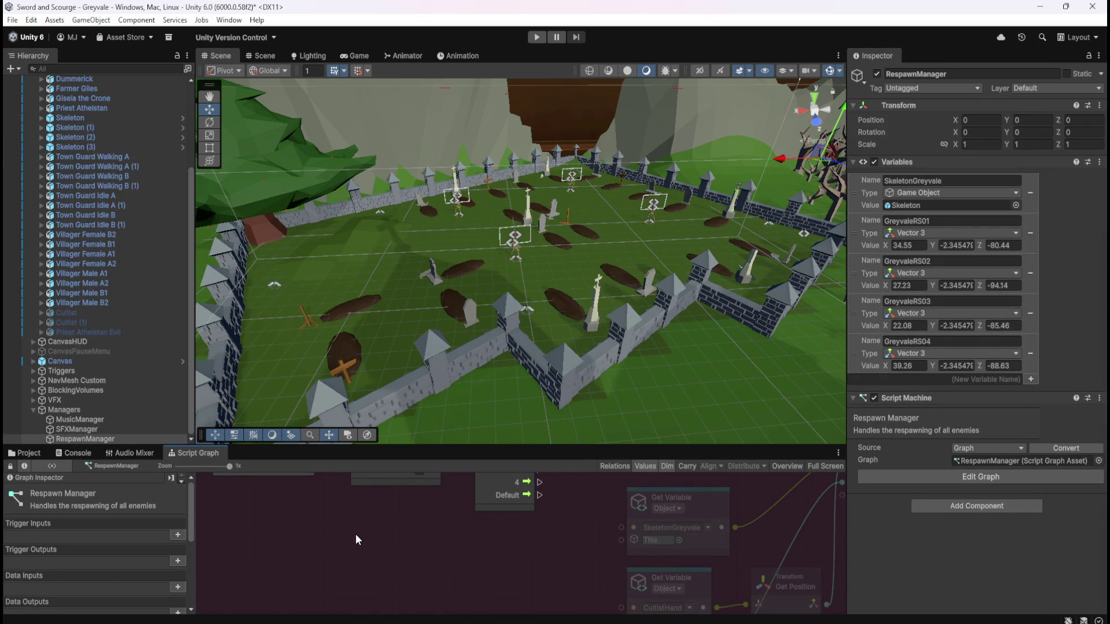
left_click(76, 428)
left_click(85, 439)
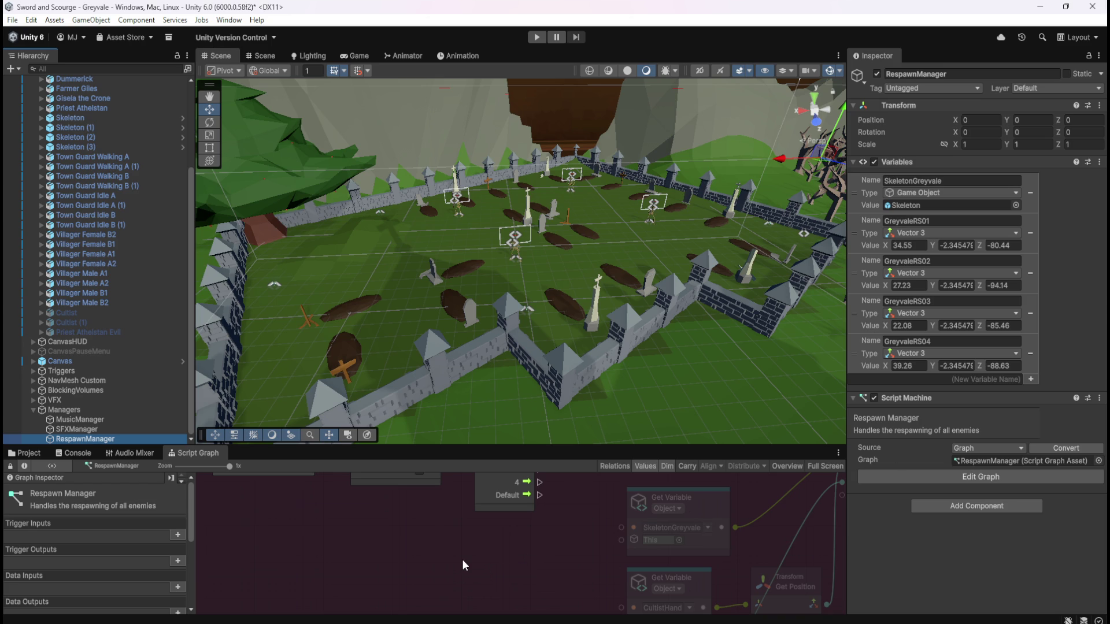
key("shift+space")
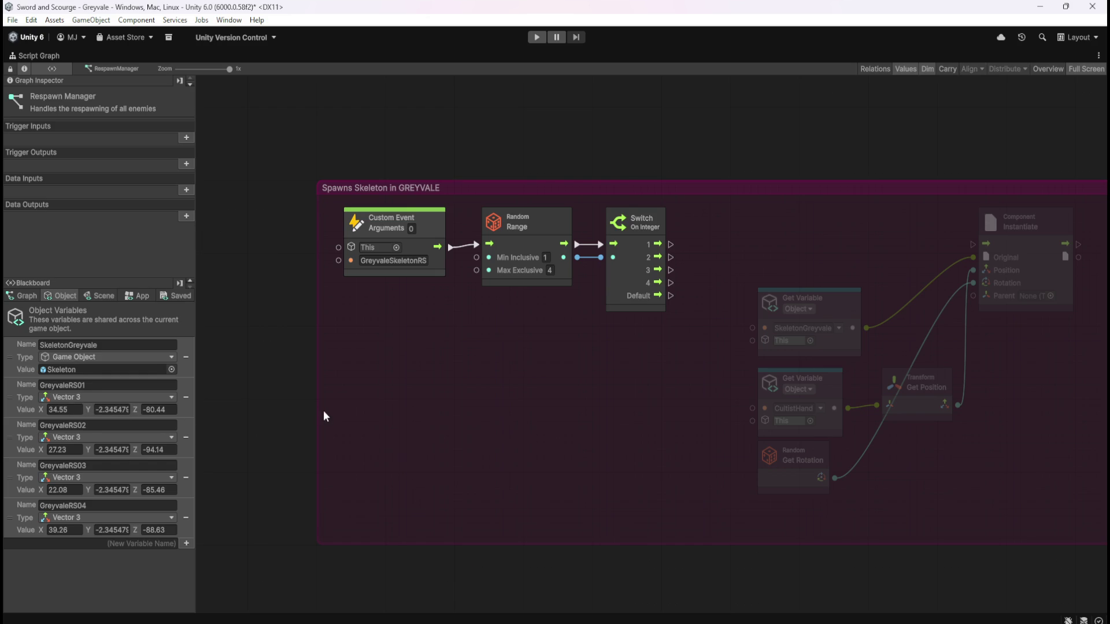
key("shift+space")
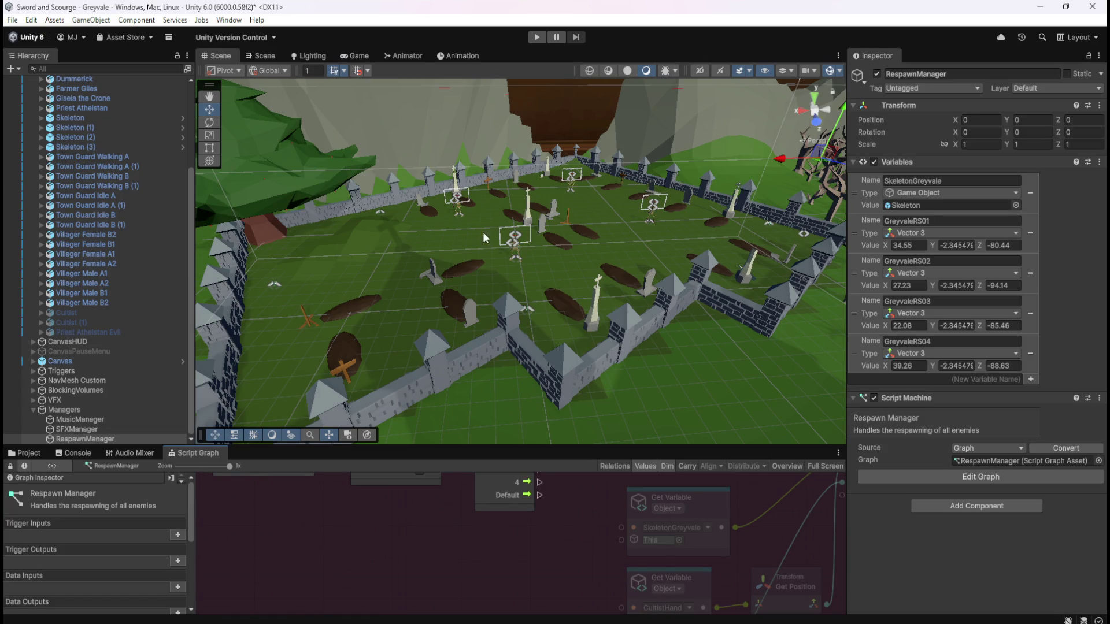
left_click(110, 119)
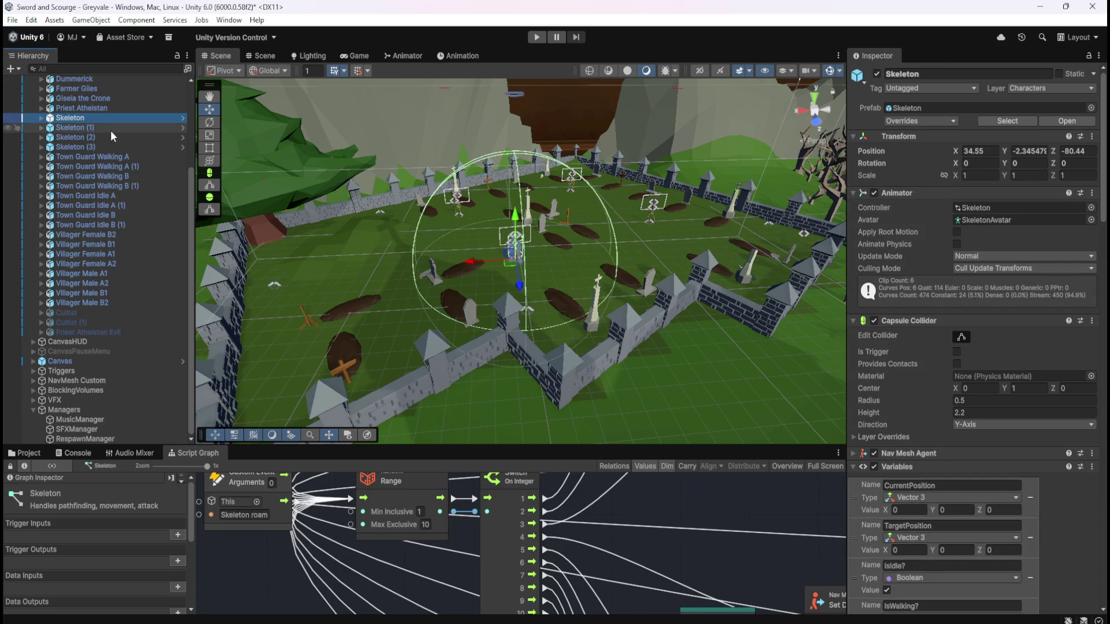
left_click(110, 129)
left_click(114, 137)
left_click(116, 118)
left_click(119, 128)
left_click(118, 137)
left_click(113, 147)
left_click(134, 120)
left_click(130, 126)
left_click(137, 117)
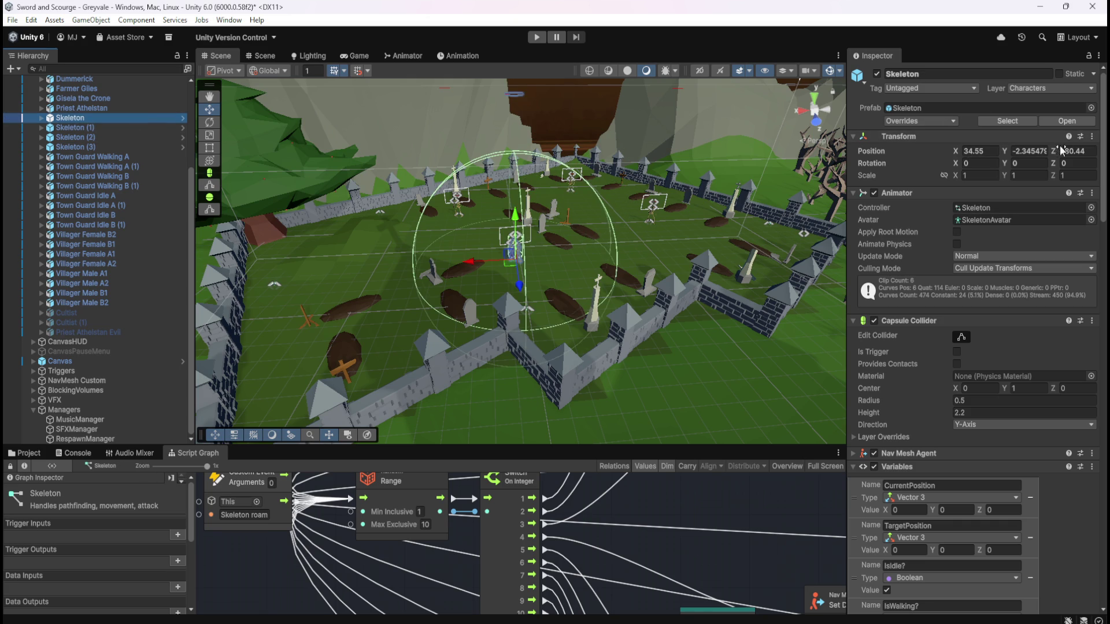
left_click(81, 429)
left_click(91, 441)
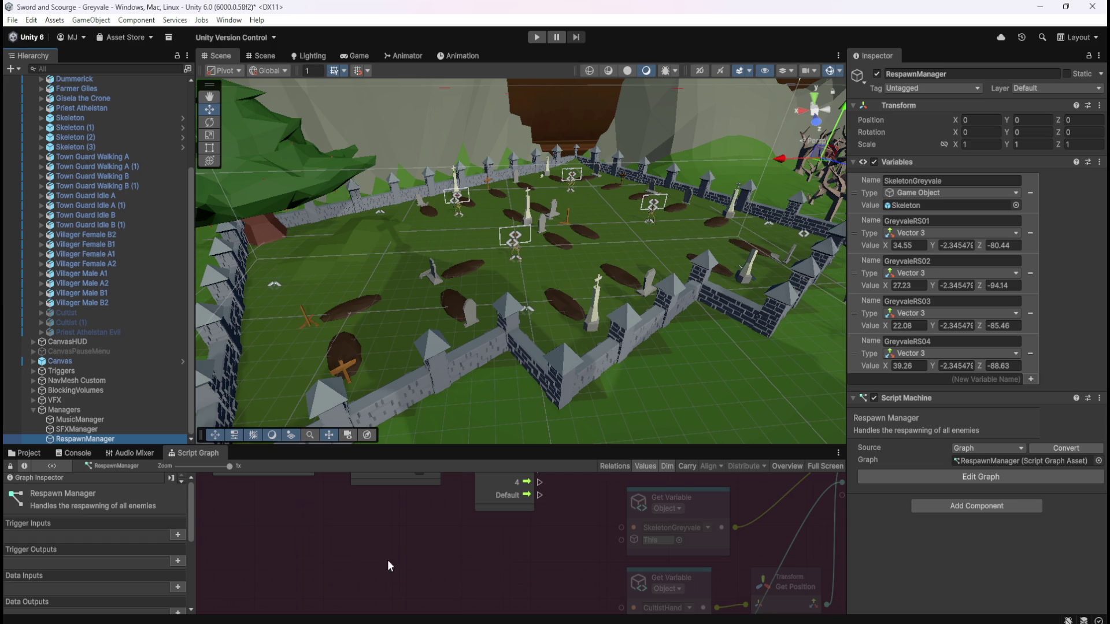
key("shift+space")
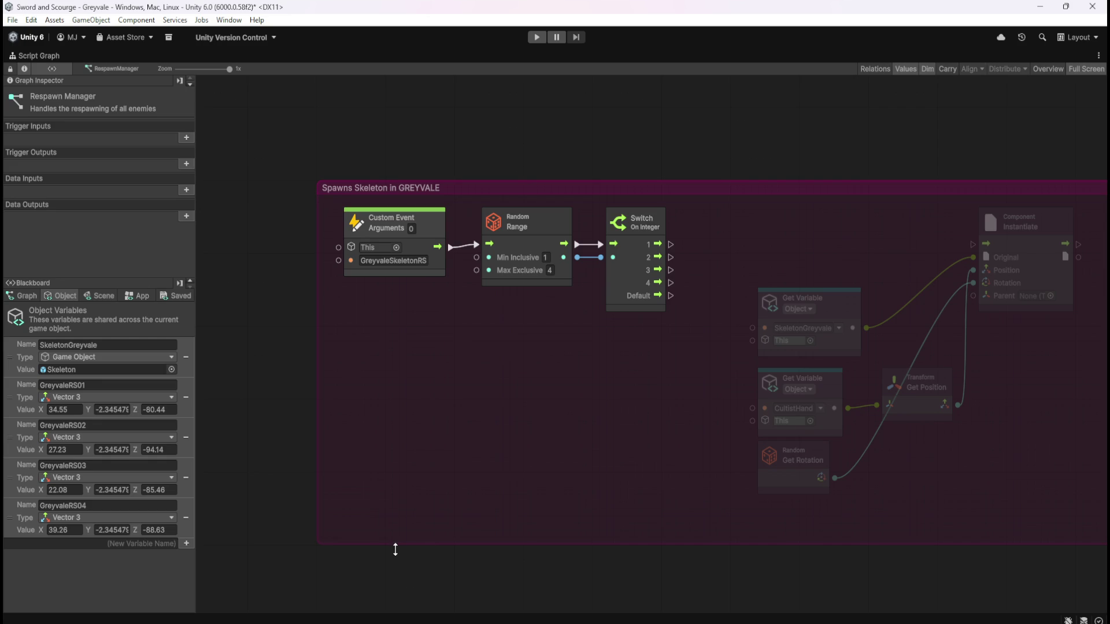
- Drop a GreyvaleRS01 getter below the Switch, then select the CultistHand and Get Position nodes
mouse_move(619, 389)
left_mouse_down()
mouse_move(410, 392)
mouse_move(392, 410)
mouse_move(409, 395)
mouse_move(529, 388)
left_mouse_up()
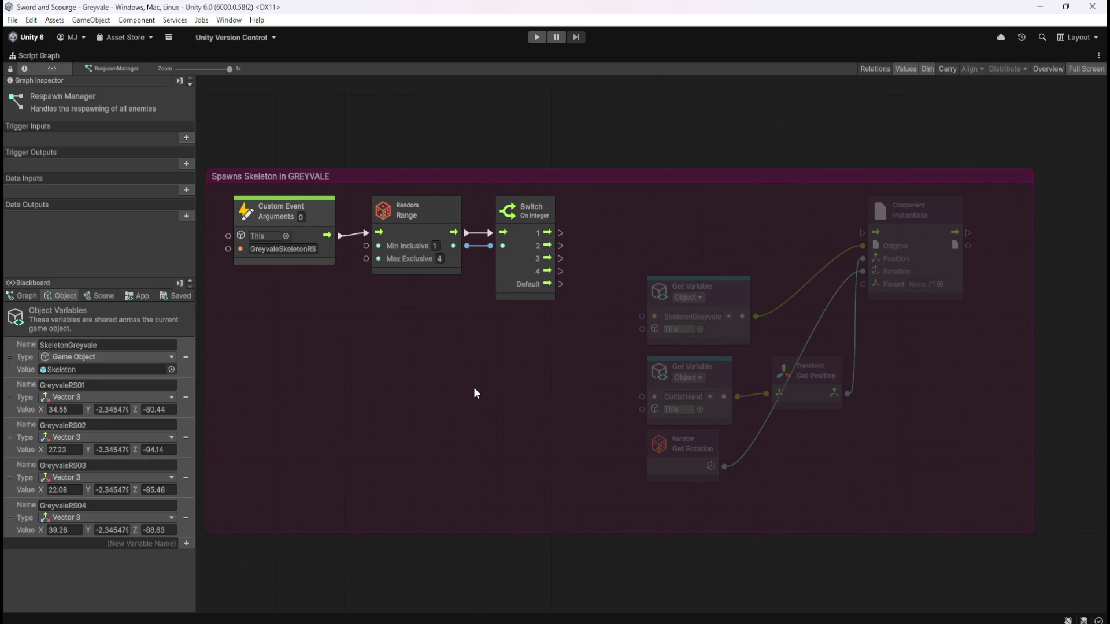
mouse_move(10, 396)
left_mouse_down()
mouse_move(593, 374)
mouse_move(480, 348)
left_mouse_up()
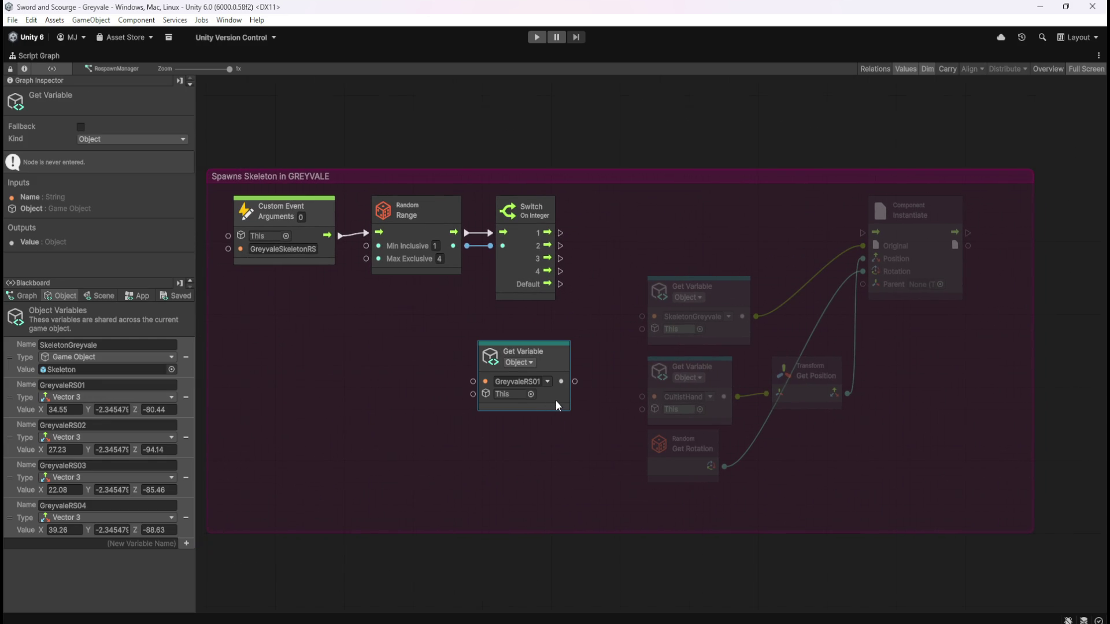
left_click_drag(556, 400, 574, 380)
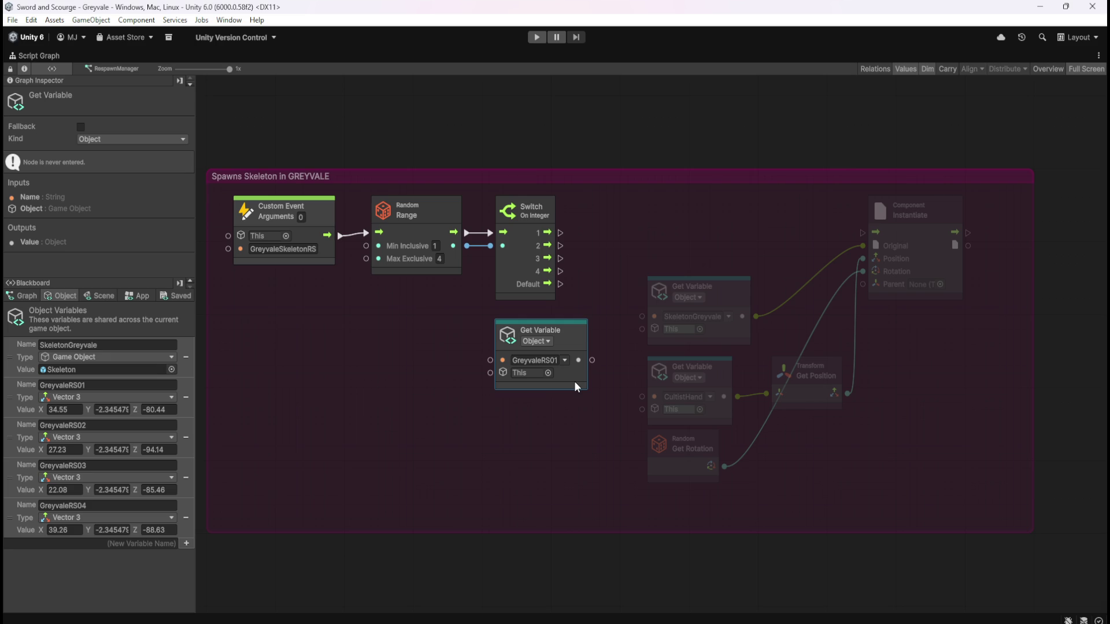
mouse_move(575, 386)
left_mouse_down()
mouse_move(571, 419)
mouse_move(574, 376)
left_mouse_up()
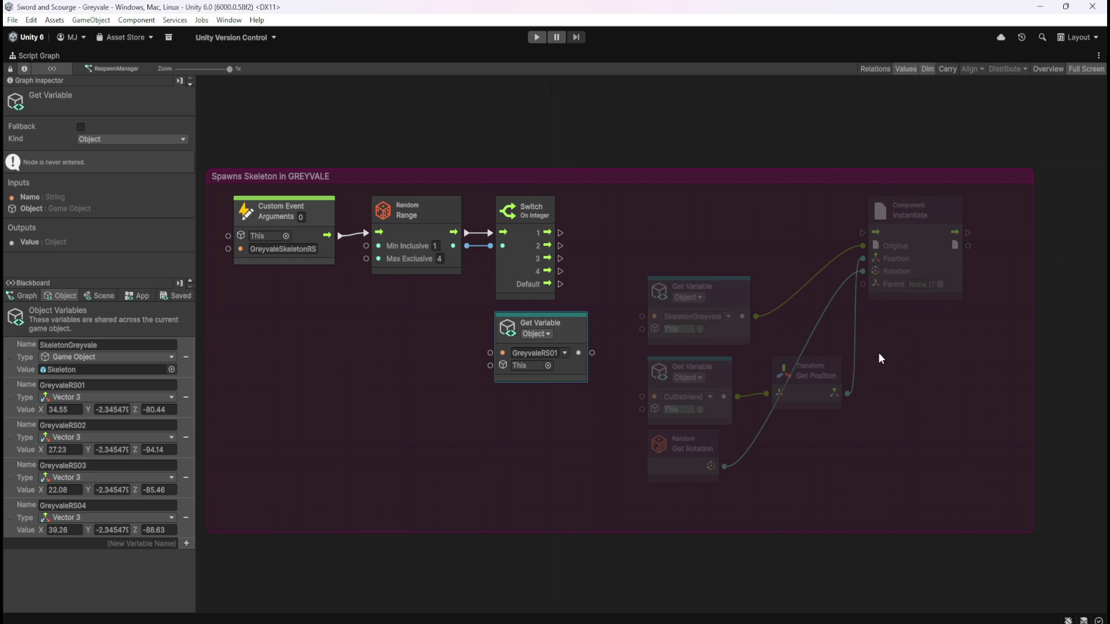
left_click_drag(629, 370, 835, 389)
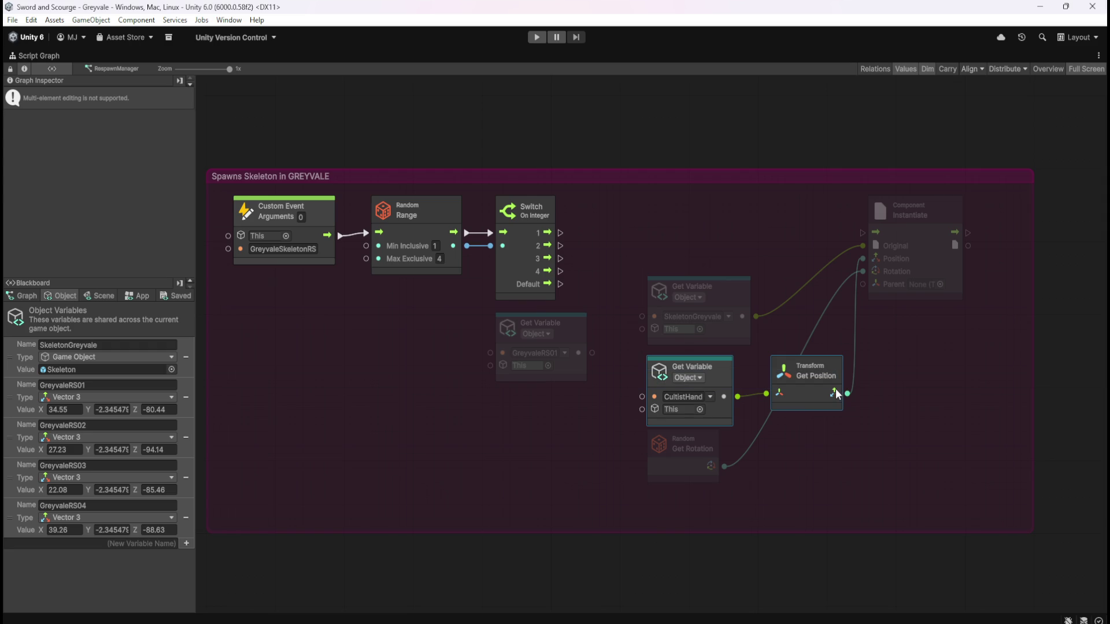
- Delete the CultistHand and Get Position nodes and remove trial Switch case 3/4 links
key("Delete")
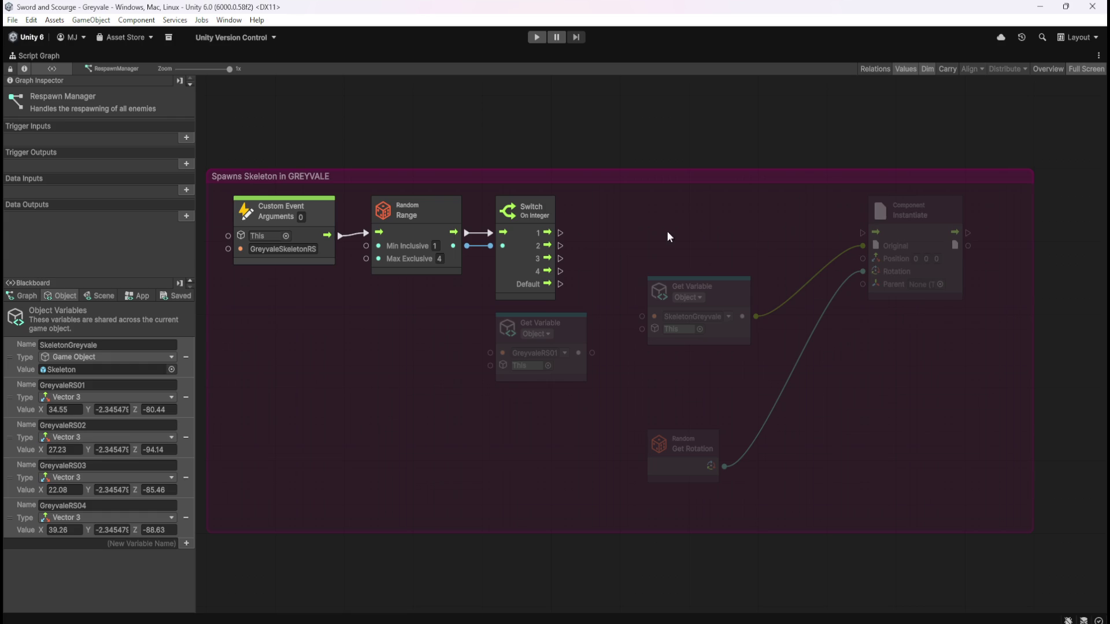
mouse_move(560, 271)
left_mouse_down()
mouse_move(907, 278)
mouse_move(864, 233)
left_mouse_up()
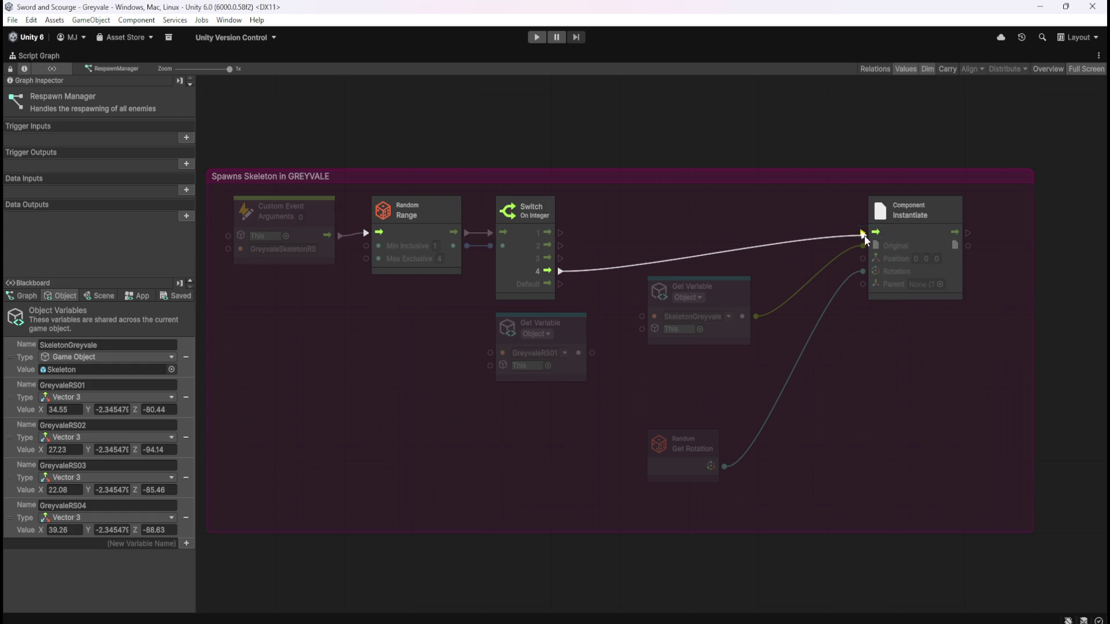
mouse_move(560, 258)
left_mouse_down()
mouse_move(865, 221)
mouse_move(864, 232)
left_mouse_up()
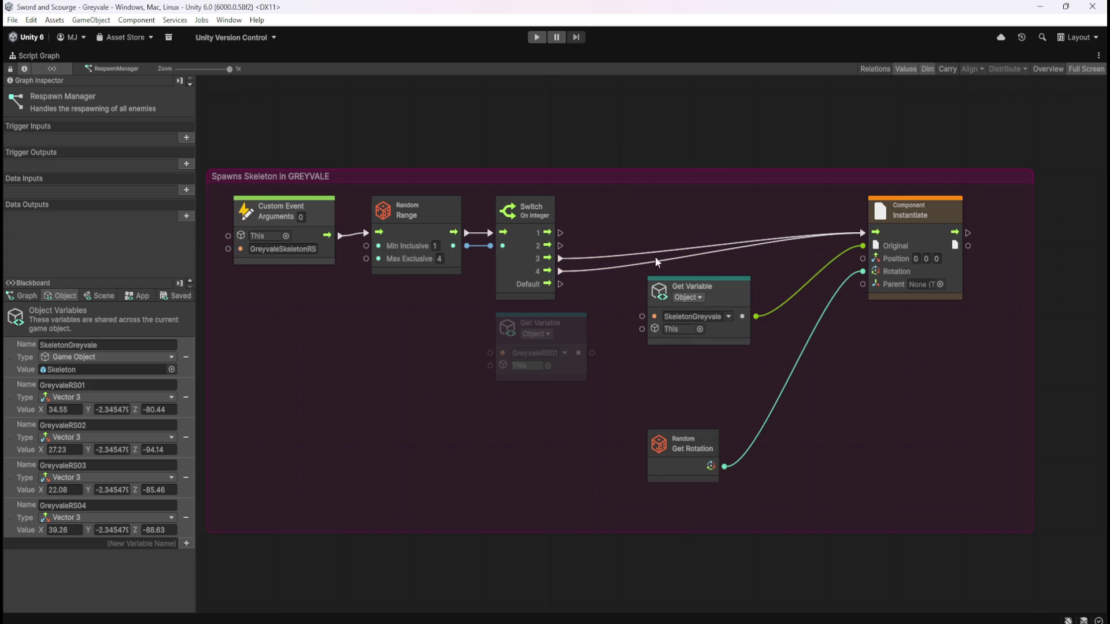
right_click(561, 257)
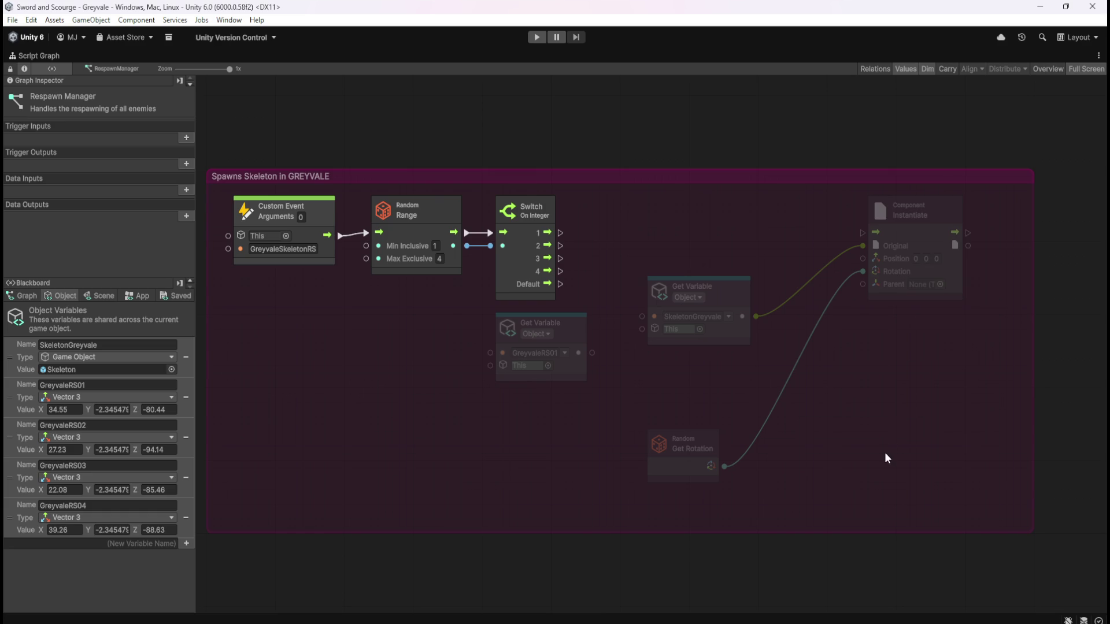
- Extend the GREYVALE group downward and connect Switch case 1 to Instantiate
scroll(875, 394, "down", 3)
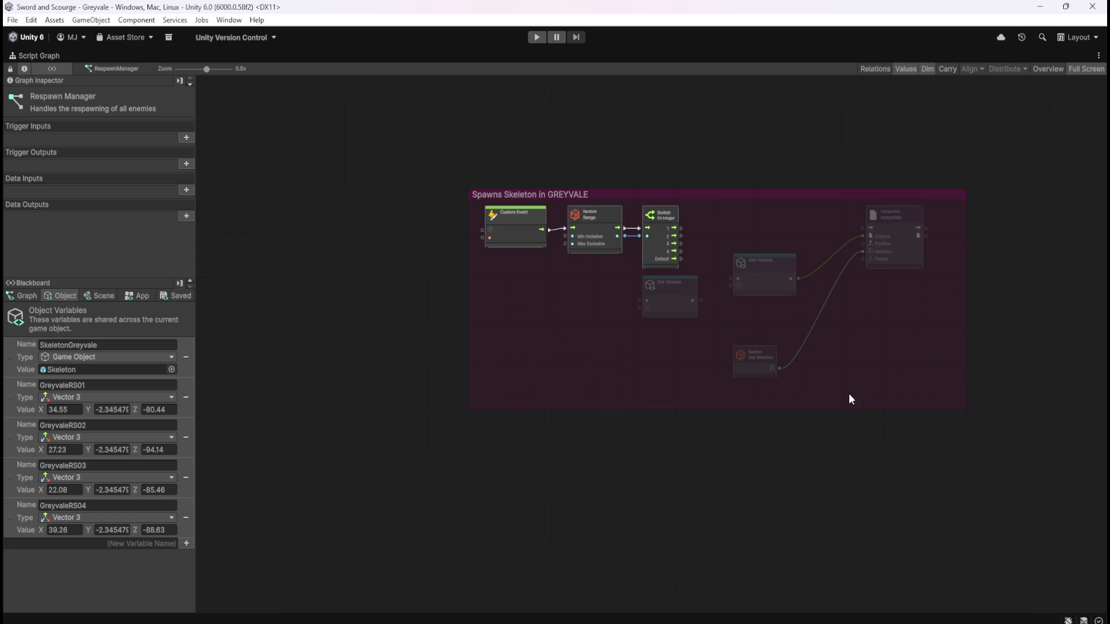
scroll(856, 405, "up", 1)
scroll(857, 409, "up", 1)
left_click_drag(860, 408, 857, 572)
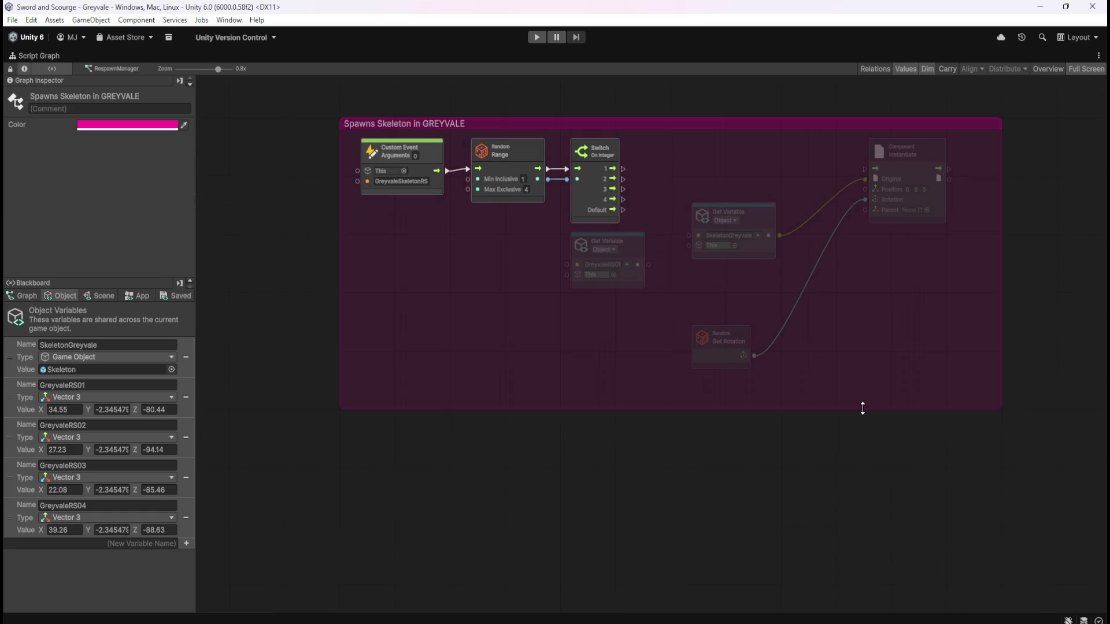
left_click(857, 585)
scroll(773, 338, "up", 2)
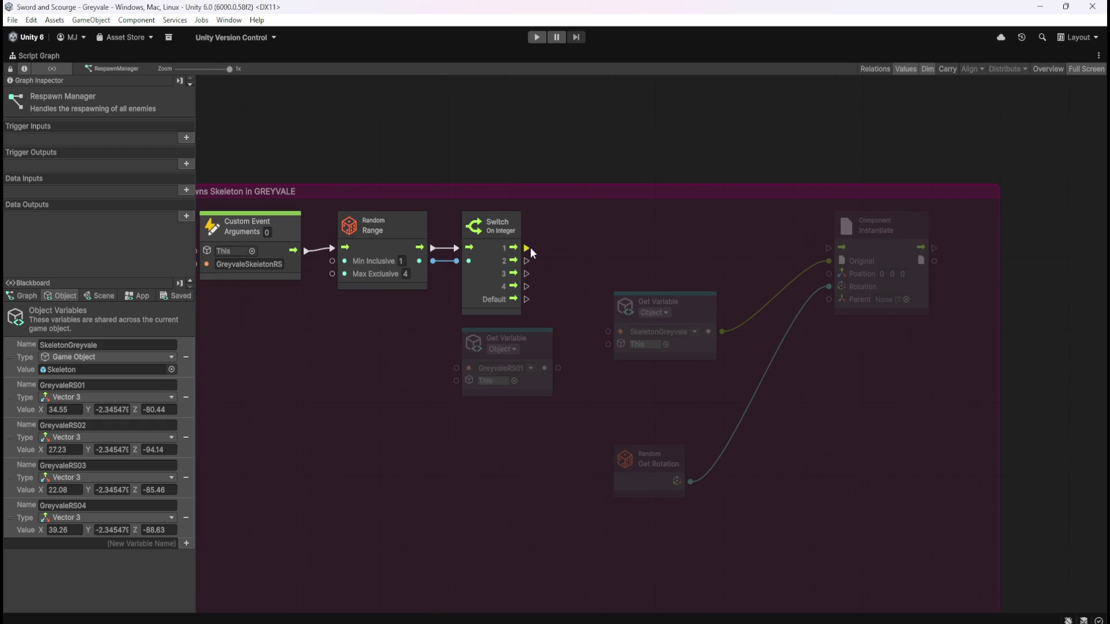
left_click_drag(530, 248, 829, 248)
- Stack the SkeletonGreyvale, GreyvaleRS01 and Get Rotation nodes, wiring GreyvaleRS01 into Instantiate's Position
mouse_move(703, 306)
left_mouse_down()
mouse_move(782, 268)
mouse_move(771, 268)
left_mouse_up()
mouse_move(543, 363)
left_mouse_down()
mouse_move(709, 355)
mouse_move(765, 340)
left_mouse_up()
left_click_drag(668, 453, 736, 408)
left_click_drag(779, 368, 827, 275)
left_click_drag(825, 273, 825, 273)
left_click(848, 379)
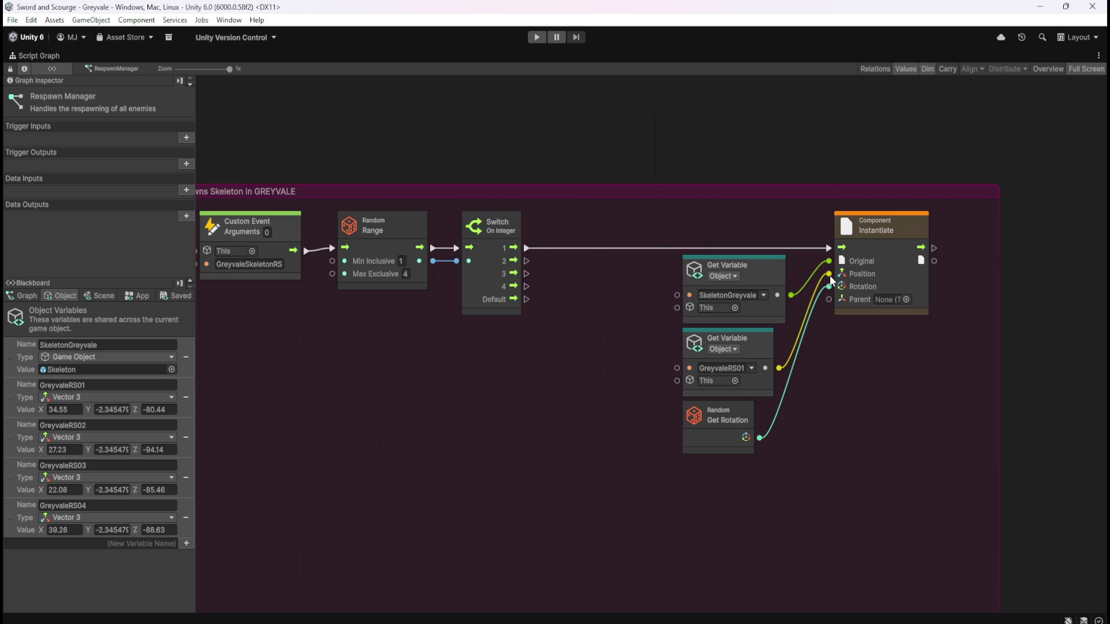
left_click_drag(883, 426, 814, 348)
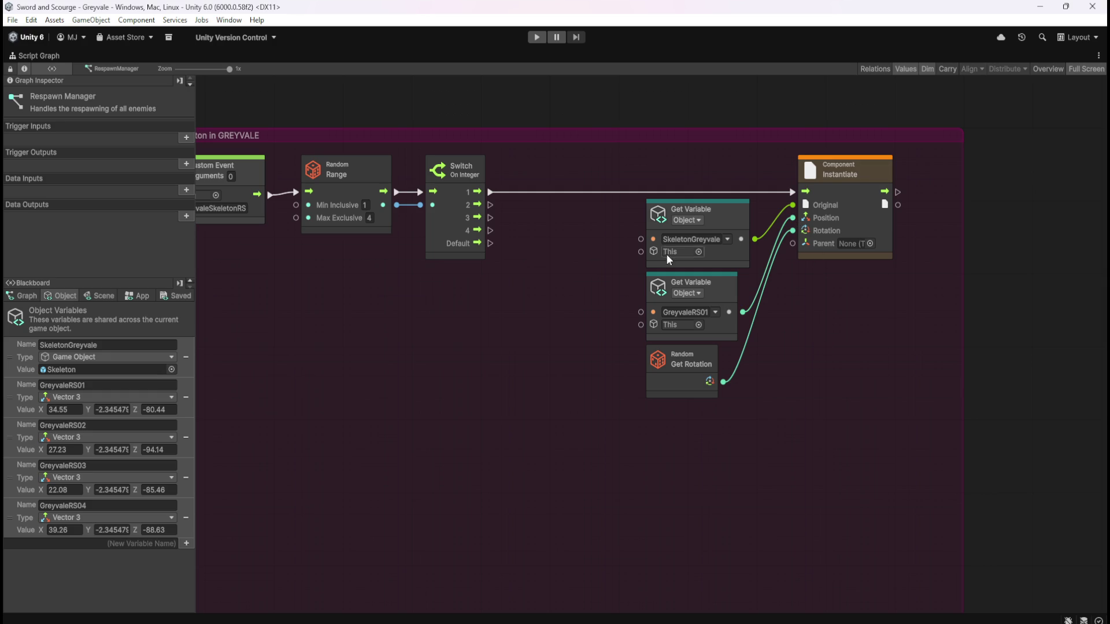
mouse_move(615, 273)
left_mouse_down()
mouse_move(677, 290)
mouse_move(667, 282)
mouse_move(676, 275)
left_mouse_up()
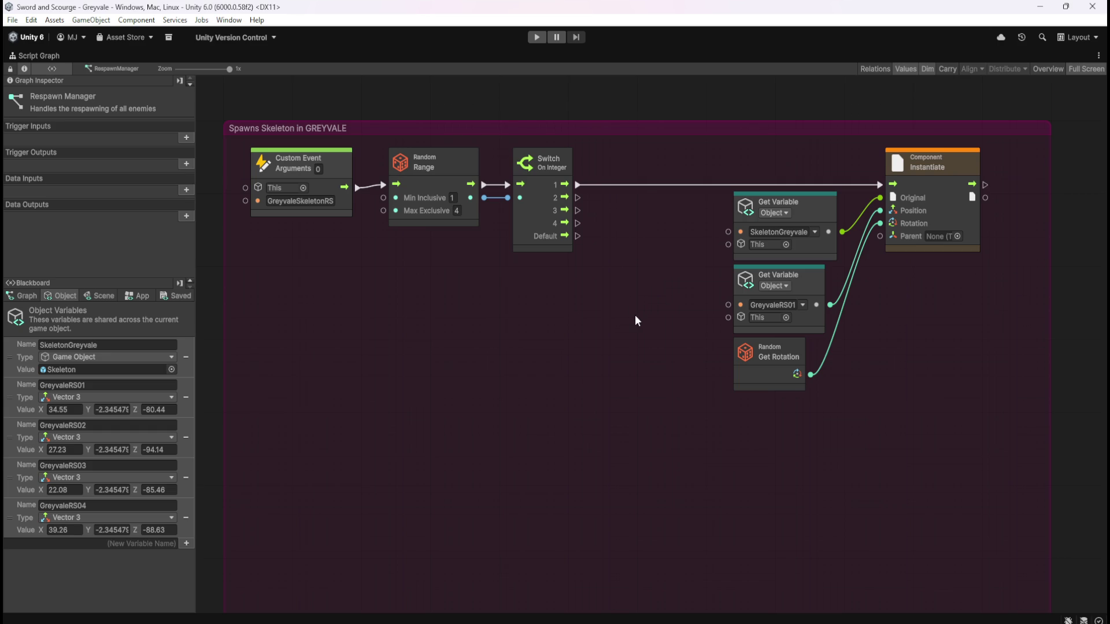
- Add an If node below the Switch and route Random Range's flow into it instead
right_click(565, 352)
left_click(574, 355)
type("if")
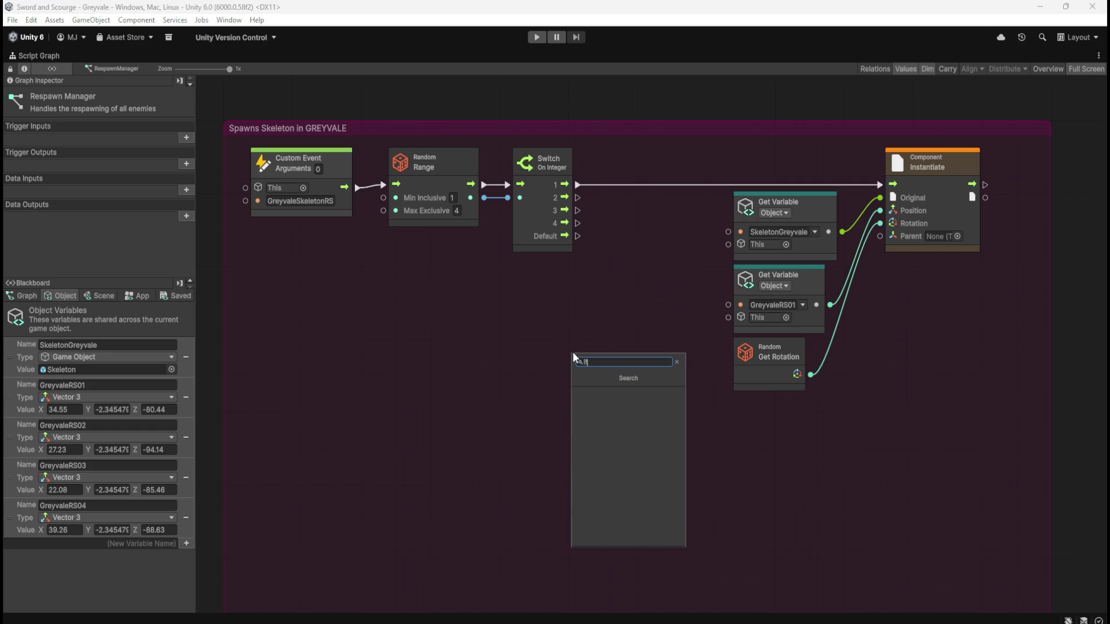
left_click(607, 393)
mouse_move(603, 368)
left_mouse_down()
mouse_move(576, 314)
mouse_move(595, 315)
mouse_move(588, 300)
left_mouse_up()
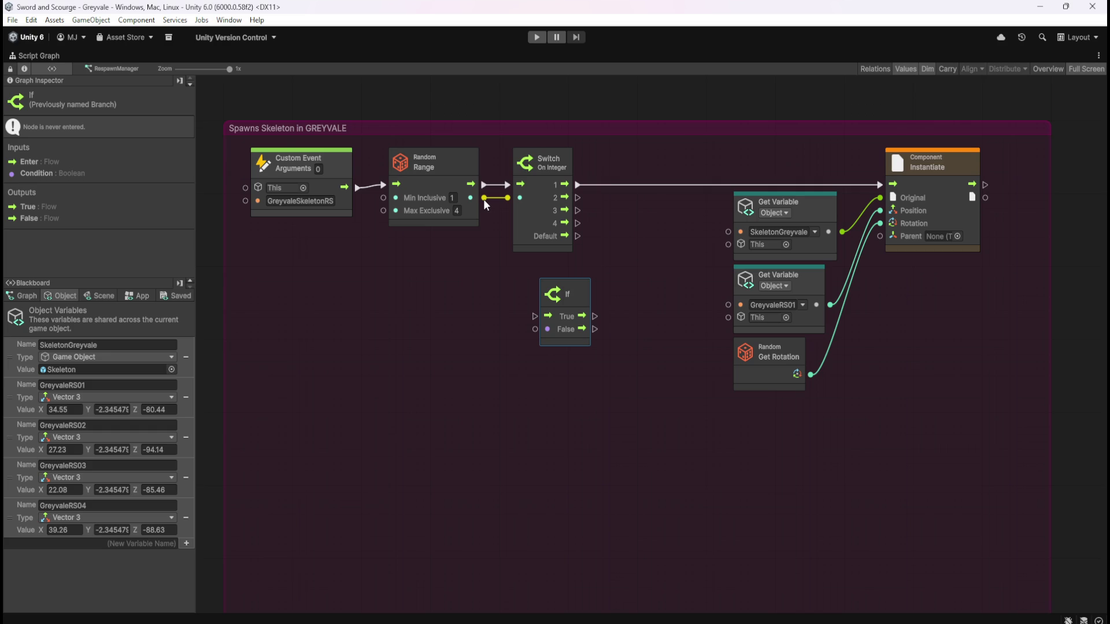
right_click(484, 199)
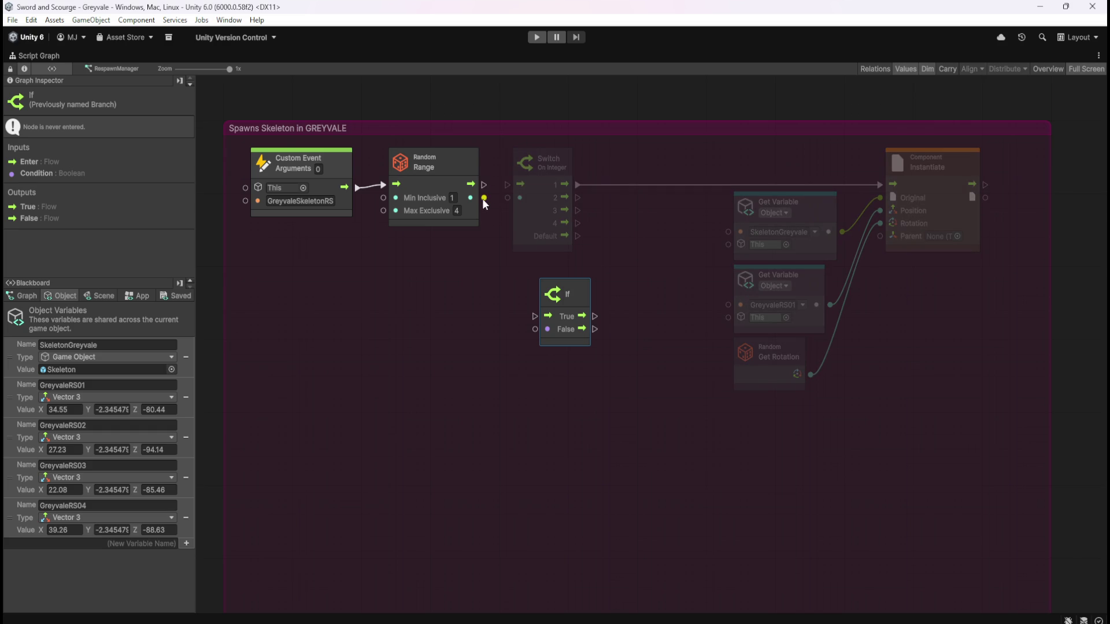
left_click_drag(484, 185, 535, 317)
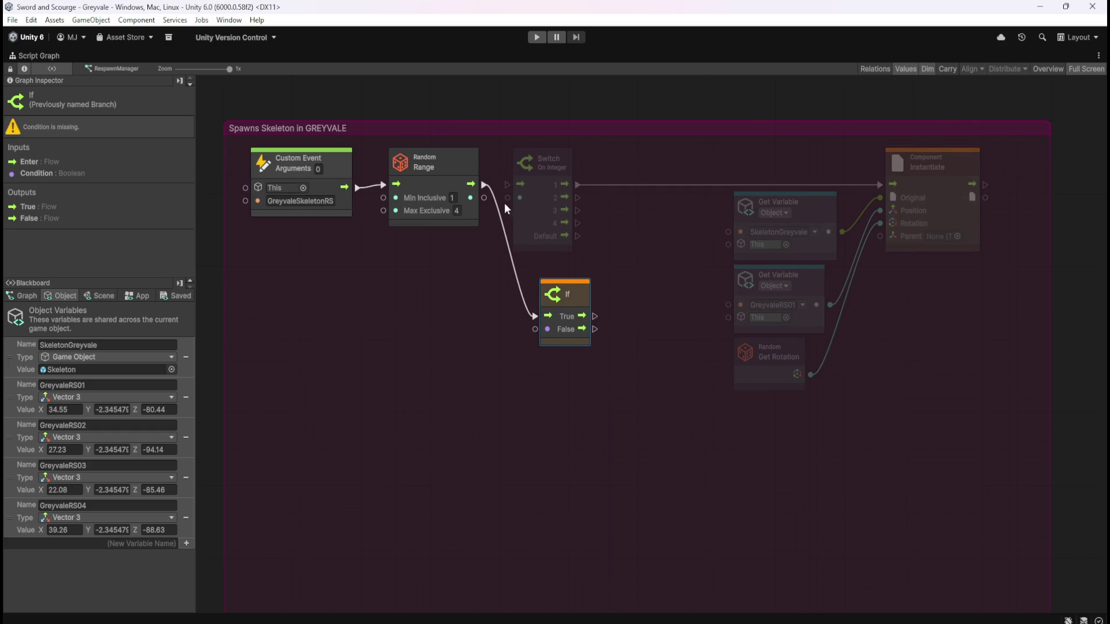
- Drive the If condition with an Equal node comparing the random result to Integer 1
left_click_drag(484, 197, 487, 334)
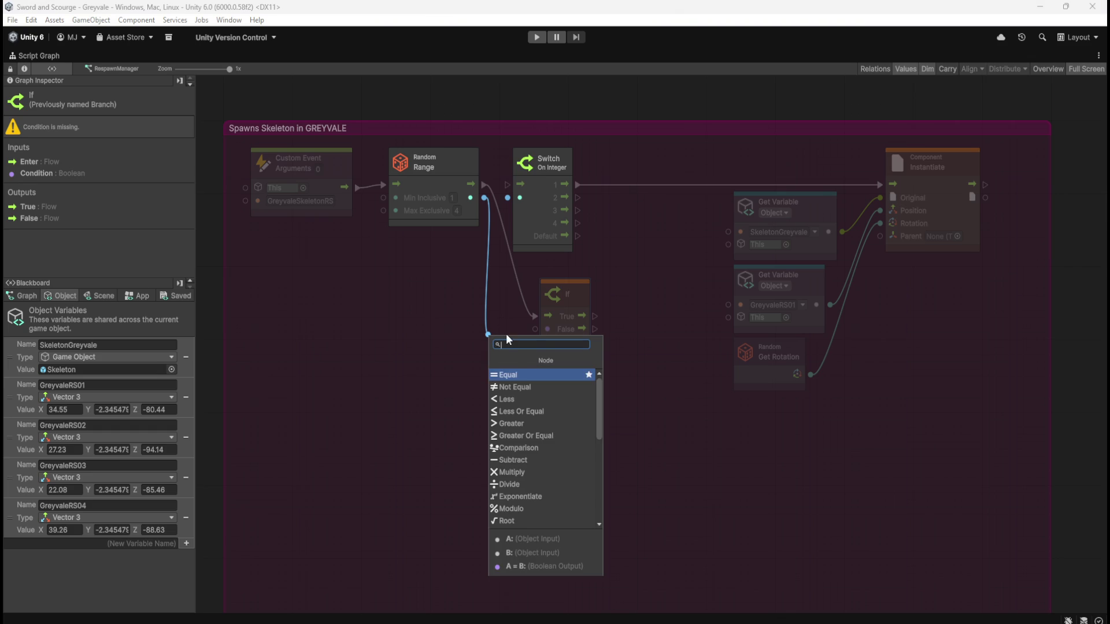
left_click(533, 376)
mouse_move(526, 359)
left_mouse_down()
mouse_move(522, 380)
mouse_move(544, 425)
mouse_move(490, 439)
left_mouse_up()
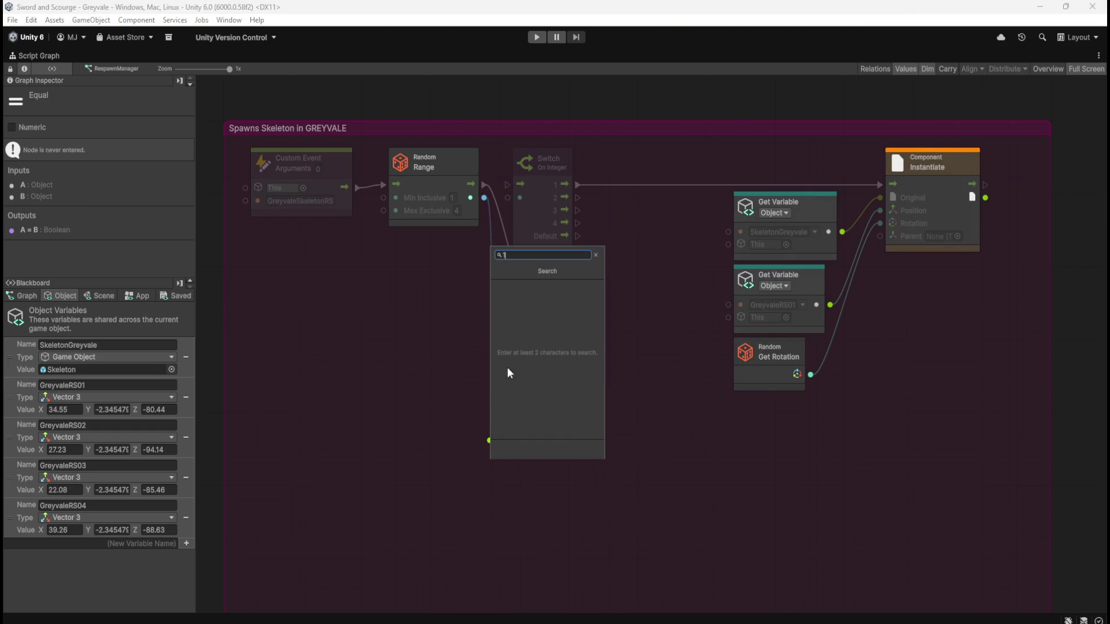
key("BackSpace")
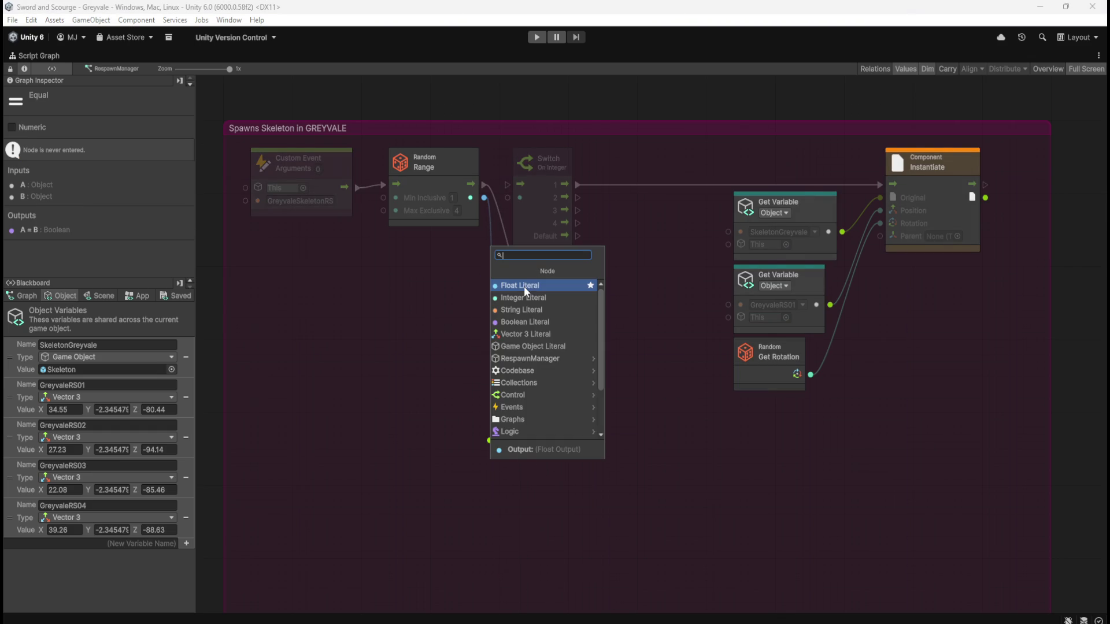
left_click(525, 298)
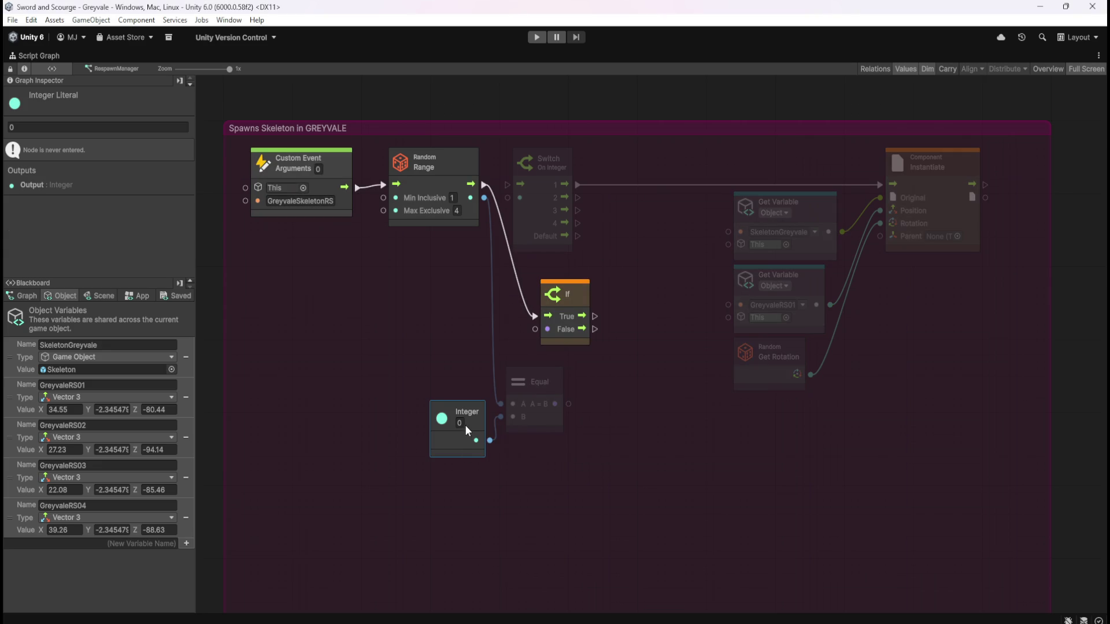
left_click(585, 480)
mouse_move(557, 386)
left_mouse_down()
mouse_move(535, 330)
mouse_move(611, 340)
left_mouse_up()
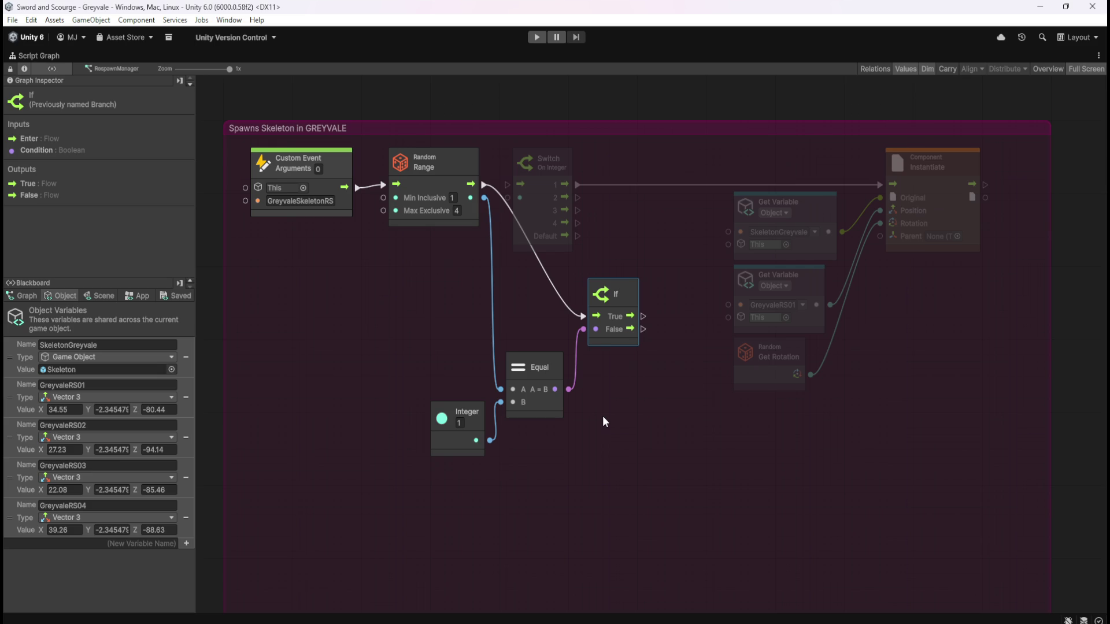
left_click(602, 415)
key("shift+space")
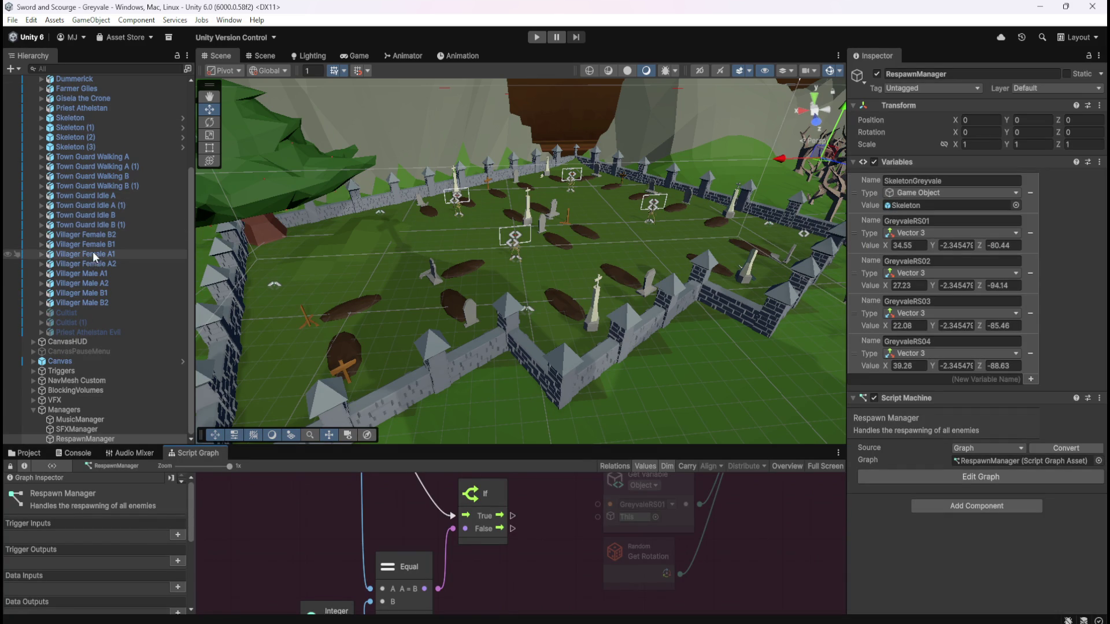
- Select the first Skeleton under the NPCs group to view its components
scroll(83, 261, "up", 3)
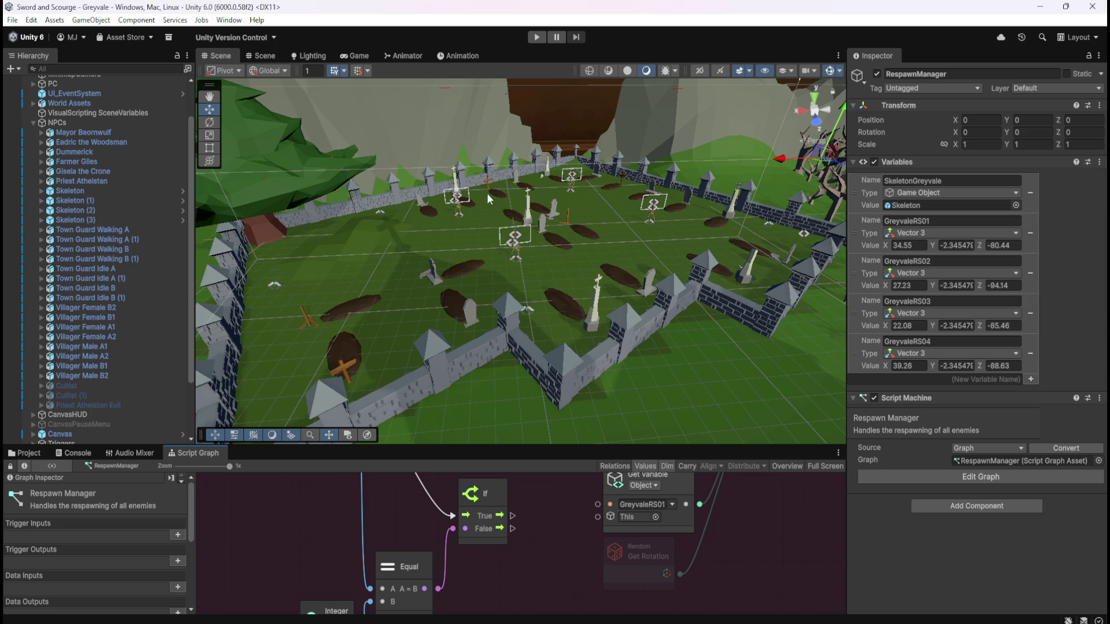
left_click(77, 192)
- Compare the positions of Skeleton (1)–(3) and Skeleton, then reselect RespawnManager
left_click(82, 199)
left_click(80, 210)
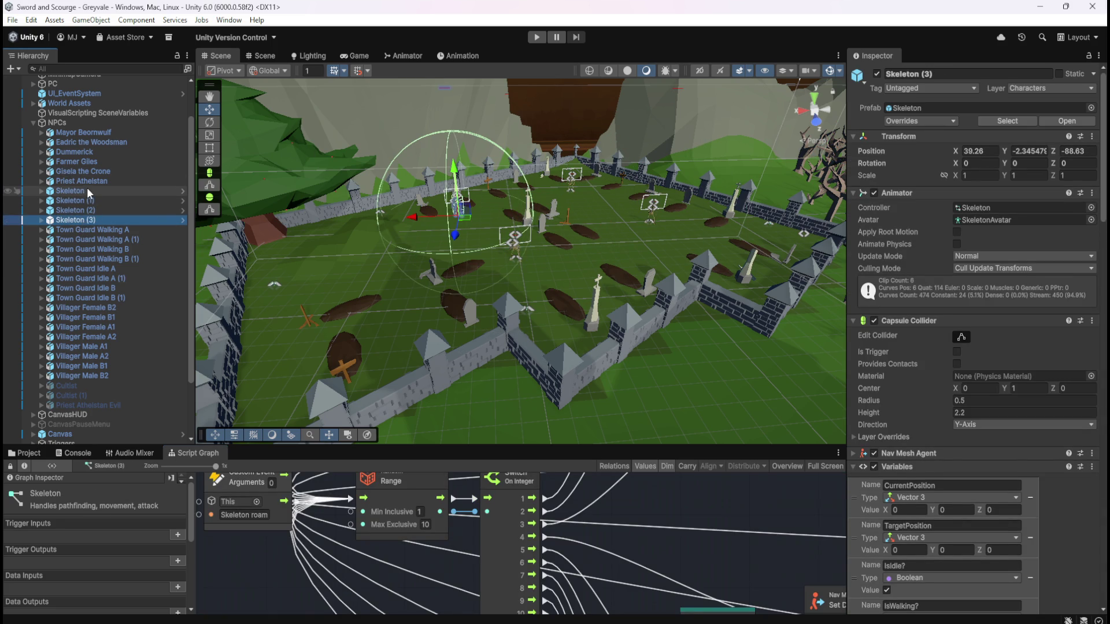
left_click(86, 189)
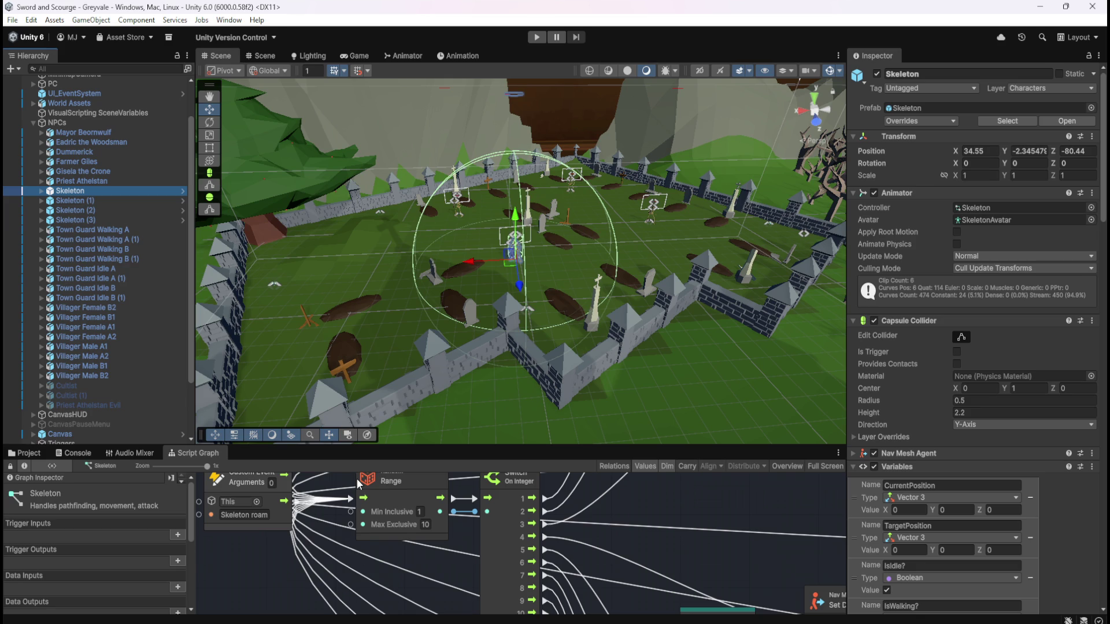
scroll(101, 378, "down", 2)
left_click(86, 436)
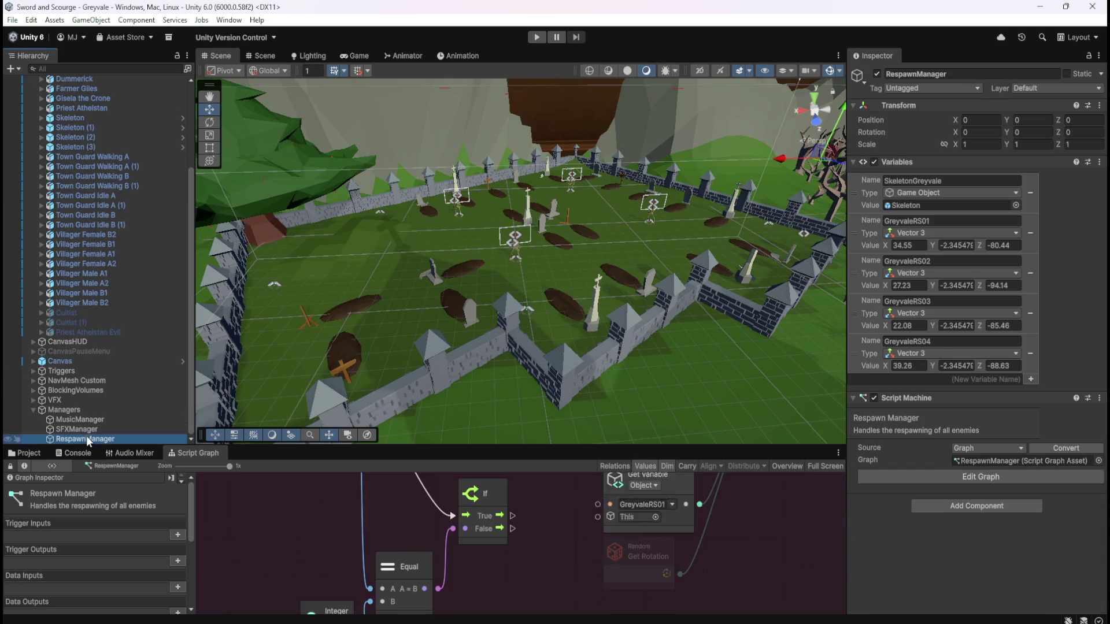
- Maximize the Respawn Manager graph and marquee-select the Equal, Integer and If nodes
key("shift+space")
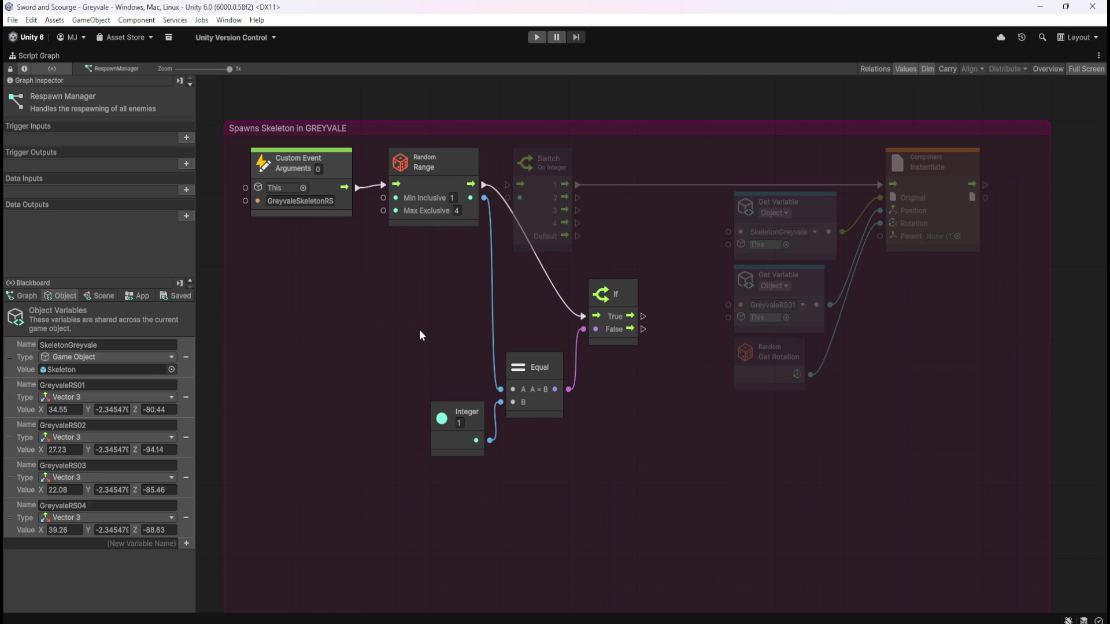
mouse_move(400, 312)
left_mouse_down()
mouse_move(586, 432)
mouse_move(610, 431)
left_mouse_up()
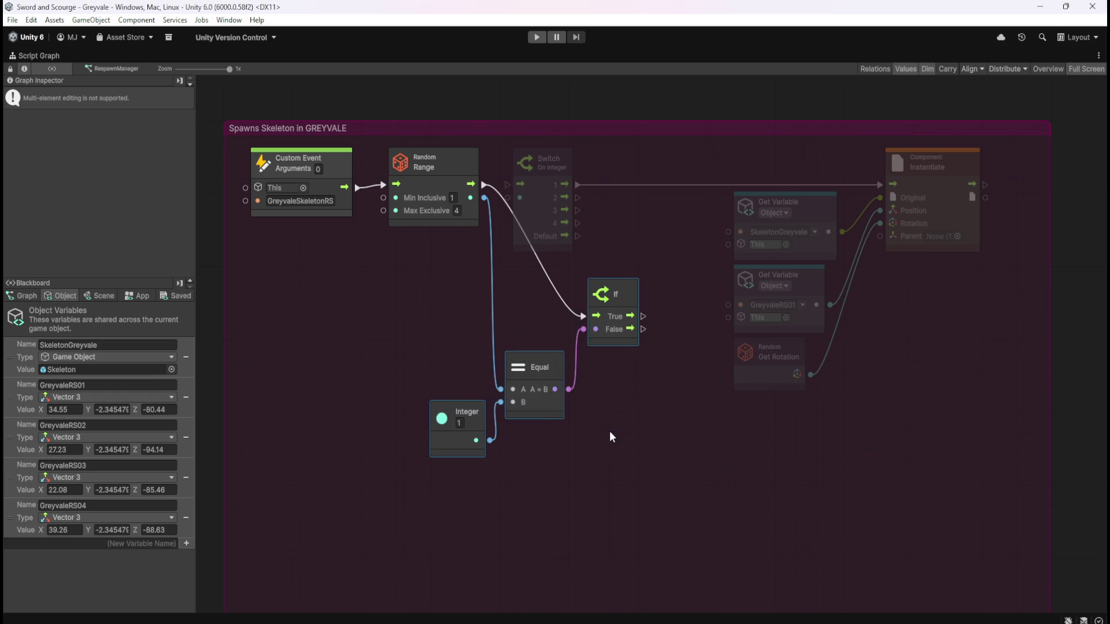
- Delete the Equal, Integer and If nodes and wire Random Range's flow and result into Switch On Integer
key("Delete")
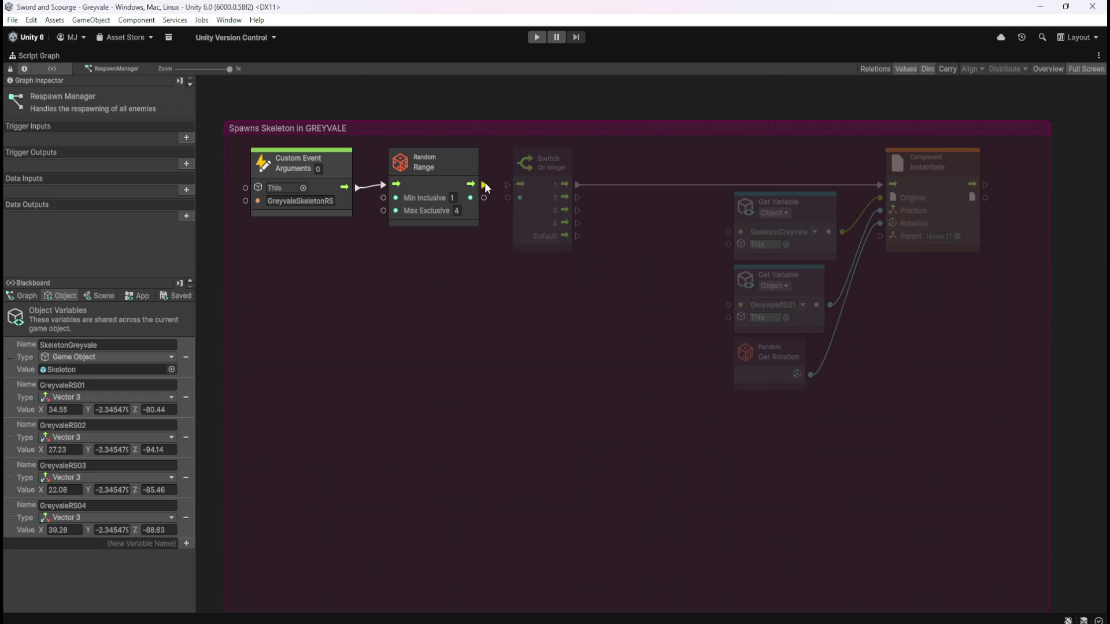
left_click_drag(484, 184, 507, 184)
left_click_drag(483, 197, 507, 198)
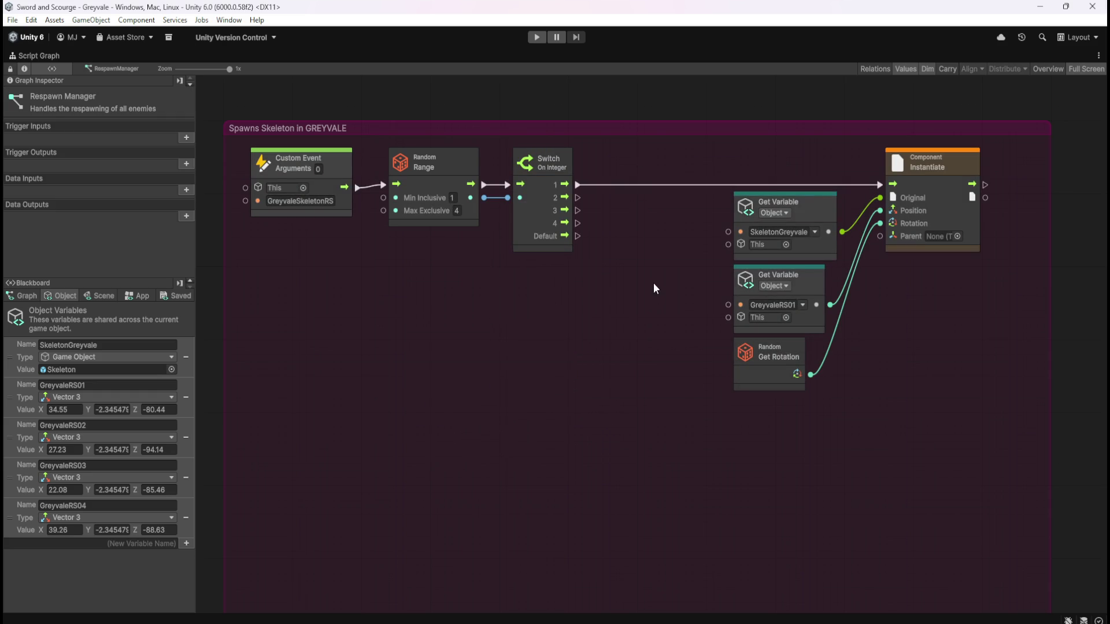
scroll(868, 345, "right", 3)
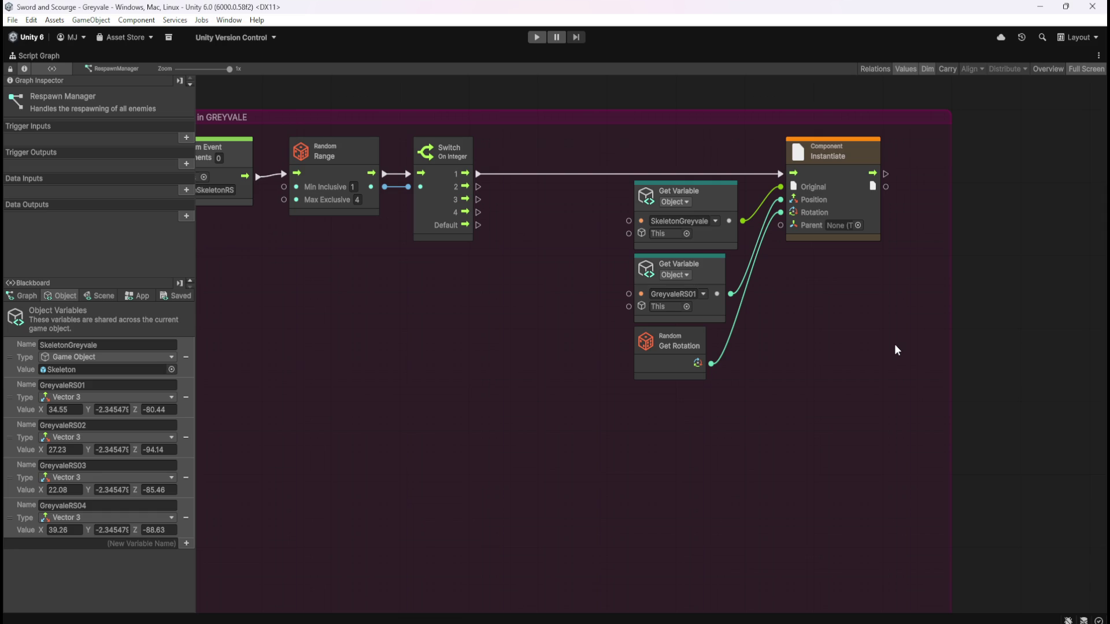
key("shift+space")
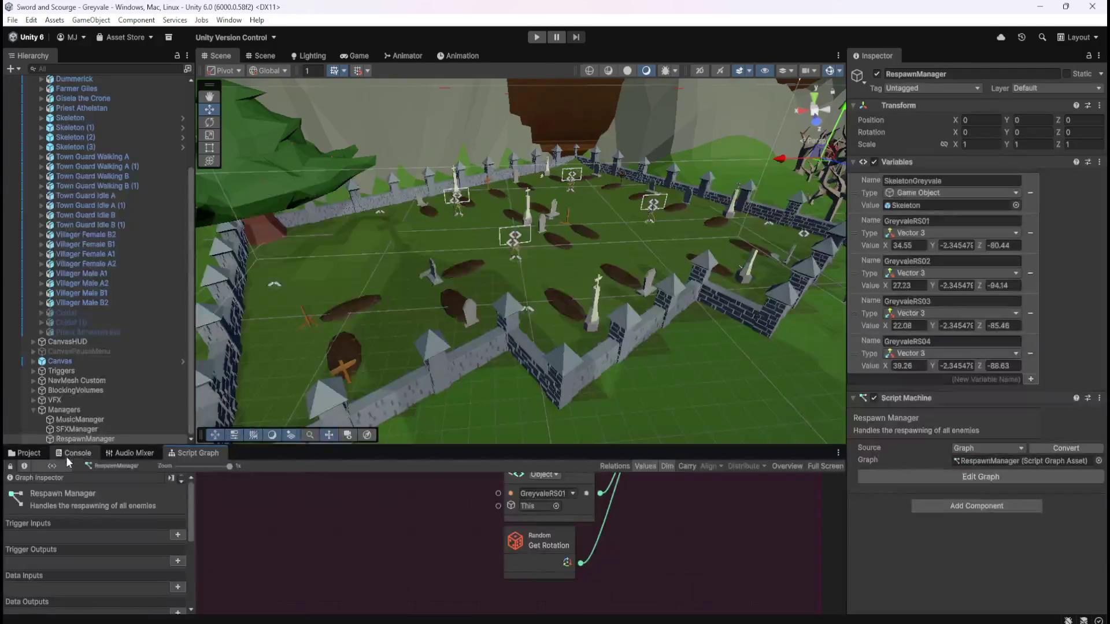
left_click(37, 455)
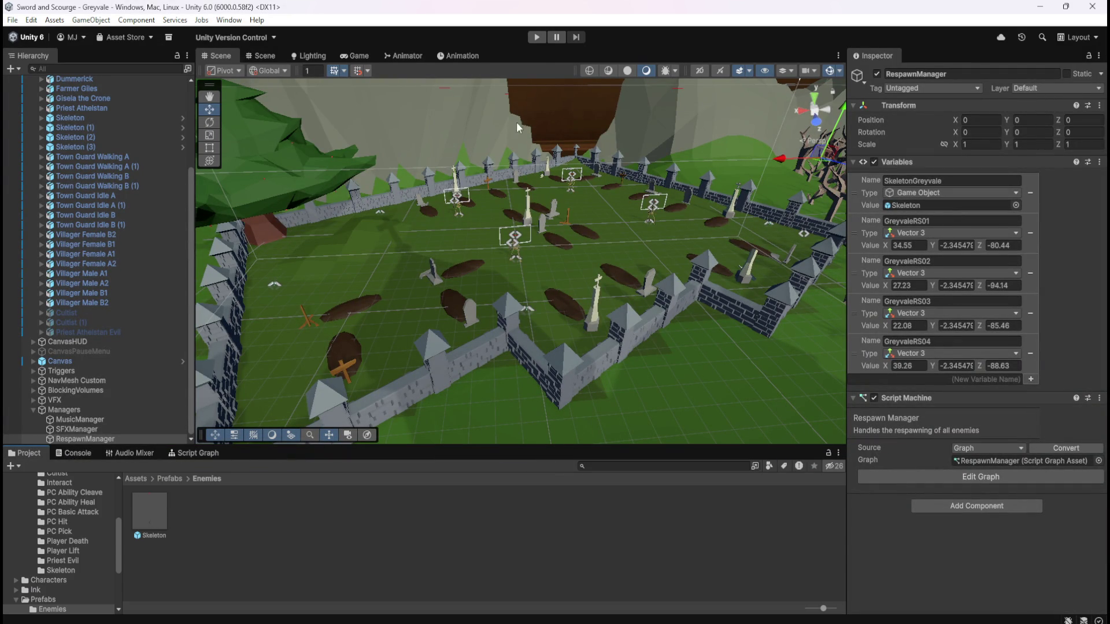
left_click(185, 454)
key("shift+space")
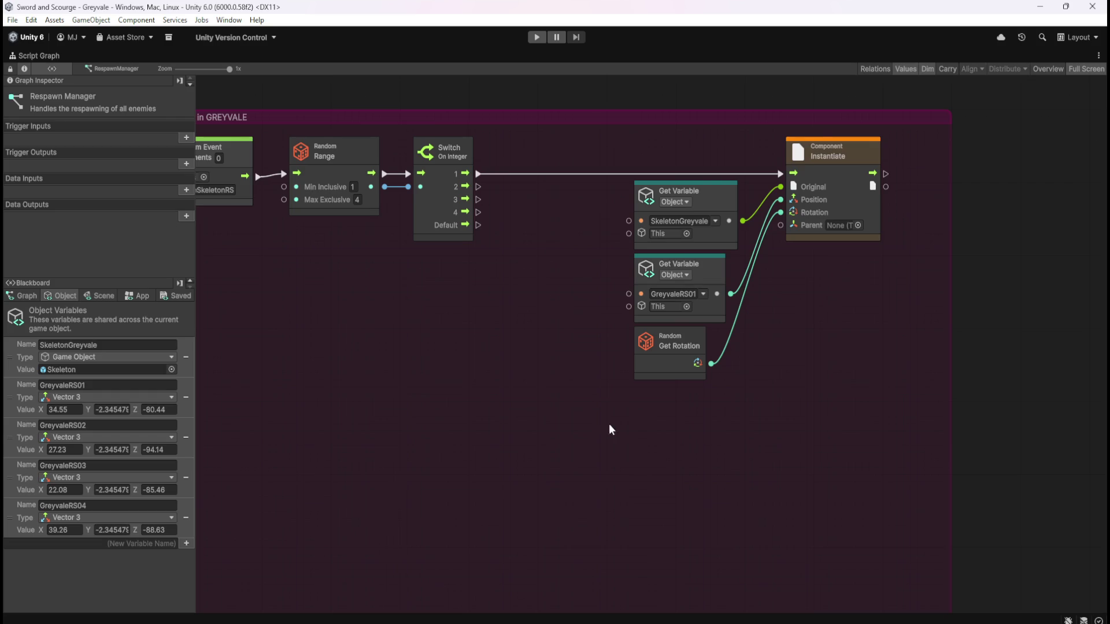
key("shift+space")
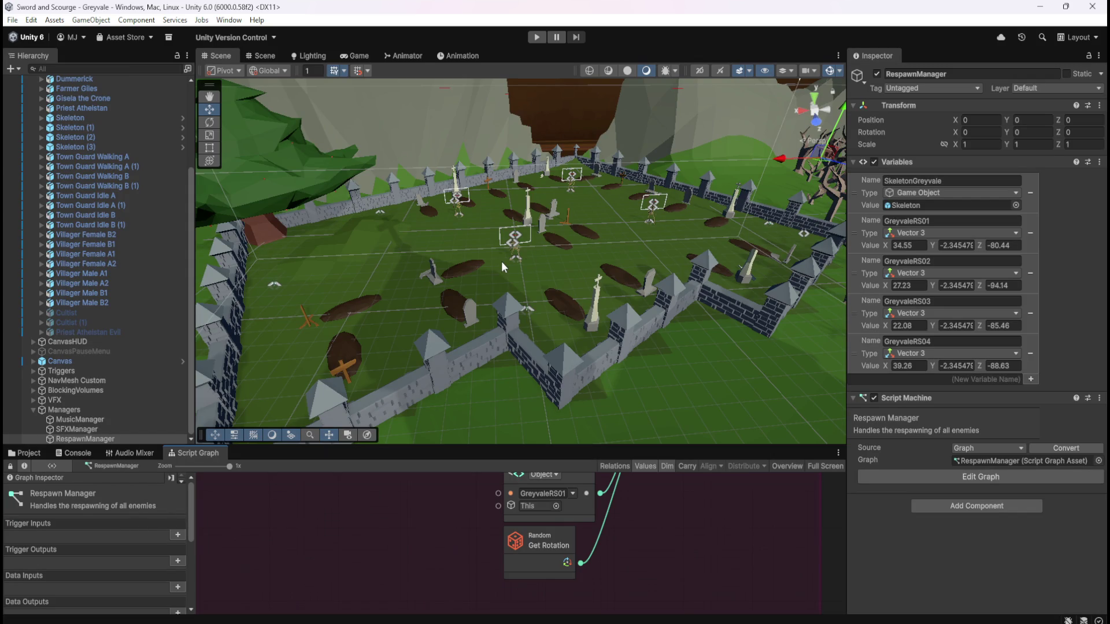
key("shift+space")
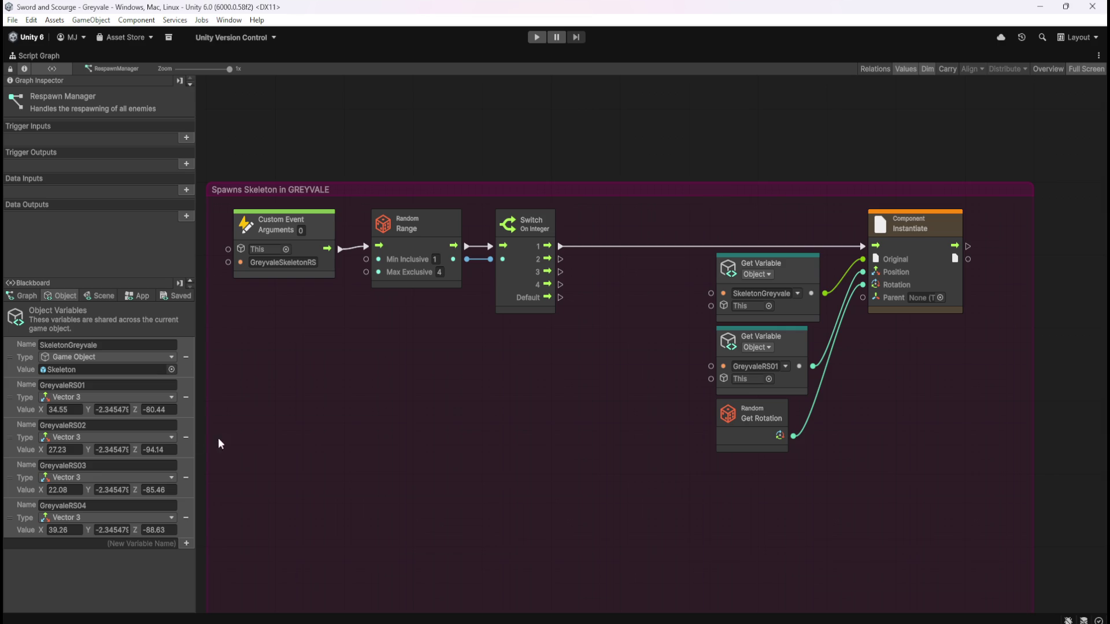
- Duplicate the Get Variable, Get Rotation and Instantiate spawn nodes below the originals
left_click_drag(859, 431, 764, 400)
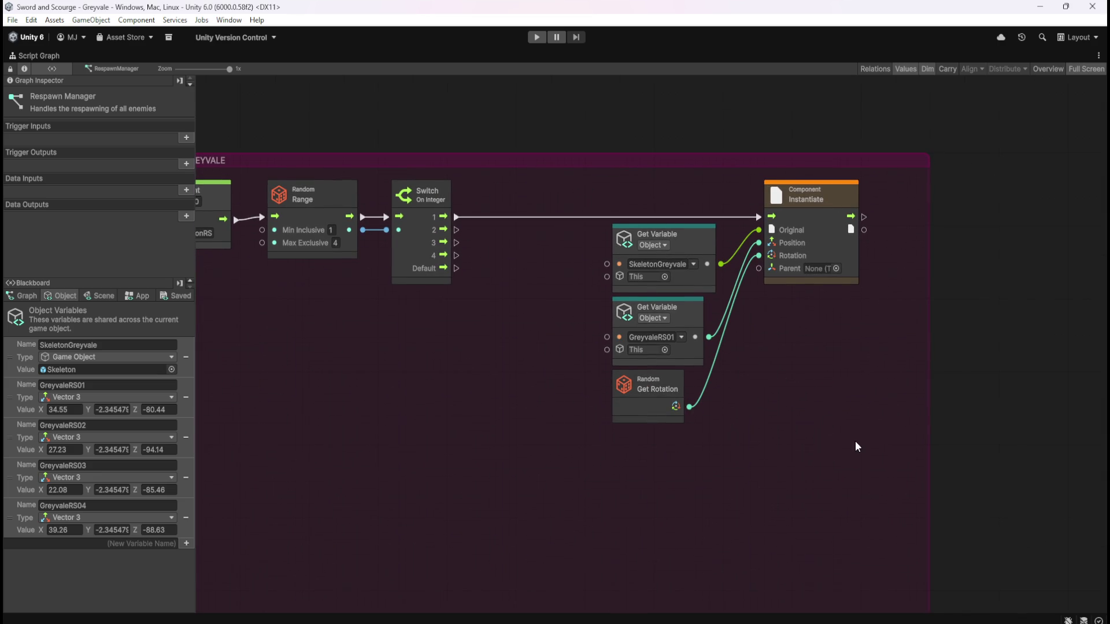
left_click_drag(857, 446, 860, 289)
scroll(859, 290, "down", 2)
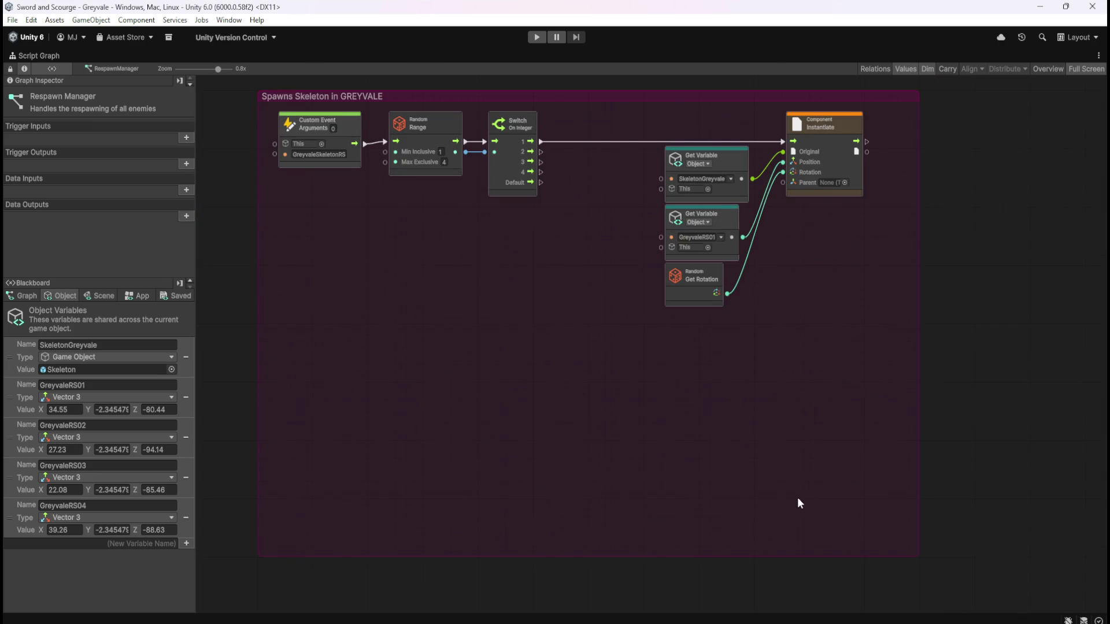
scroll(809, 404, "up", 2)
mouse_move(614, 170)
left_mouse_down()
mouse_move(875, 360)
mouse_move(843, 384)
left_mouse_up()
left_click(834, 388)
left_click_drag(644, 173, 858, 411)
key("ctrl+d")
left_click_drag(744, 315, 833, 420)
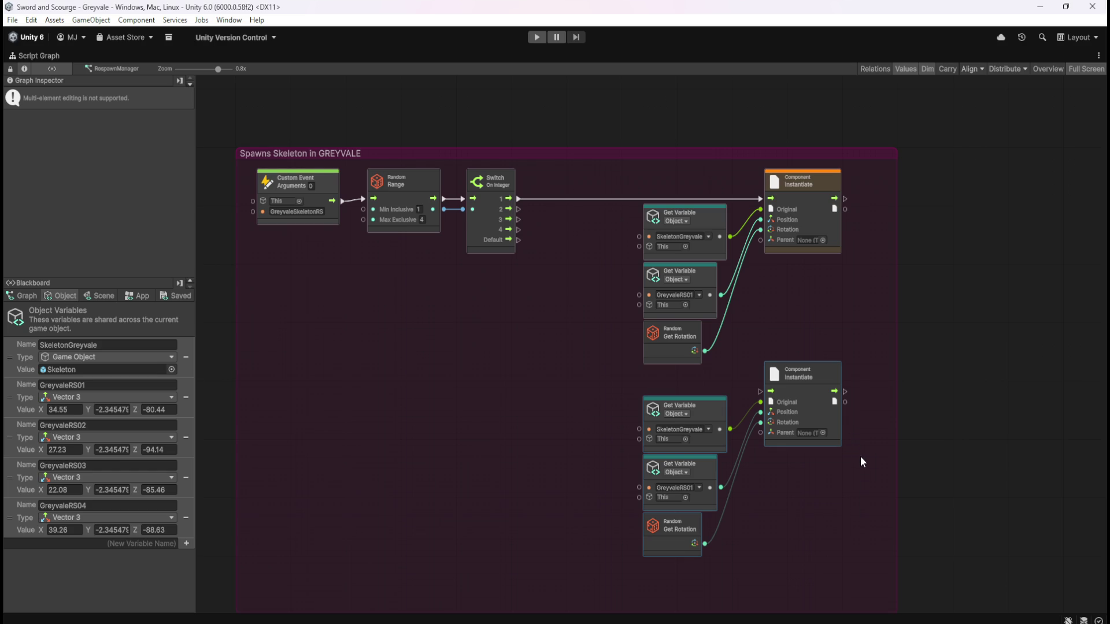
- Connect Switch output 2 to the copy, set its position variable to GreyvaleRS02, and enlarge the group
mouse_move(517, 210)
left_mouse_down()
mouse_move(530, 245)
mouse_move(739, 403)
mouse_move(757, 390)
left_mouse_up()
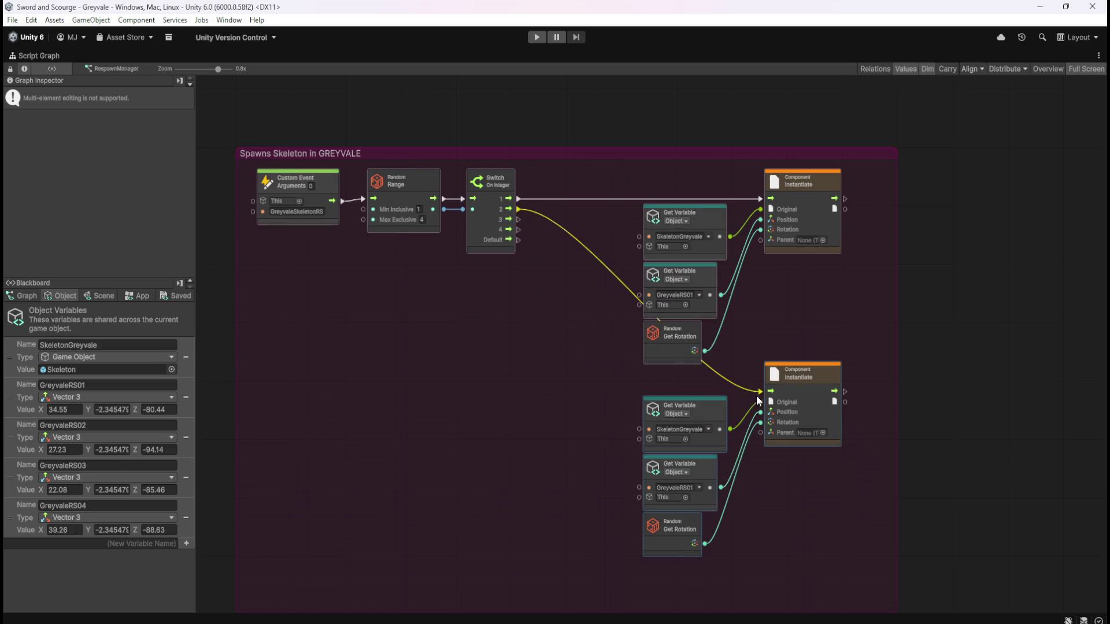
left_click(699, 488)
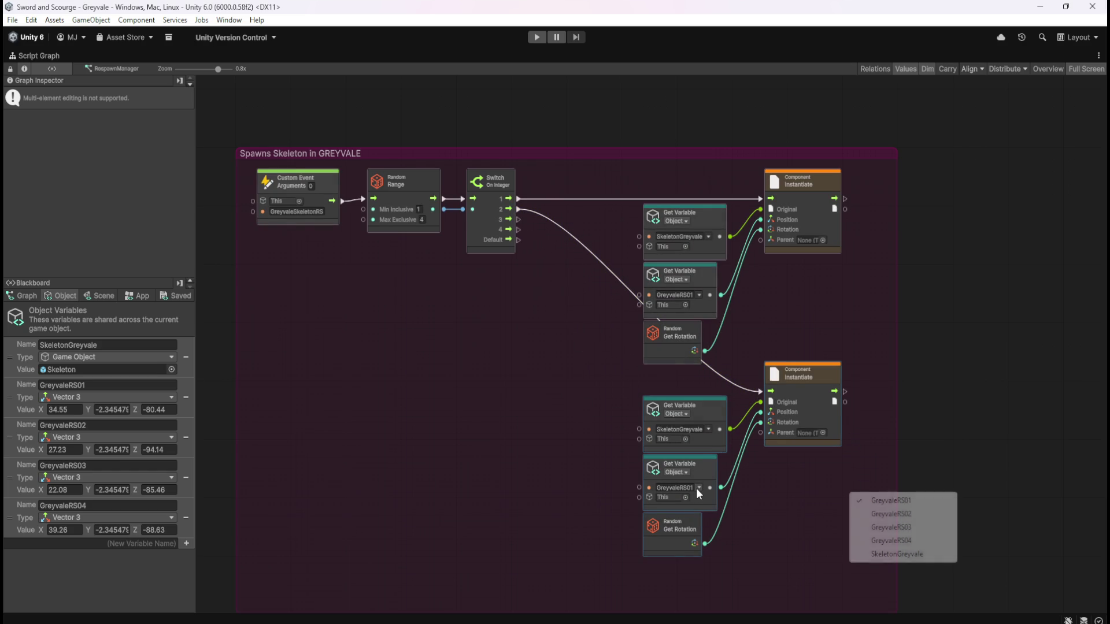
left_click(861, 514)
left_click(824, 523)
scroll(787, 376, "down", 3)
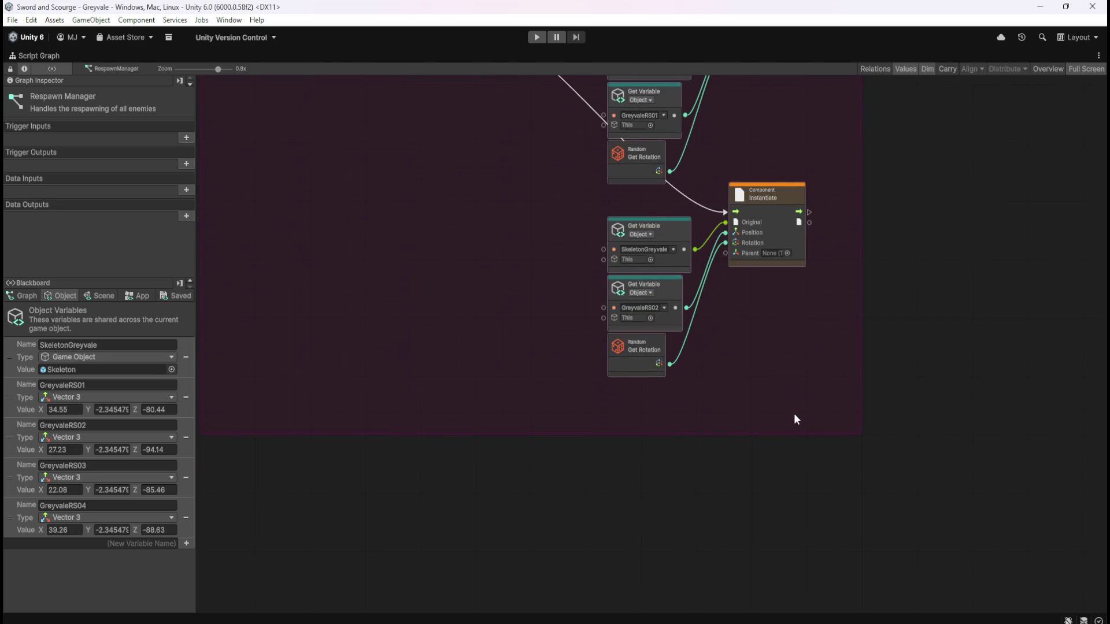
left_click_drag(793, 434, 813, 564)
scroll(797, 520, "down", 3)
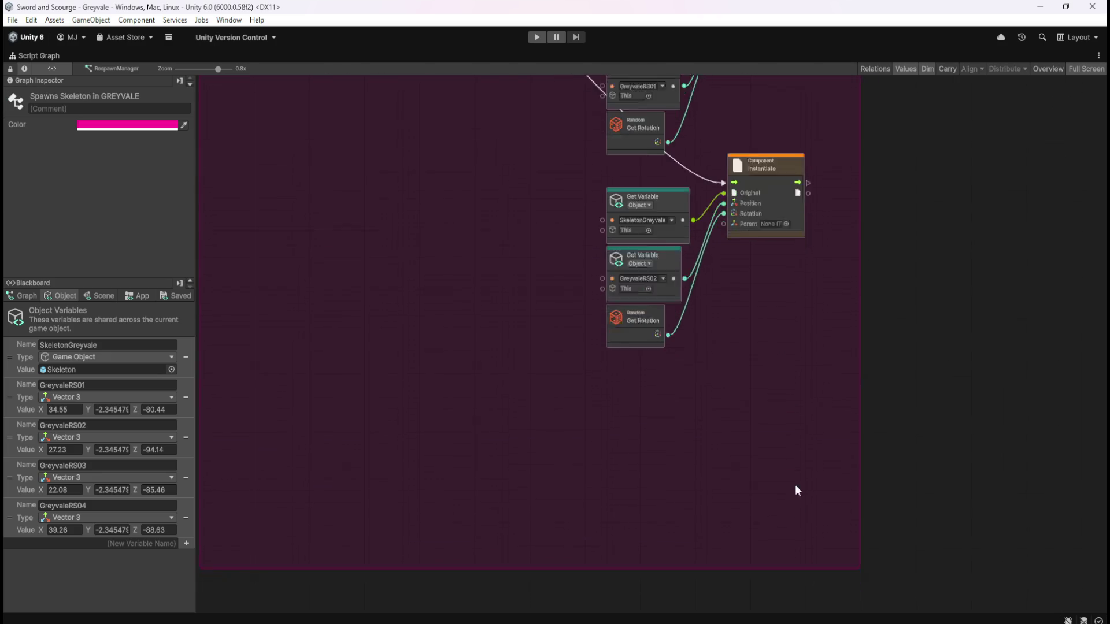
mouse_move(797, 342)
left_mouse_down()
mouse_move(809, 495)
mouse_move(603, 326)
left_mouse_up()
- Duplicate the second spawn chain and place the copy beneath it
scroll(747, 457, "down", 3)
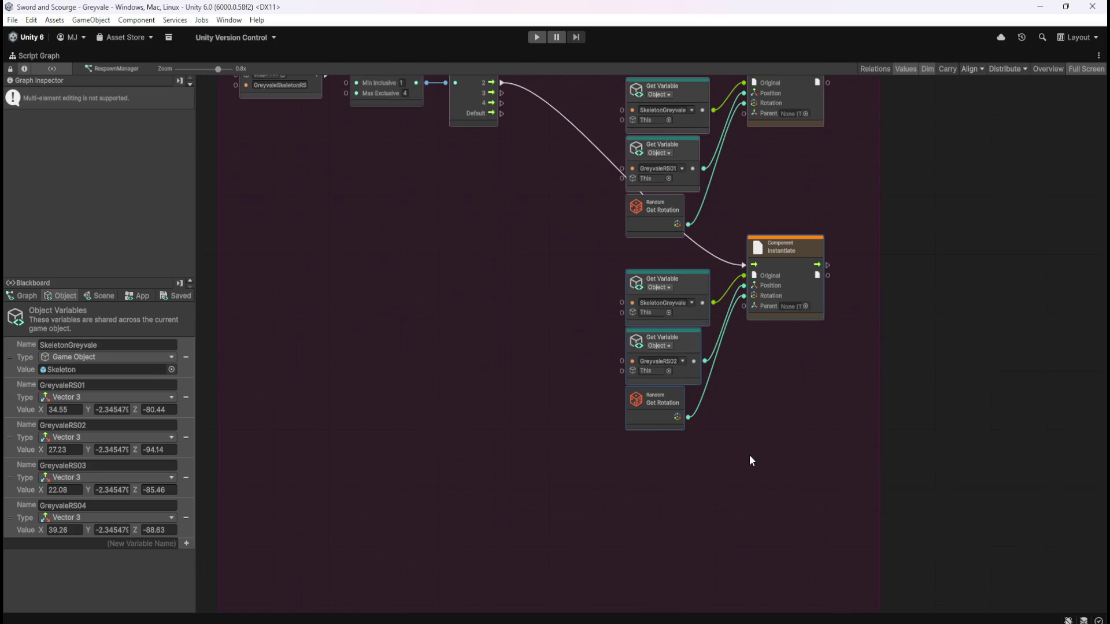
scroll(749, 405, "down", 3)
key("ctrl+d")
left_click_drag(741, 315, 810, 414)
left_click(775, 321)
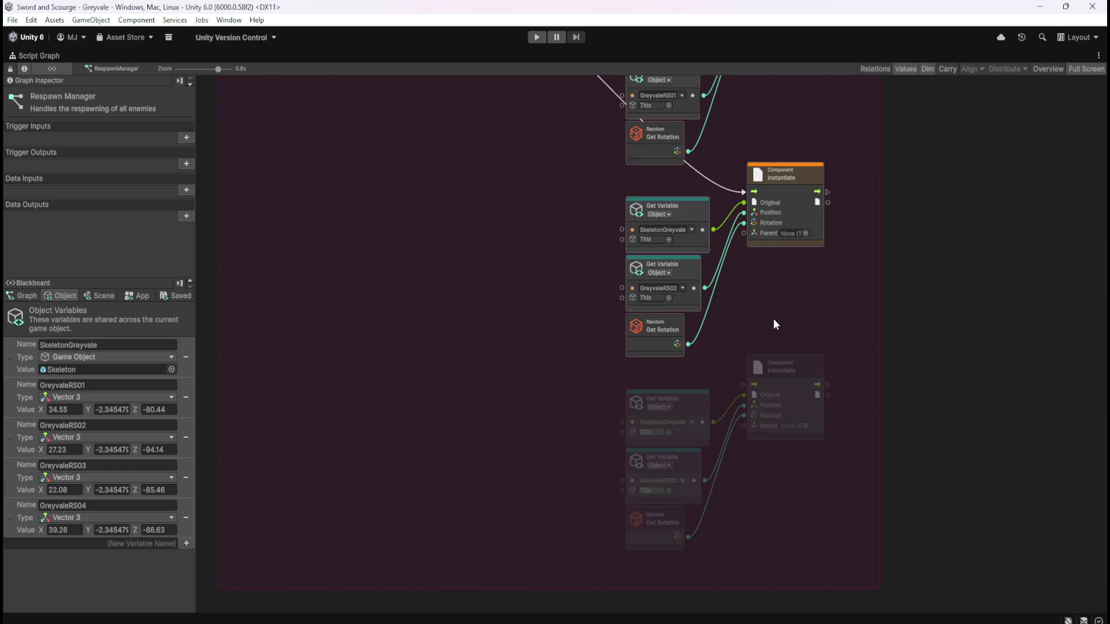
left_click(678, 481)
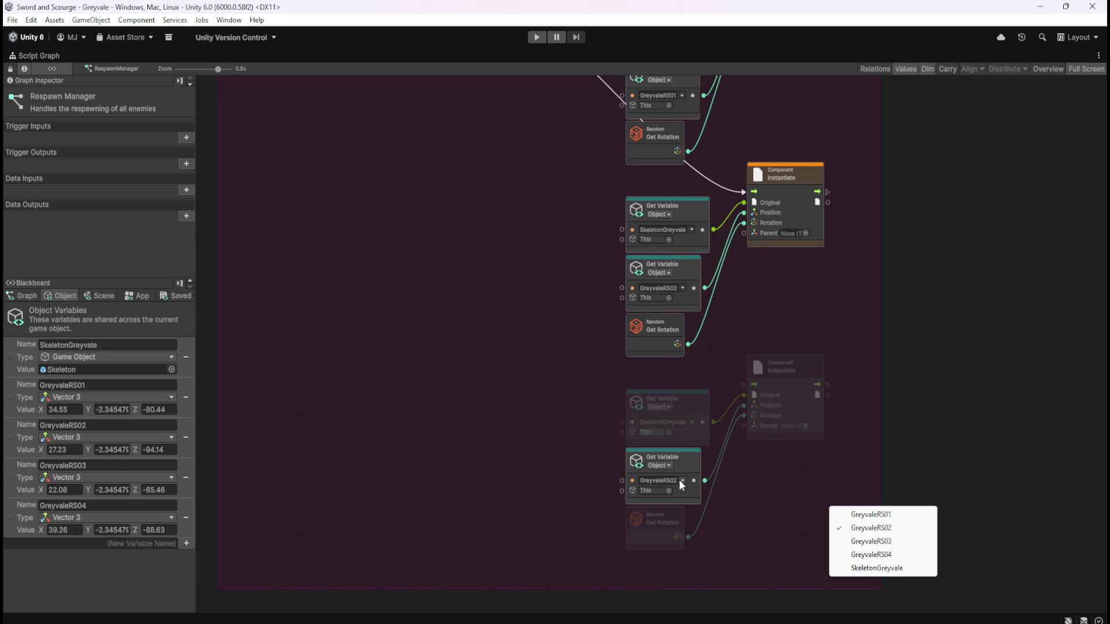
left_click(862, 540)
scroll(815, 345, "up", 2)
scroll(815, 347, "up", 2)
scroll(818, 396, "down", 2)
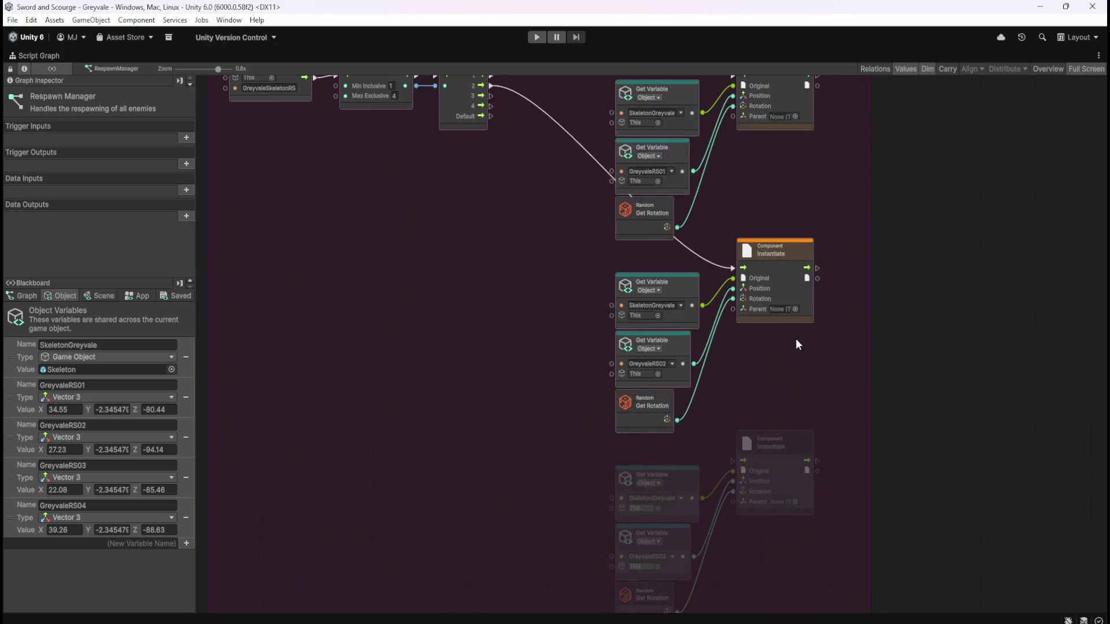
left_click_drag(491, 95, 733, 457)
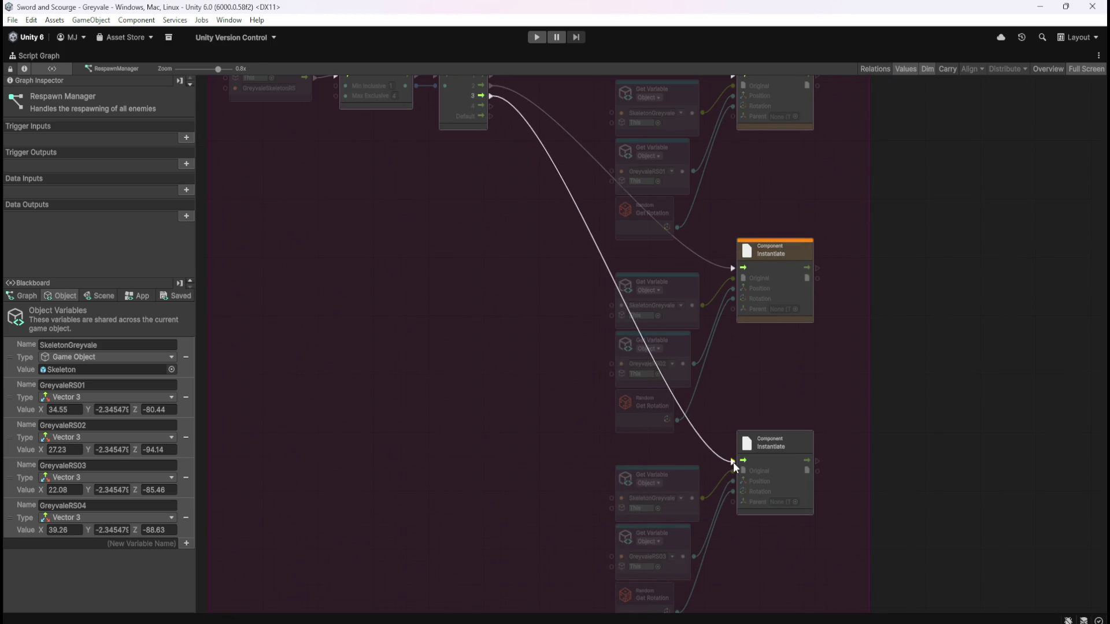
scroll(779, 570, "down", 6)
mouse_move(758, 401)
left_mouse_down()
mouse_move(760, 542)
mouse_move(748, 578)
left_mouse_up()
left_click_drag(609, 438, 782, 210)
key("ctrl+d")
left_click_drag(755, 283, 787, 414)
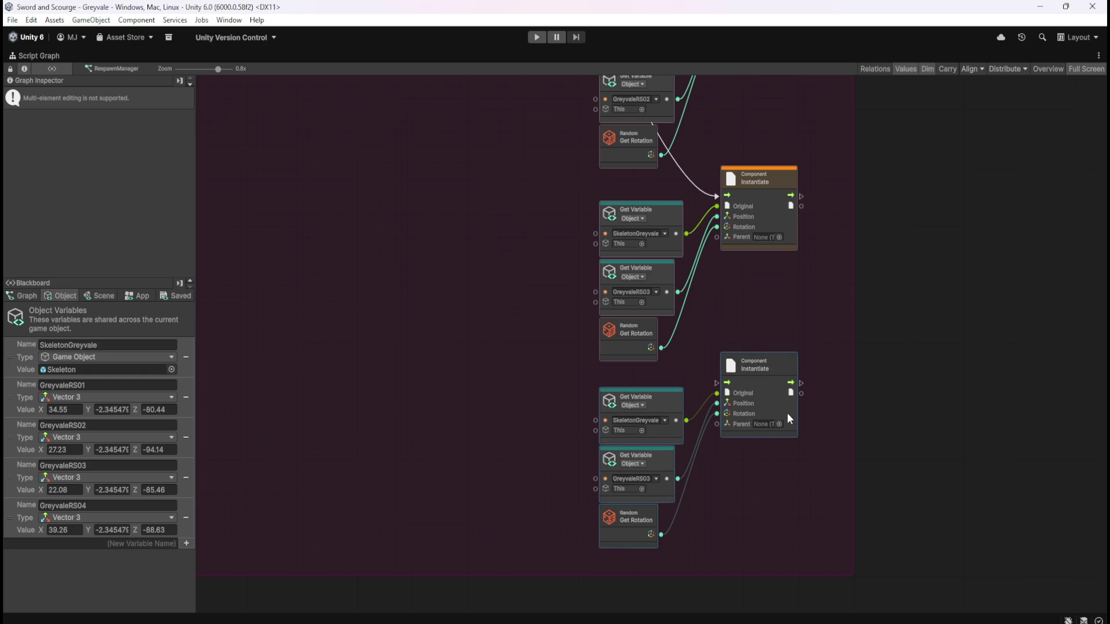
left_click(797, 347)
mouse_move(761, 311)
left_mouse_down()
mouse_move(750, 581)
mouse_move(774, 386)
mouse_move(827, 495)
mouse_move(804, 508)
left_mouse_up()
mouse_move(544, 100)
left_mouse_down()
mouse_move(713, 488)
mouse_move(787, 494)
left_mouse_up()
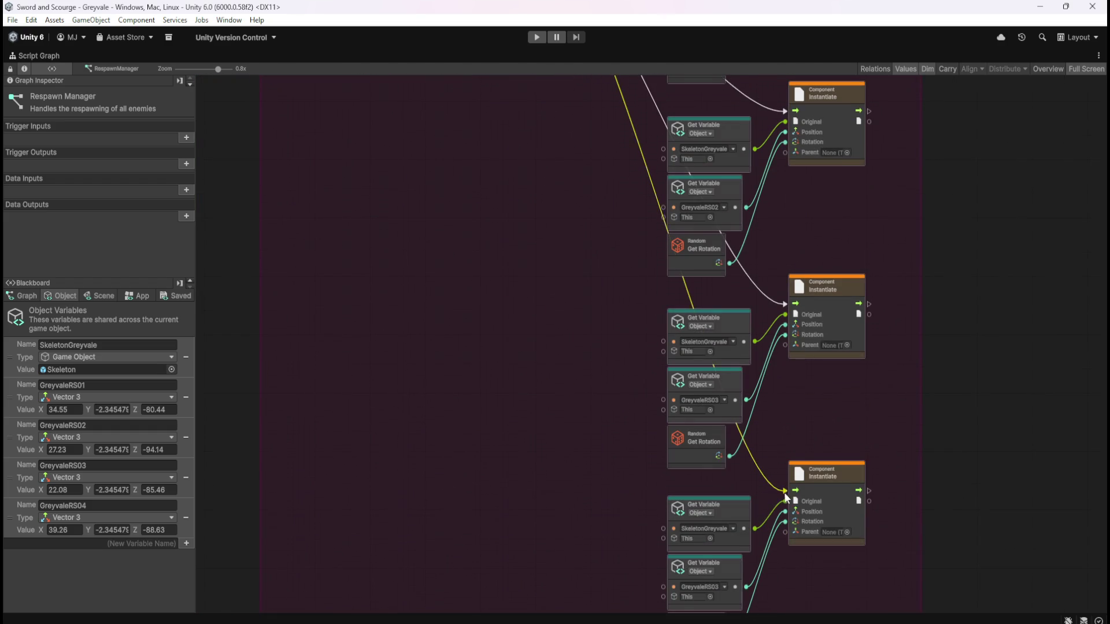
scroll(743, 437, "down", 2)
left_click(727, 525)
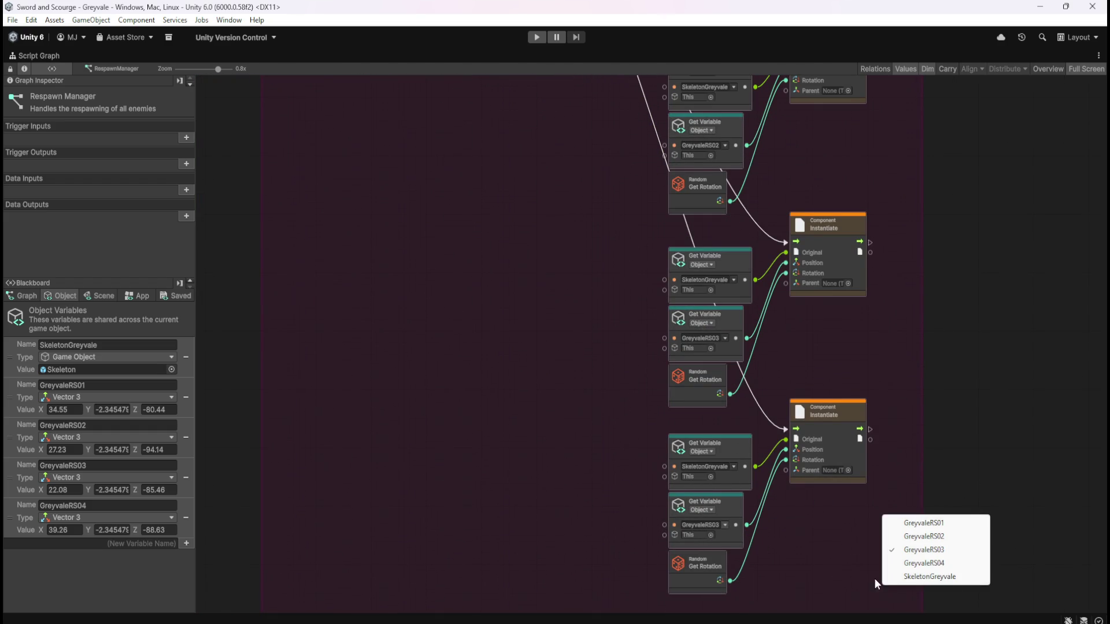
left_click(909, 562)
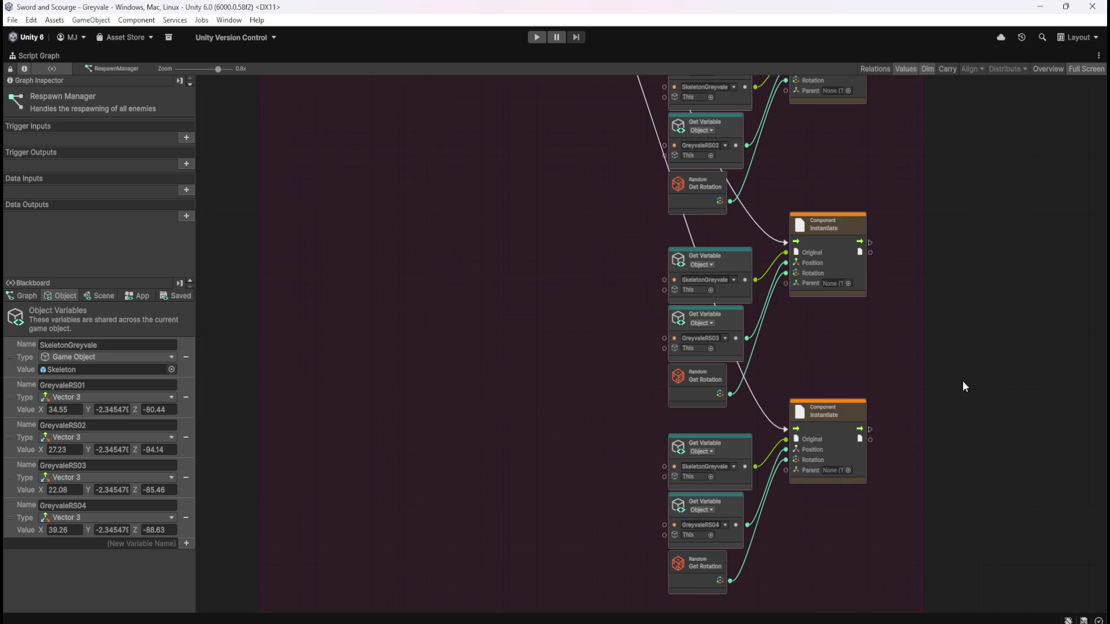
scroll(818, 553, "up", 8)
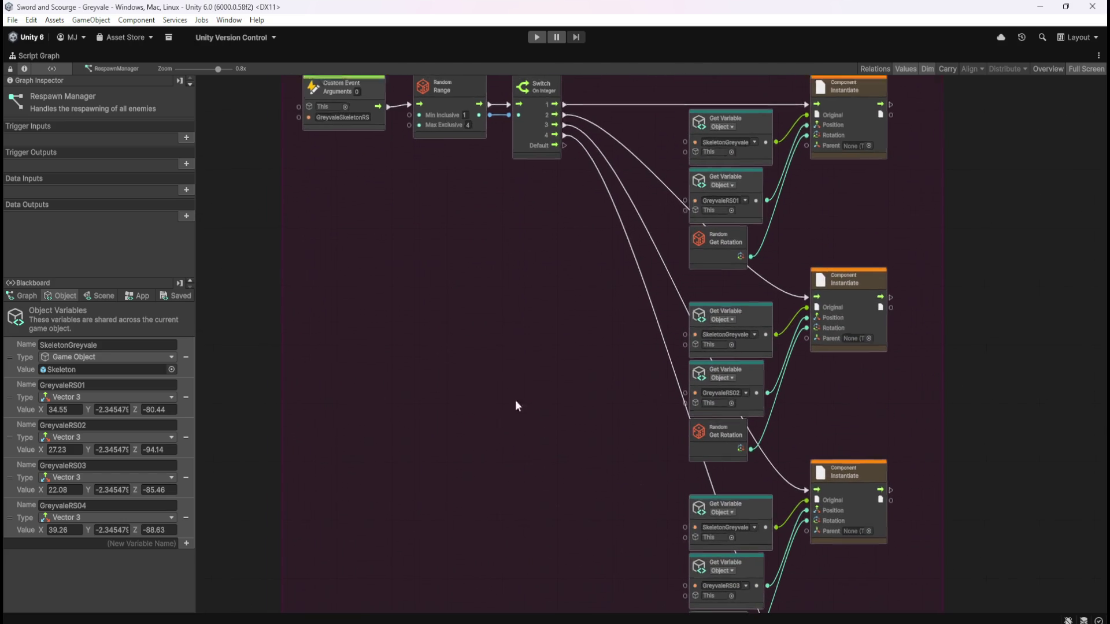
scroll(670, 415, "down", 12)
scroll(606, 505, "up", 10)
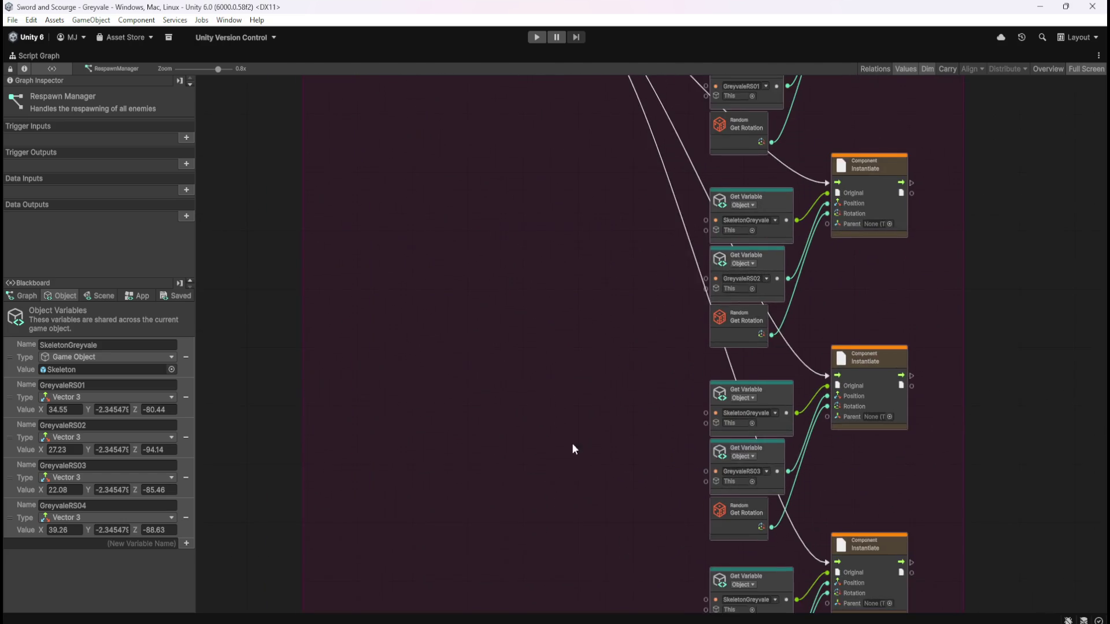
key("shift+space")
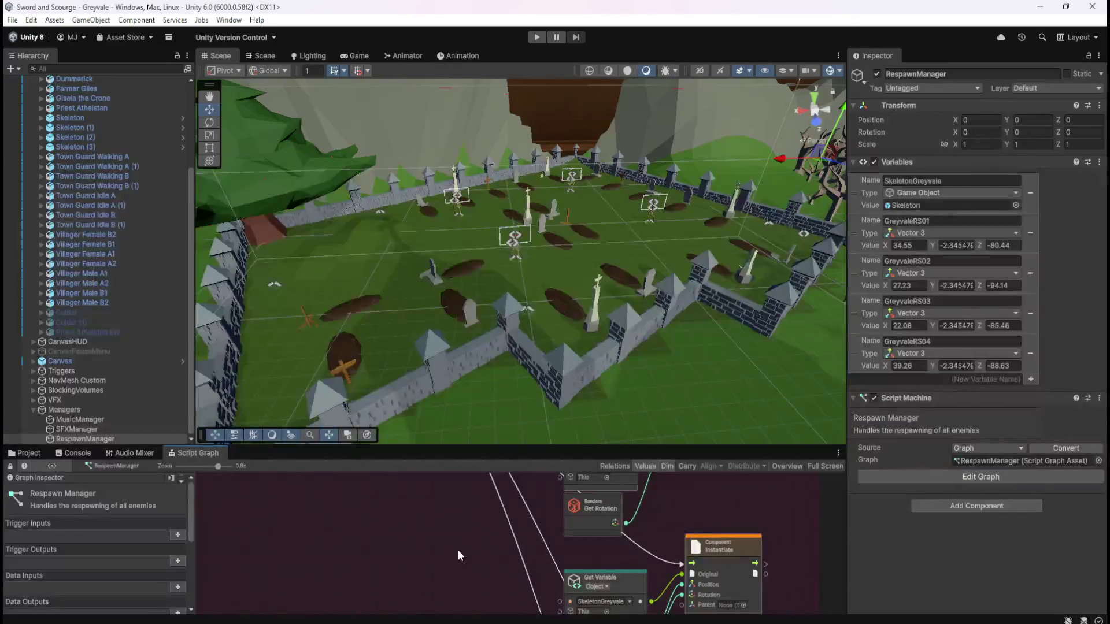
key("shift+space")
scroll(833, 265, "down", 3)
mouse_move(833, 266)
left_mouse_down()
mouse_move(789, 407)
mouse_move(806, 329)
left_mouse_up()
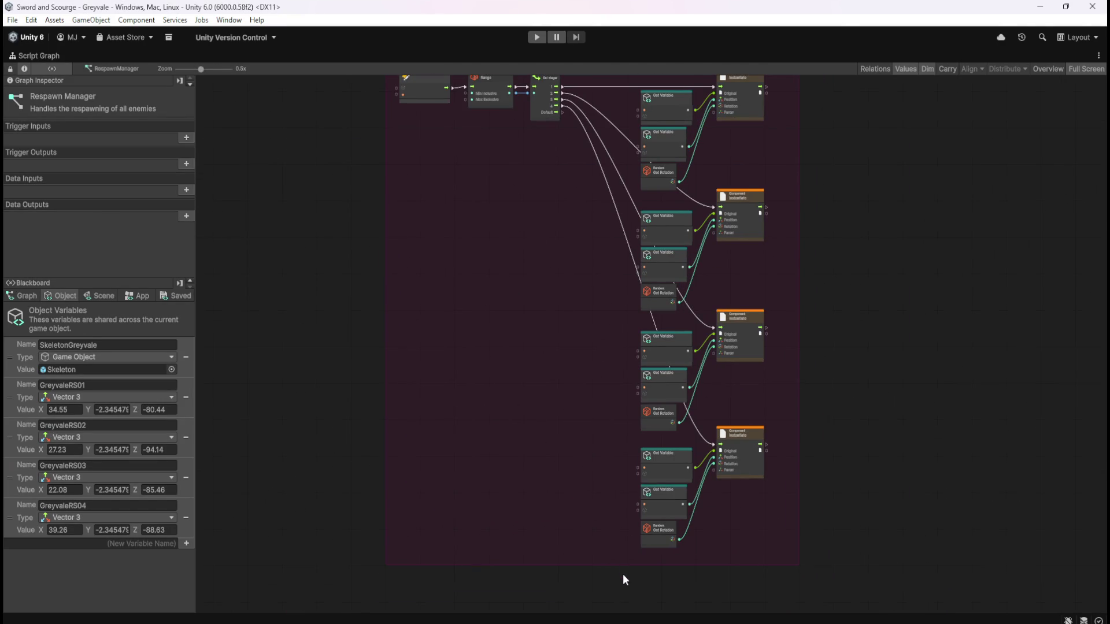
scroll(627, 560, "up", 2)
scroll(649, 521, "up", 2)
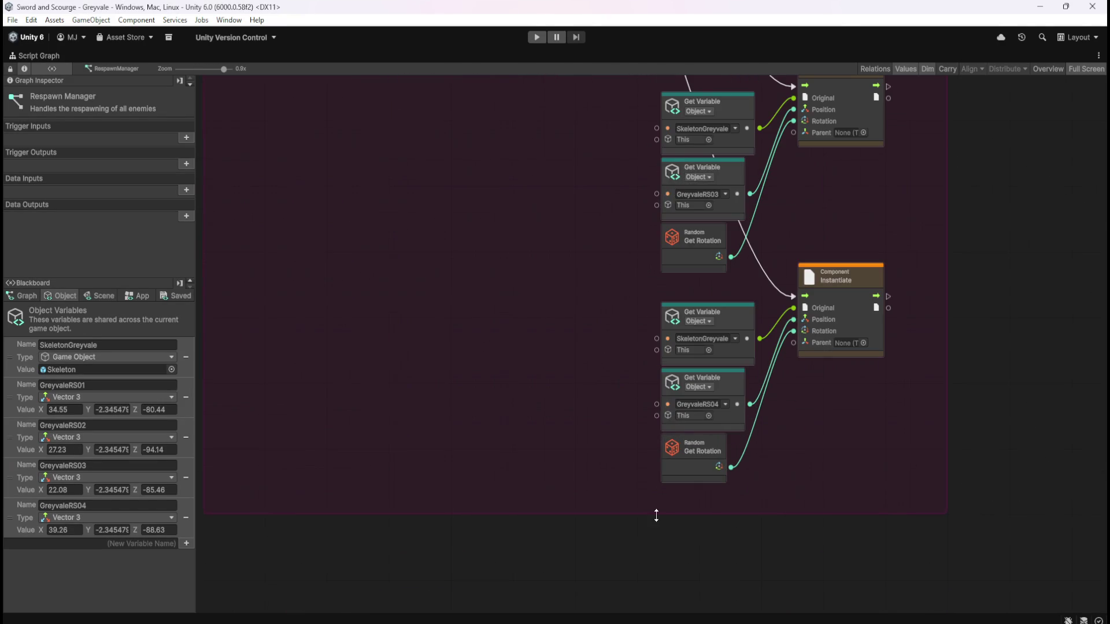
scroll(617, 448, "down", 5)
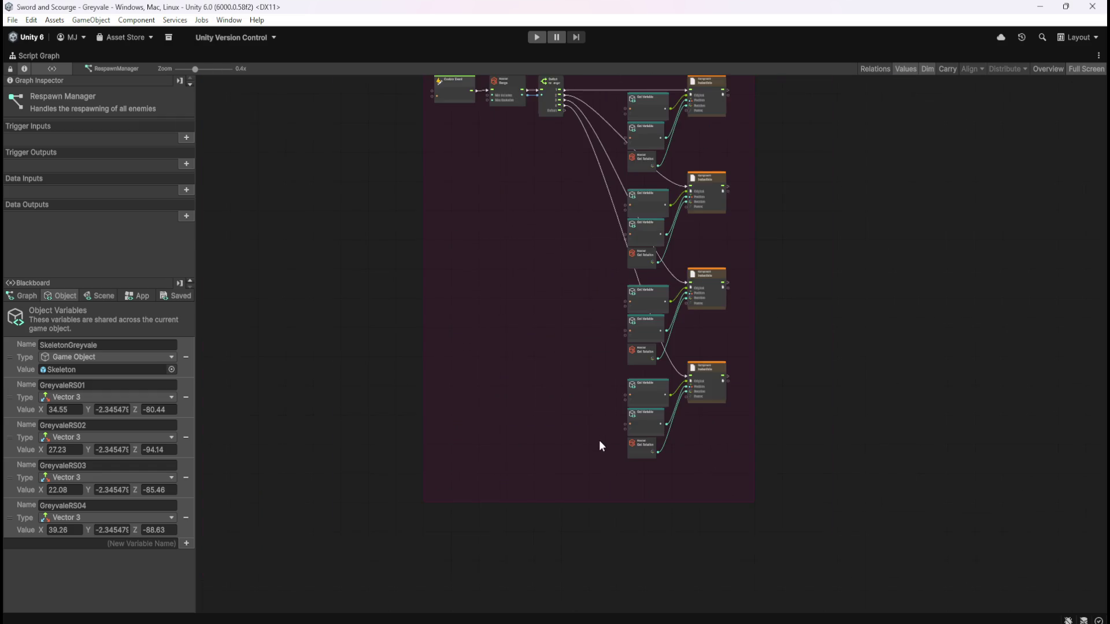
mouse_move(703, 497)
left_mouse_down()
mouse_move(489, 192)
mouse_move(501, 221)
mouse_move(484, 214)
left_mouse_up()
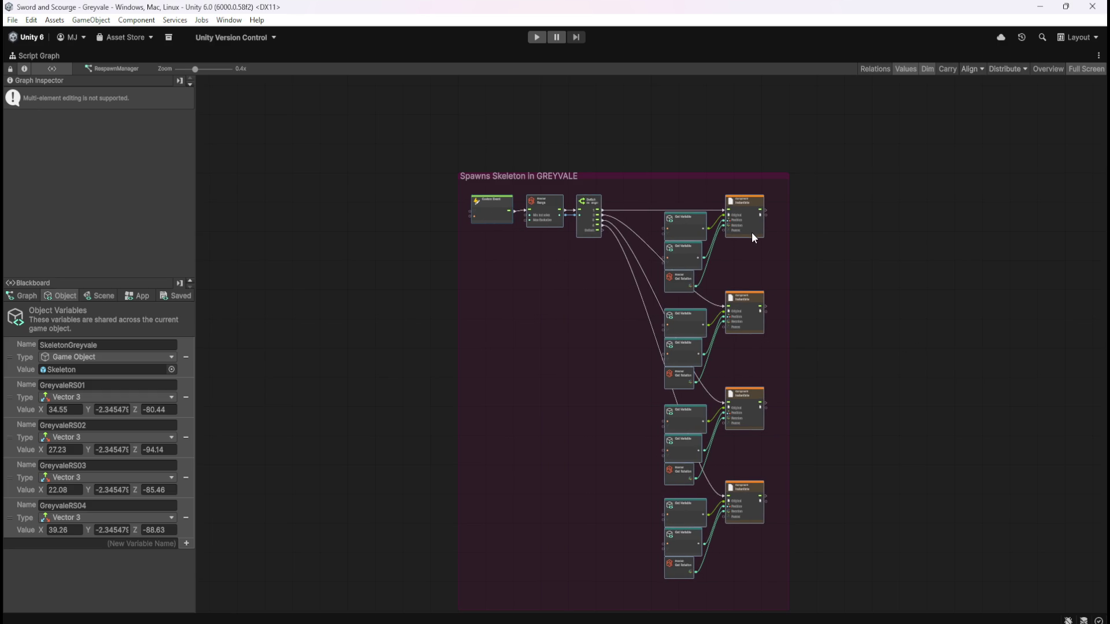
mouse_move(894, 436)
left_mouse_down()
mouse_move(840, 270)
mouse_move(866, 433)
mouse_move(835, 287)
mouse_move(820, 425)
mouse_move(837, 376)
left_mouse_up()
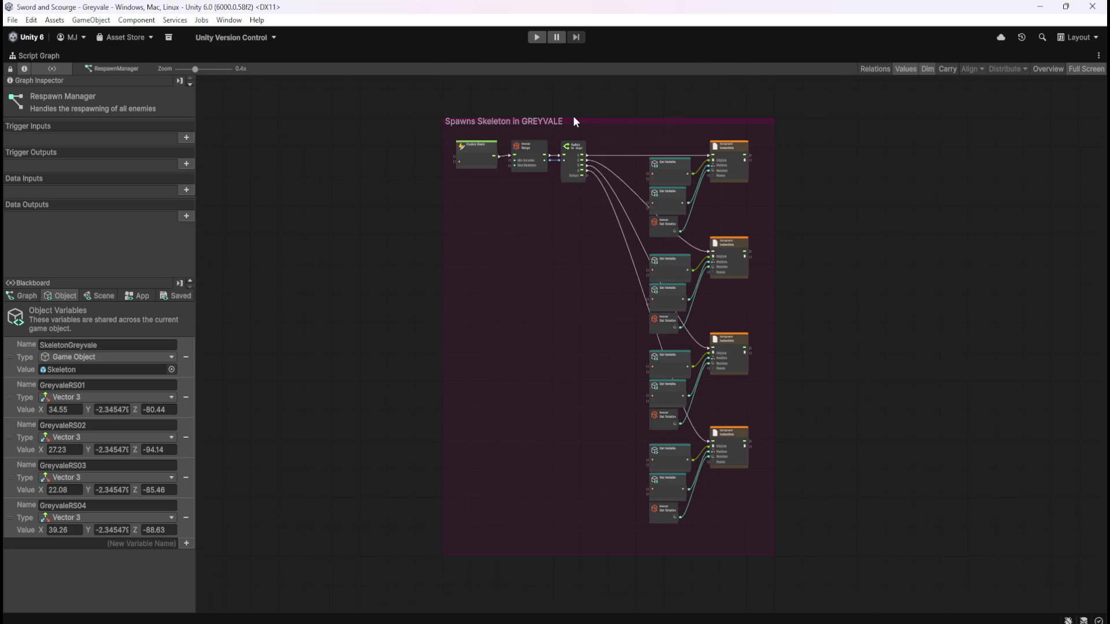
scroll(573, 115, "up", 3)
scroll(573, 338, "up", 1)
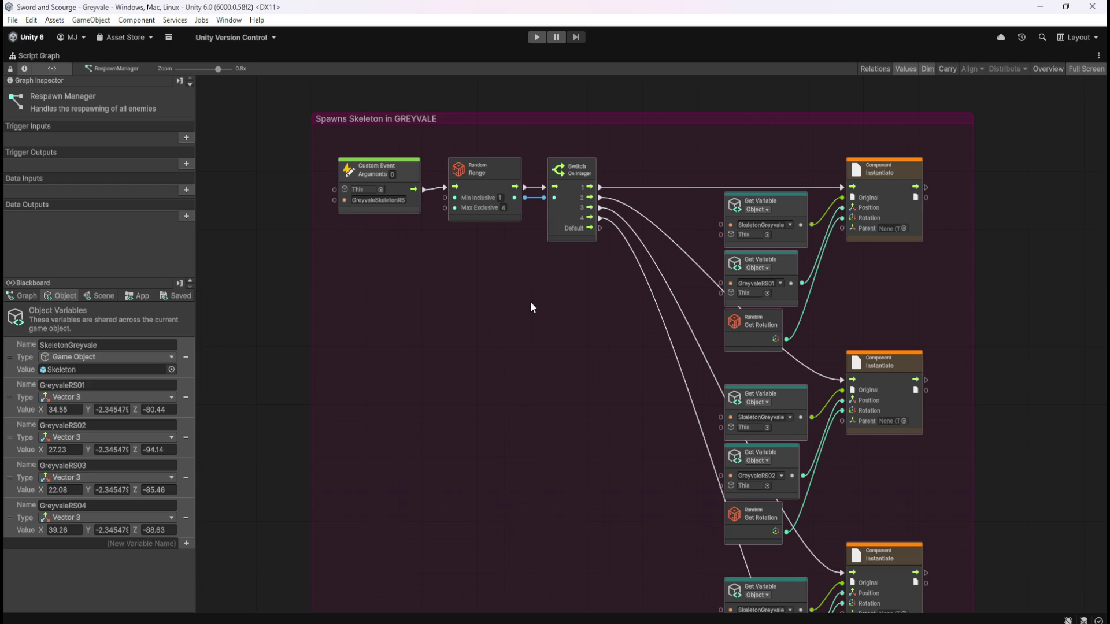
key("shift+space")
- Open the Skeleton's graph maximized and inspect its death chain ending in This → Destroy
left_click(98, 192)
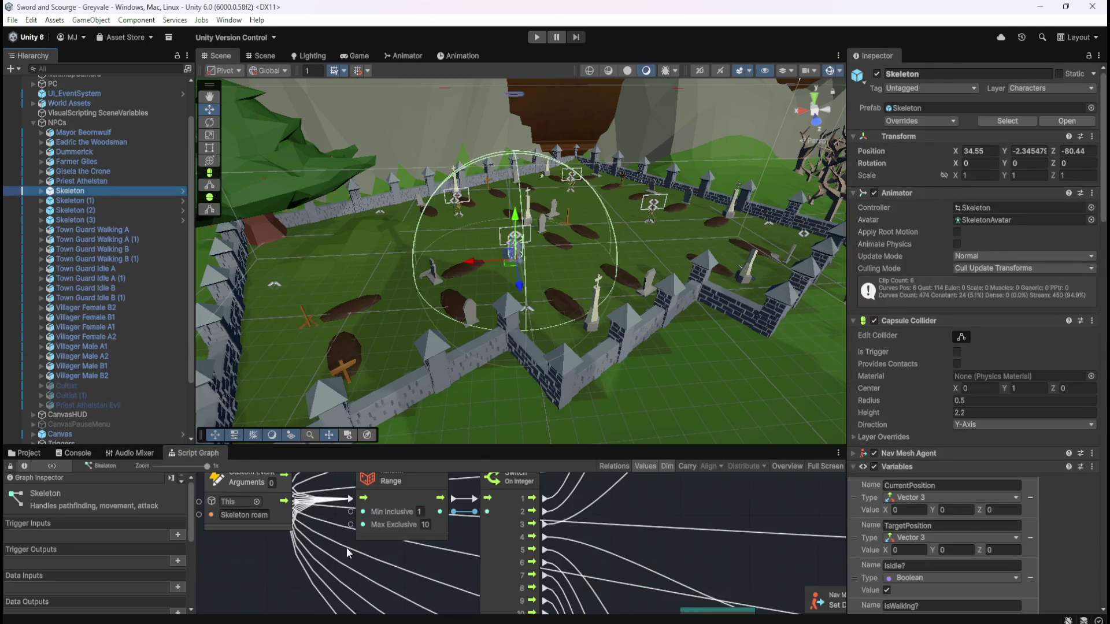
key("shift+space")
scroll(505, 447, "down", 10)
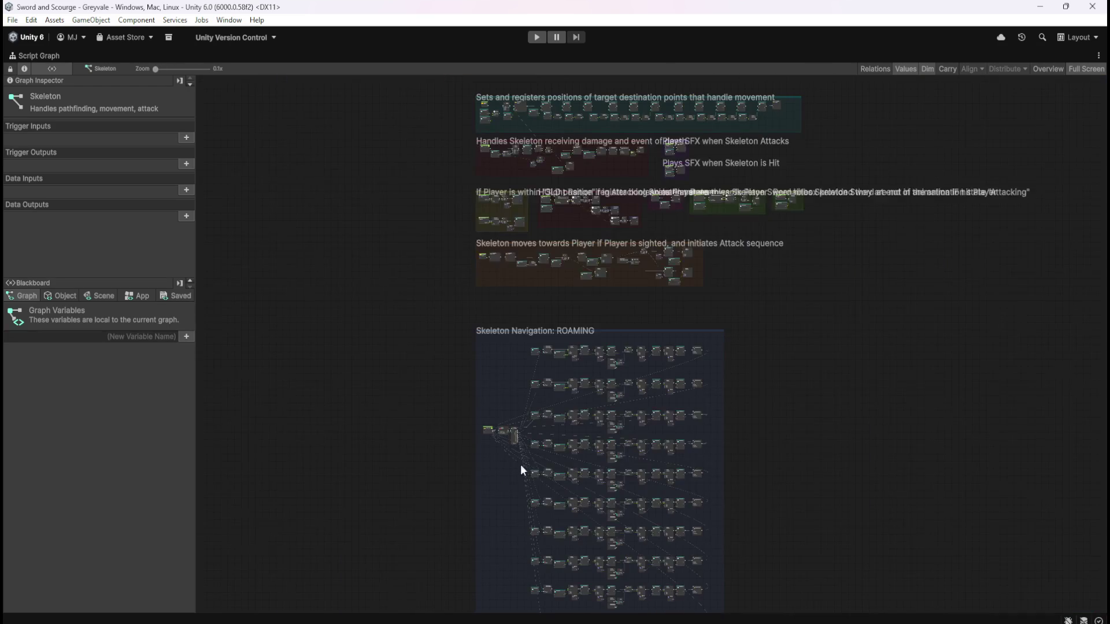
scroll(588, 150, "up", 3)
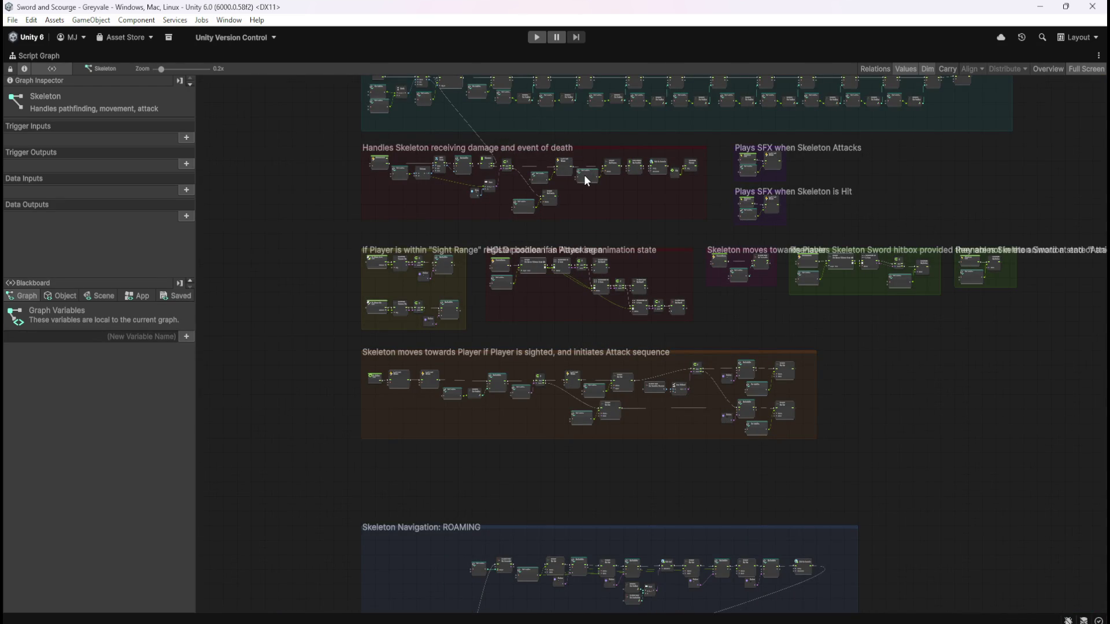
scroll(583, 175, "up", 5)
left_click_drag(693, 338, 816, 370)
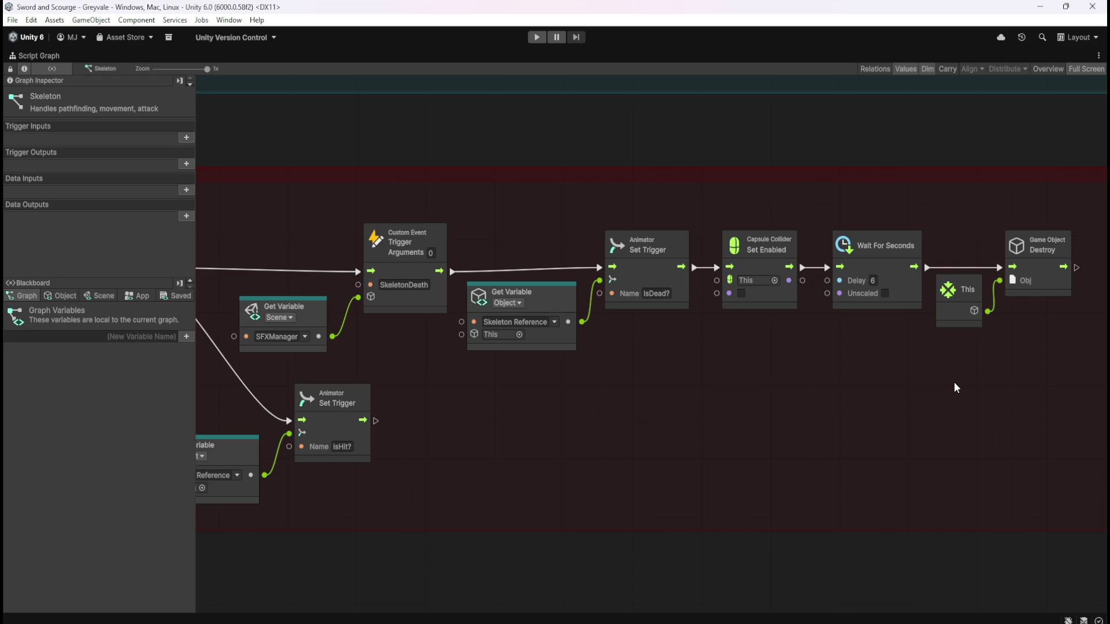
left_click_drag(936, 219, 1043, 361)
left_click(883, 390)
key("shift+space")
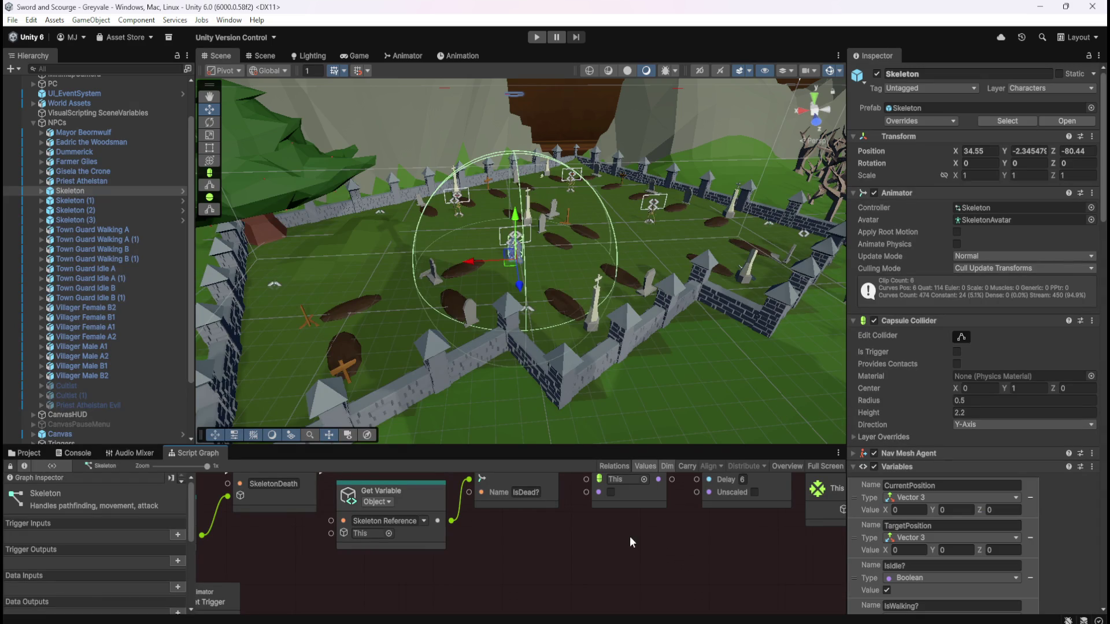
scroll(148, 352, "down", 5)
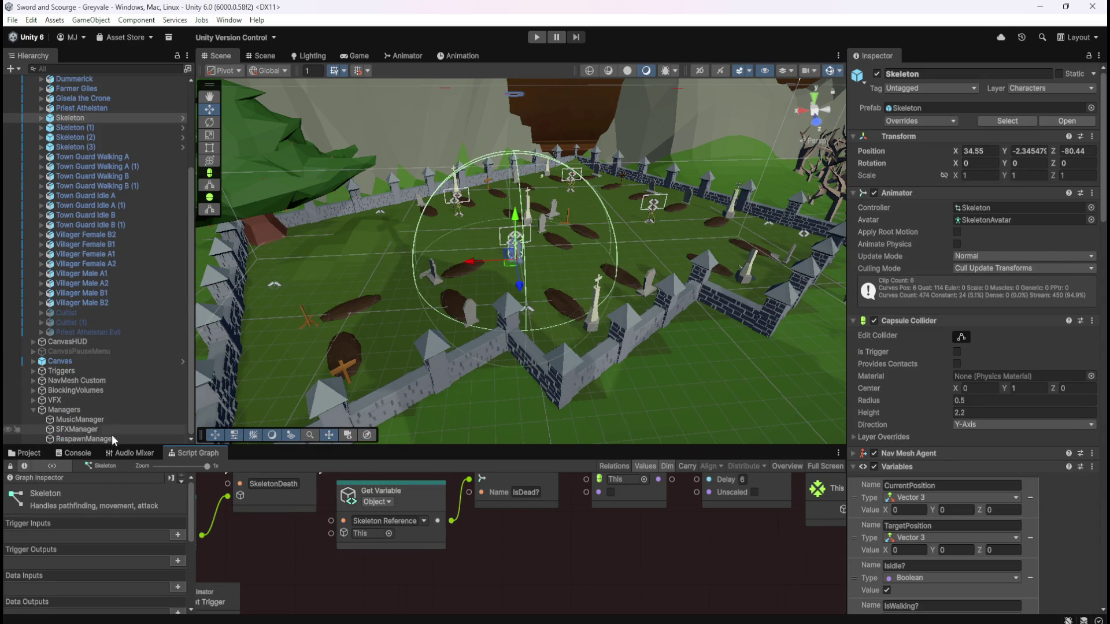
- Select RespawnManager and pan its maximized graph down to the lower Instantiate nodes
left_click(110, 439)
key("shift+space")
mouse_move(546, 407)
left_mouse_down()
mouse_move(501, 118)
mouse_move(588, 361)
left_mouse_up()
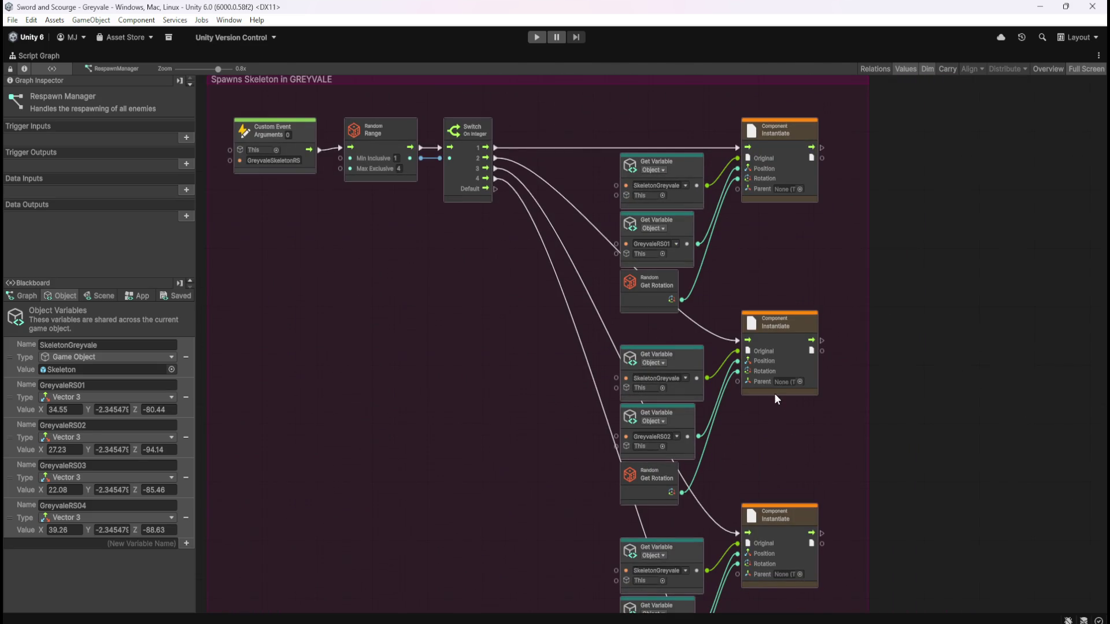
mouse_move(494, 523)
left_mouse_down()
mouse_move(483, 304)
mouse_move(501, 183)
left_mouse_up()
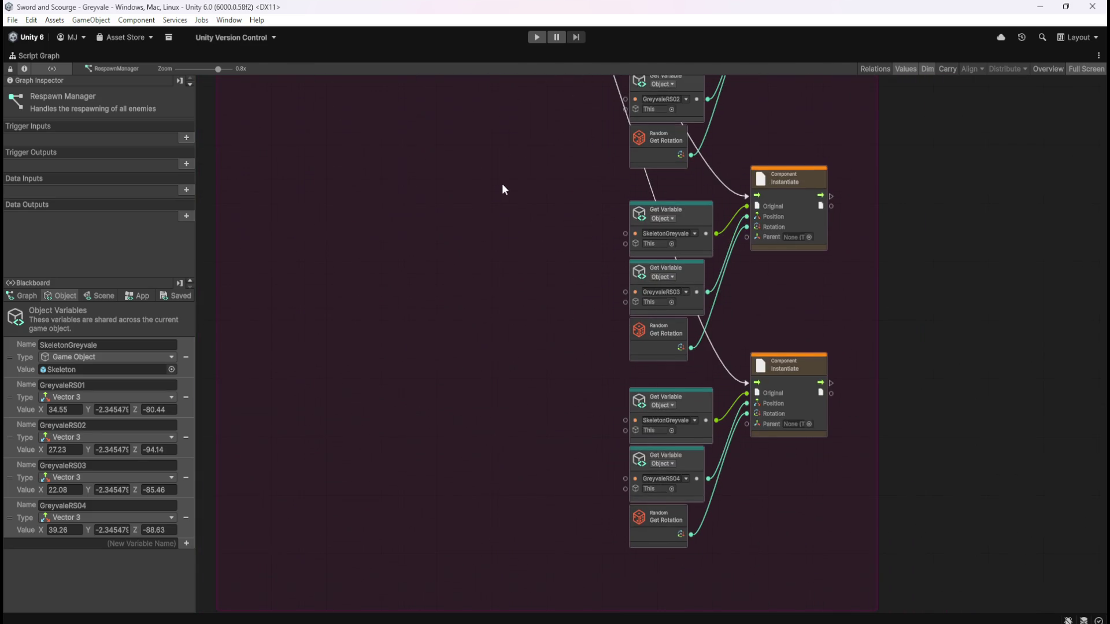
scroll(555, 272, "up", 5)
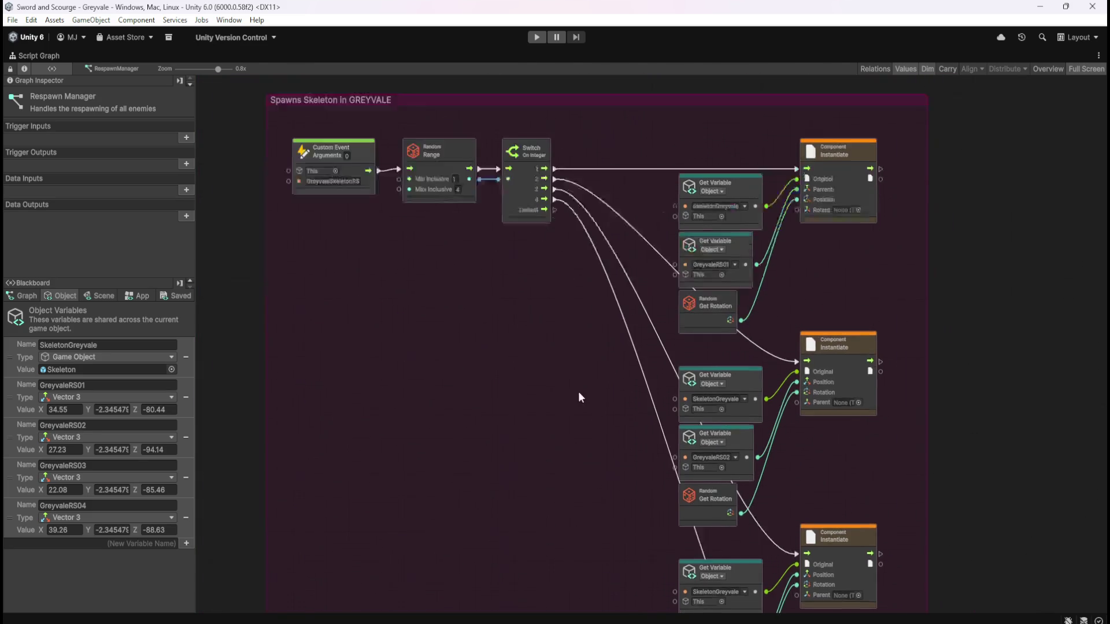
scroll(696, 218, "down", 1)
scroll(563, 441, "down", 4)
scroll(575, 373, "up", 12)
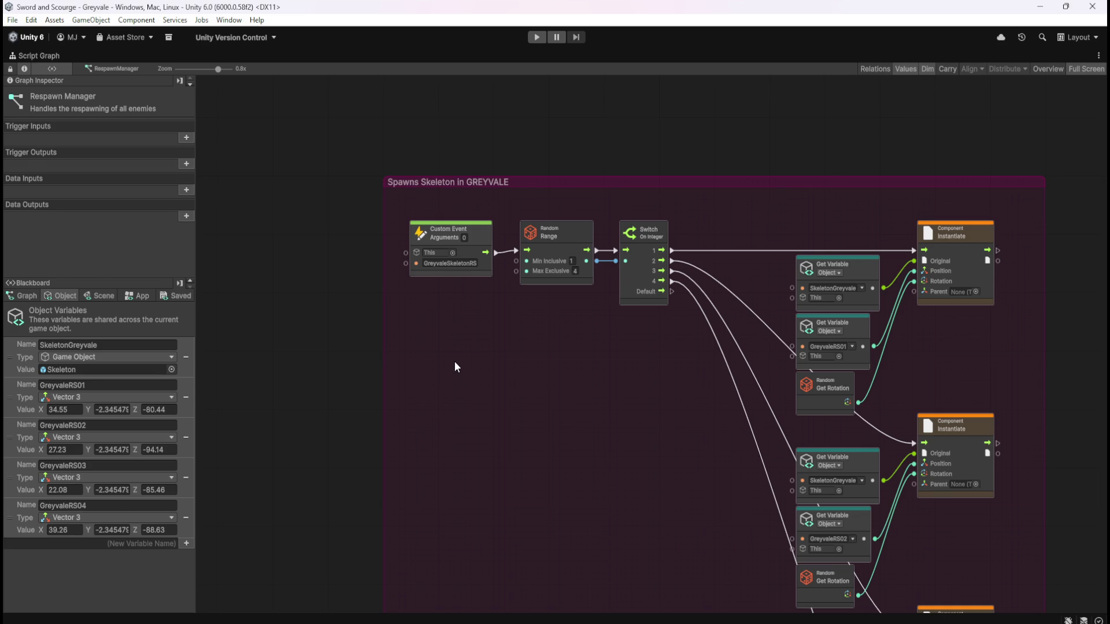
- Toggle the Script Graph between maximized and docked layouts, finishing docked
key("shift+space")
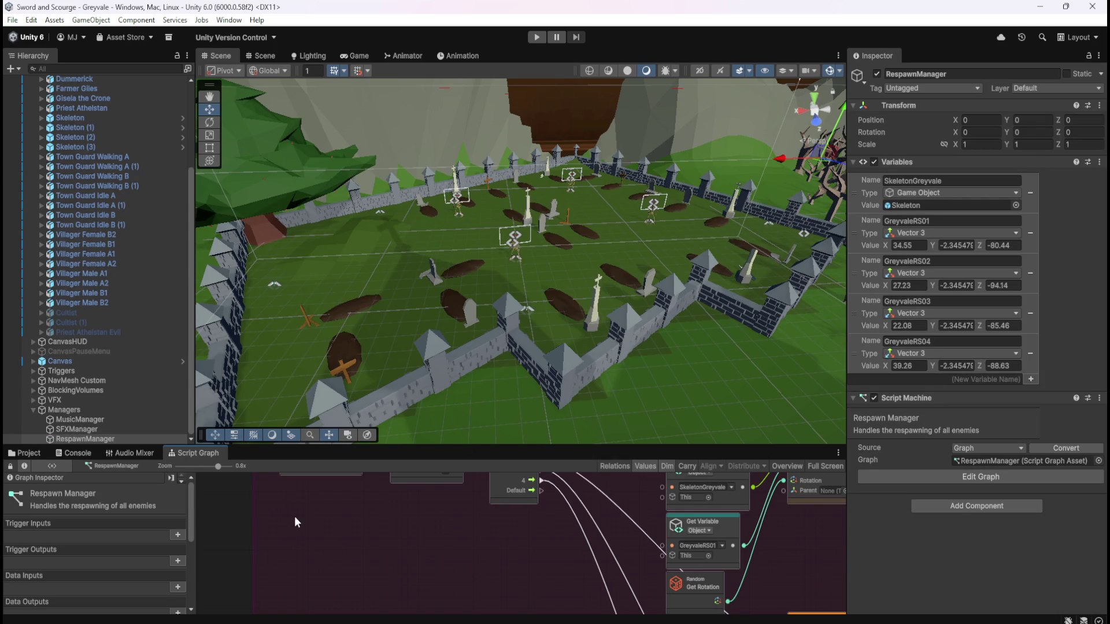
key("shift+space")
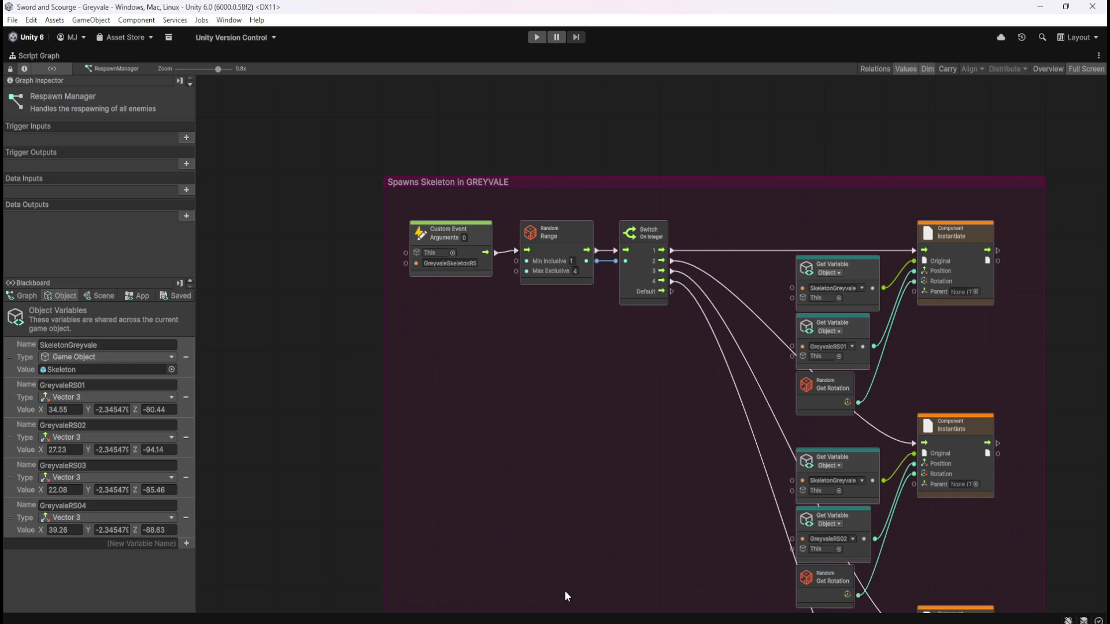
key("shift+space")
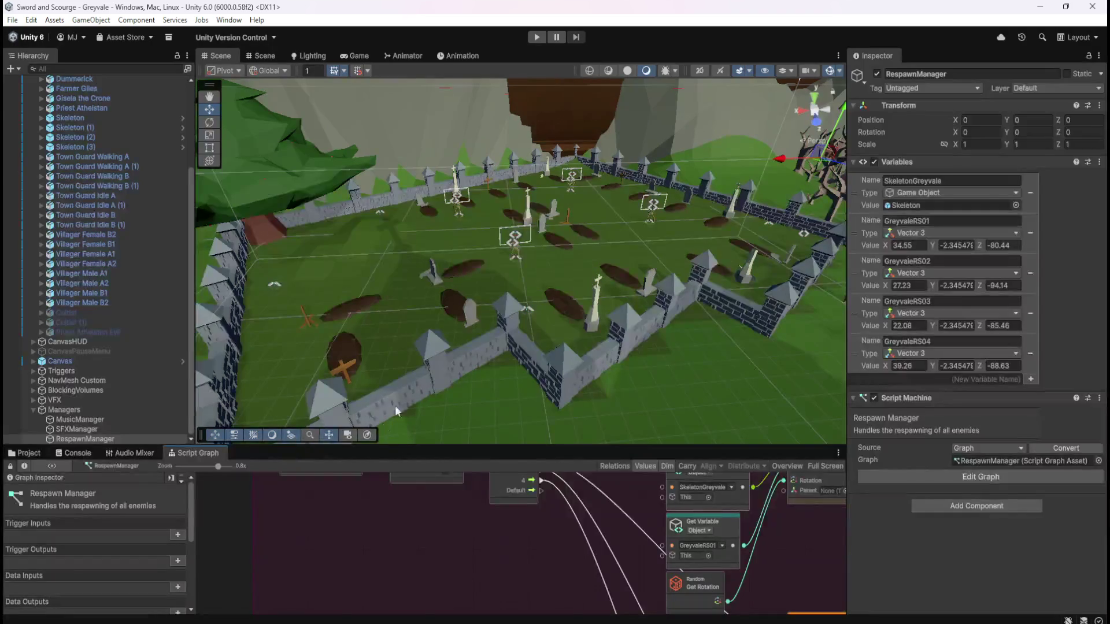
key("shift+space")
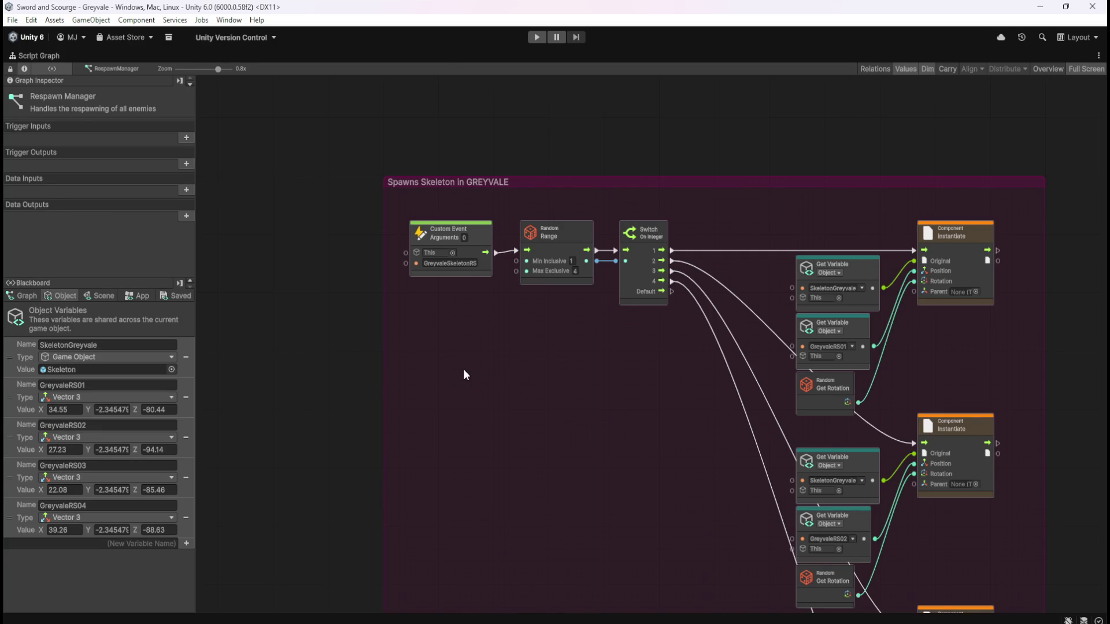
key("shift+space")
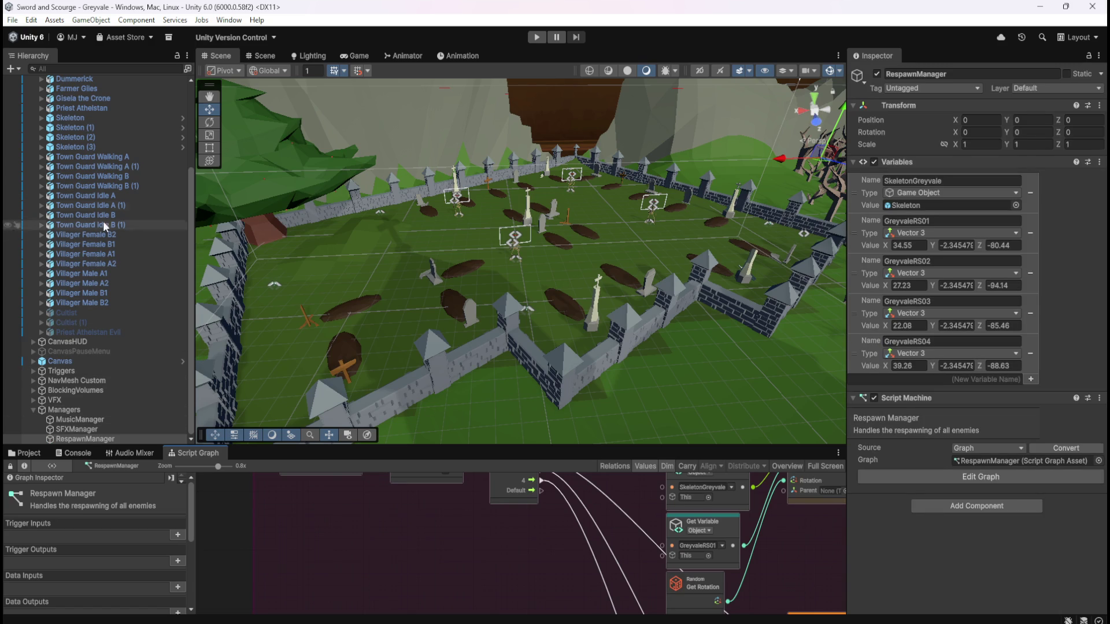
- Load the Skeleton's graph maximized, pan to its SkeletonDeath chain, and open the canvas menu below it
left_click(115, 119)
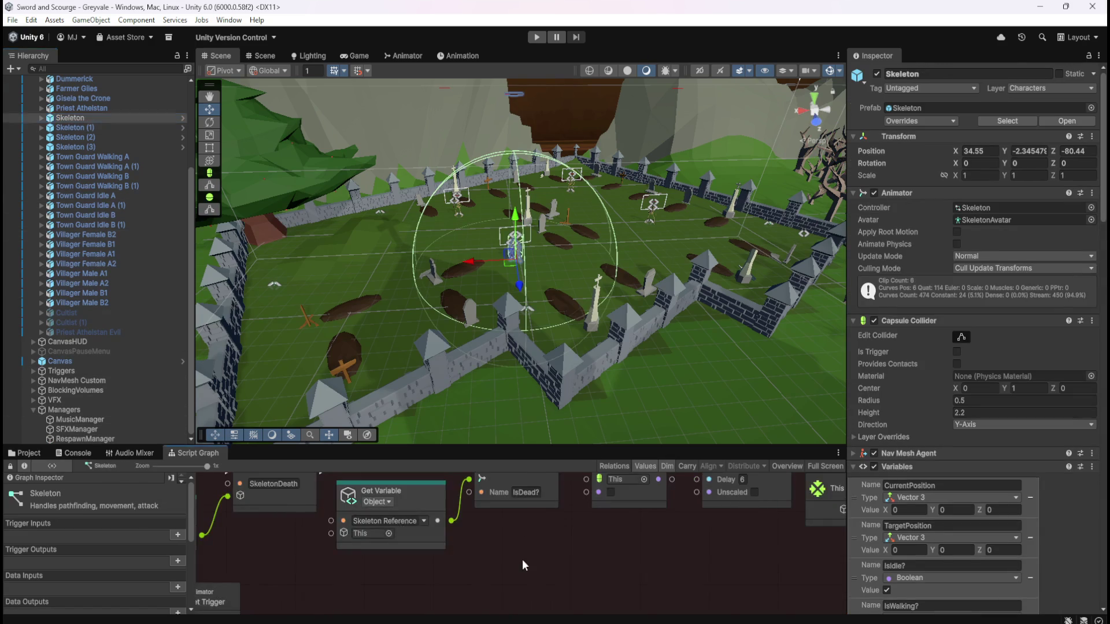
key("shift+space")
left_click(61, 295)
scroll(166, 493, "down", 10)
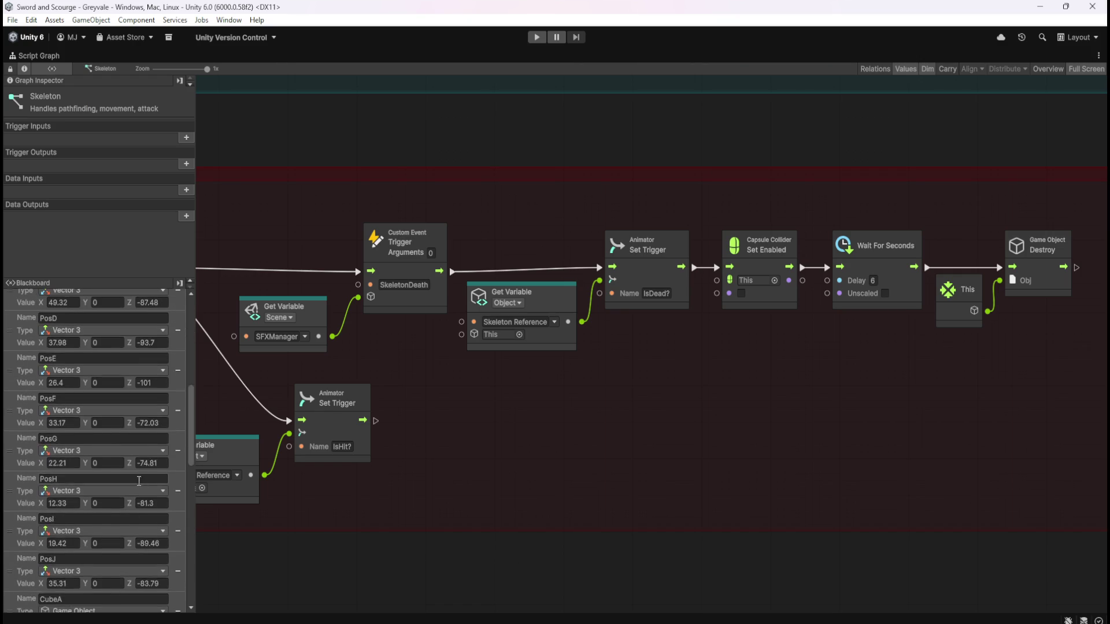
scroll(166, 493, "down", 10)
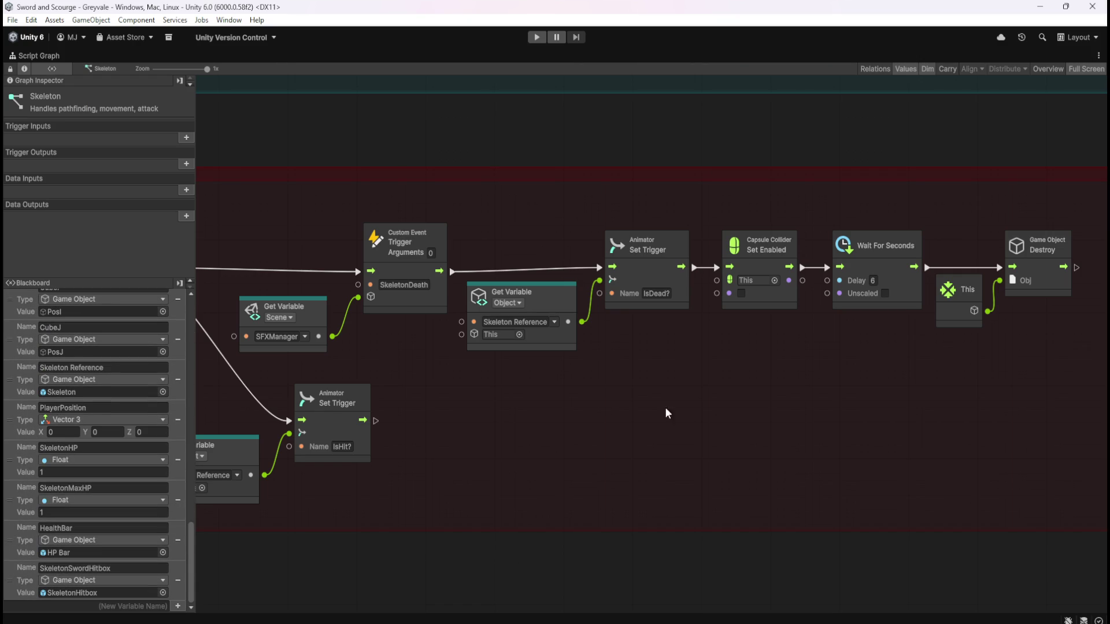
scroll(636, 476, "right", 5)
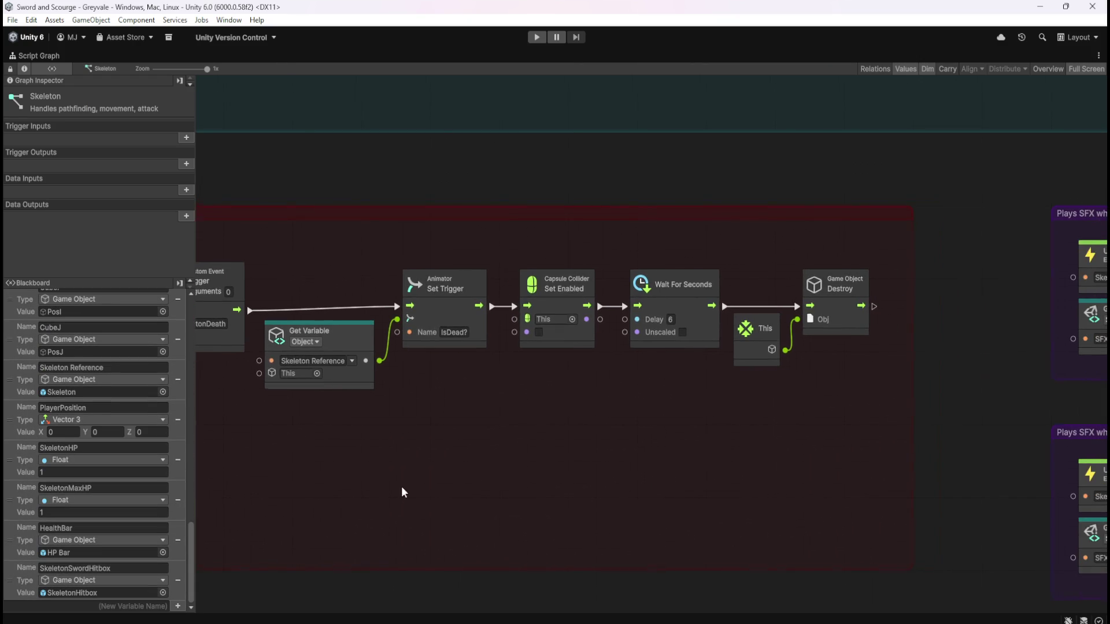
scroll(369, 474, "left", 5)
mouse_move(356, 465)
left_mouse_down()
mouse_move(921, 433)
mouse_move(405, 429)
left_mouse_up()
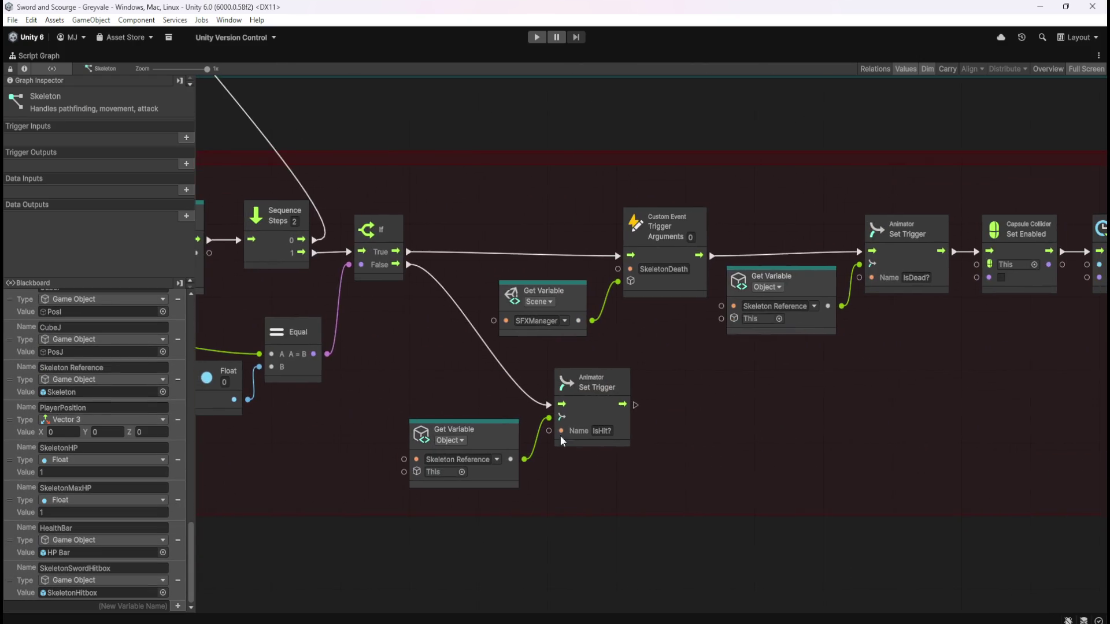
scroll(542, 417, "right", 5)
scroll(675, 416, "right", 1)
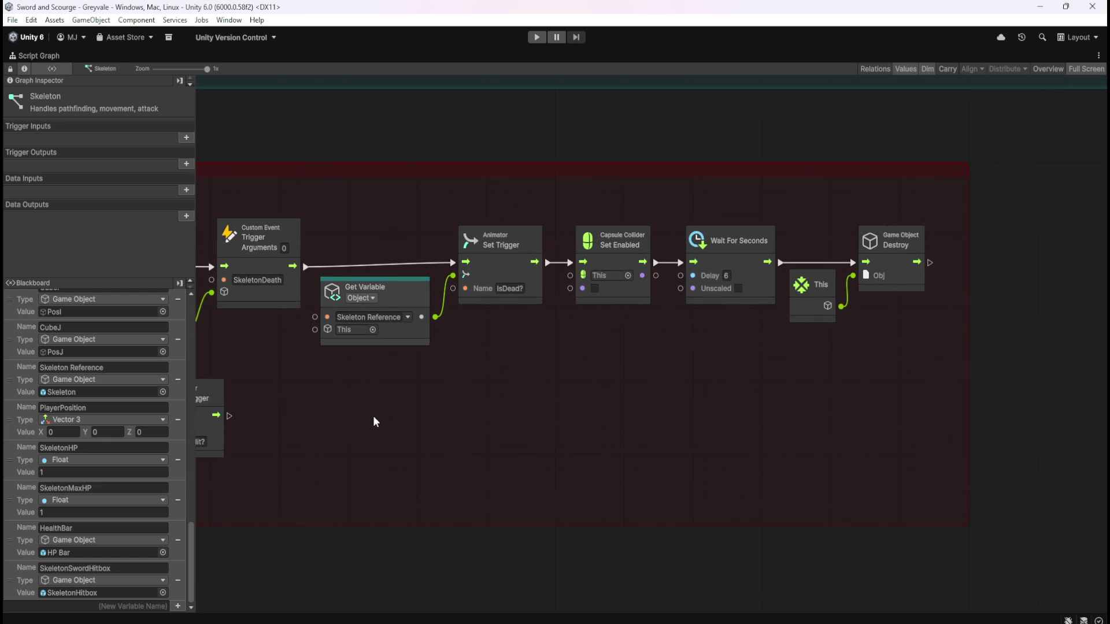
scroll(662, 436, "right", 1)
right_click(634, 407)
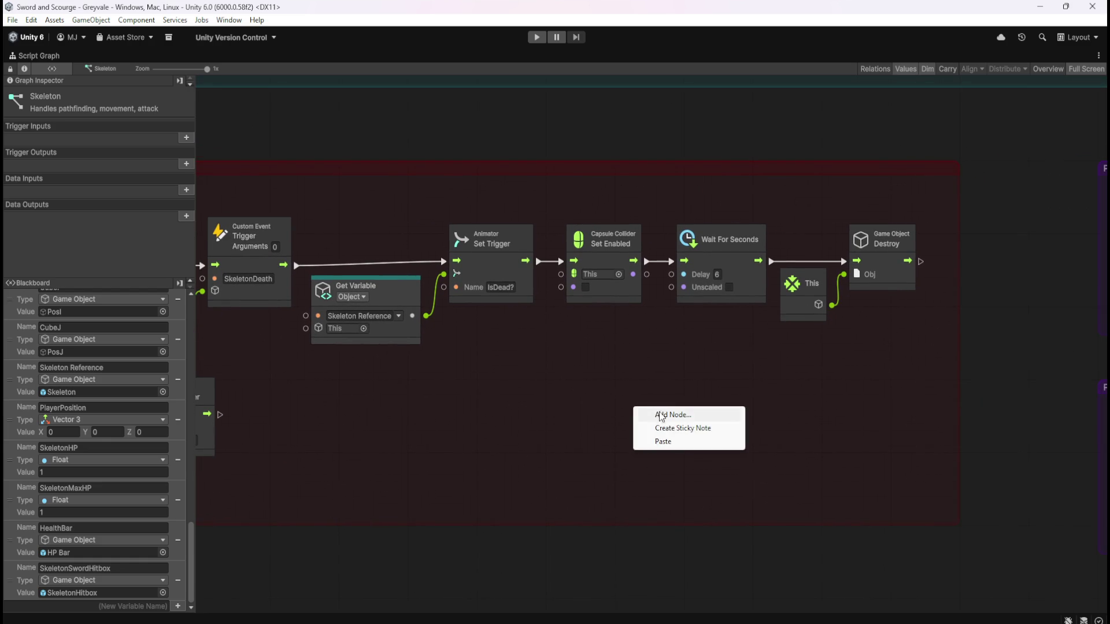
- Search 'trigger custom' and create an unwired Trigger Custom Event node under the death chain
left_click(660, 415)
type("trigger")
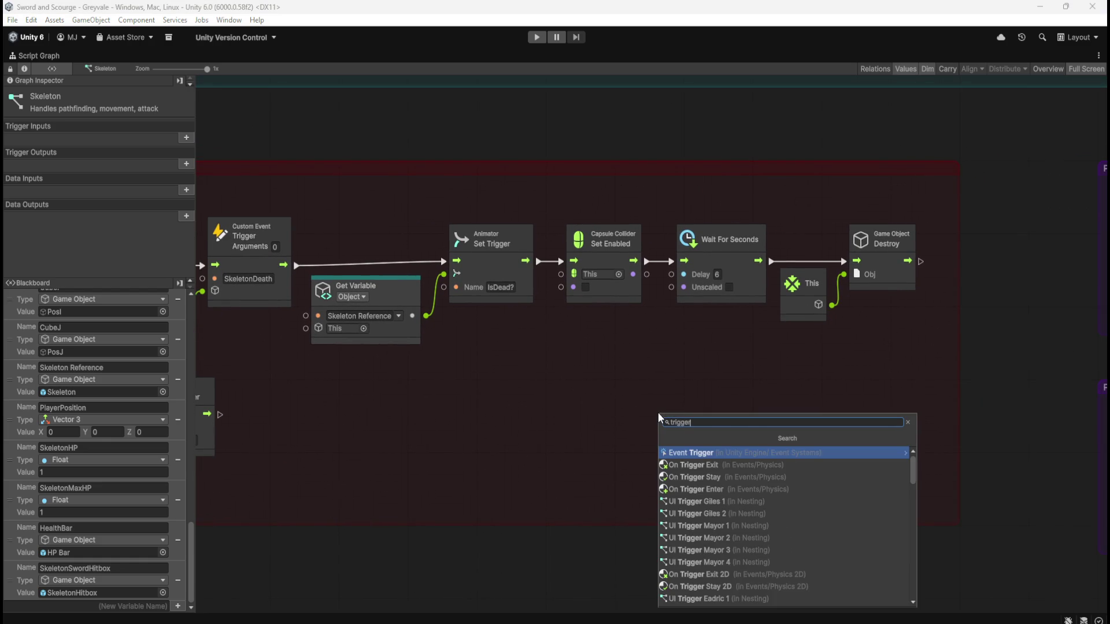
type(" custom")
key("Return")
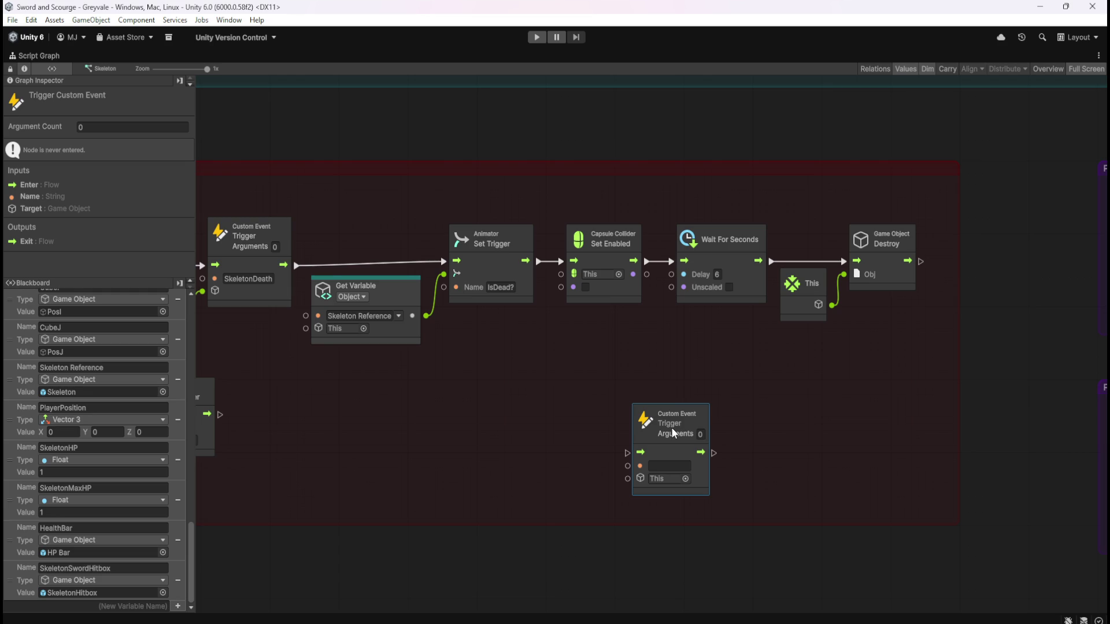
left_click_drag(525, 441, 626, 365)
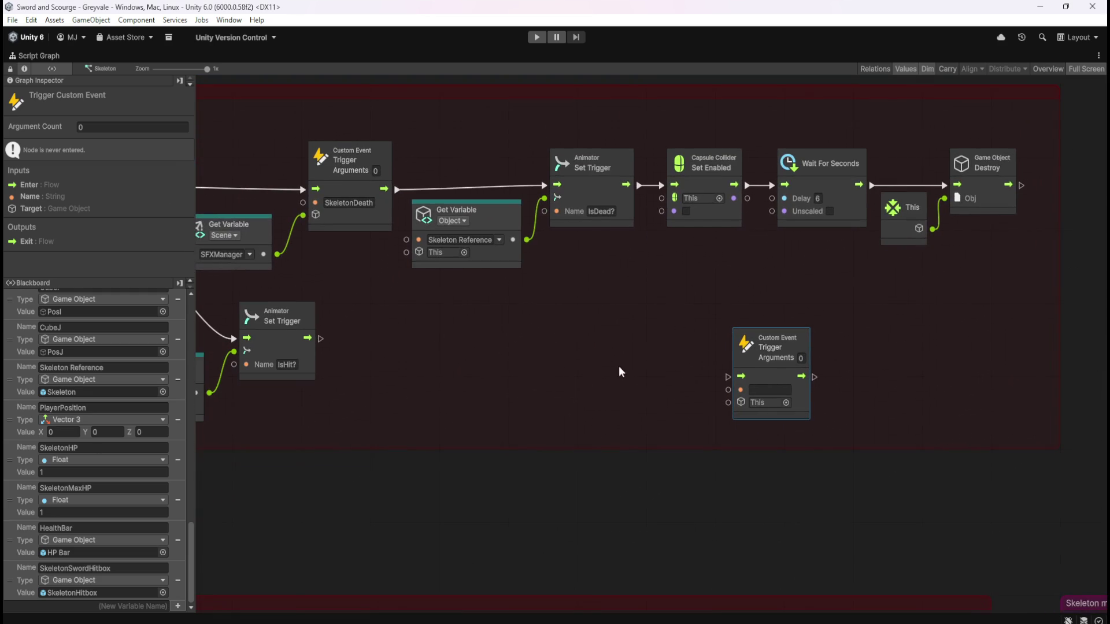
- Add a Blackboard variable named RespawnManager of type Game Object
left_click(133, 606)
type("RespawnManager")
key("Return")
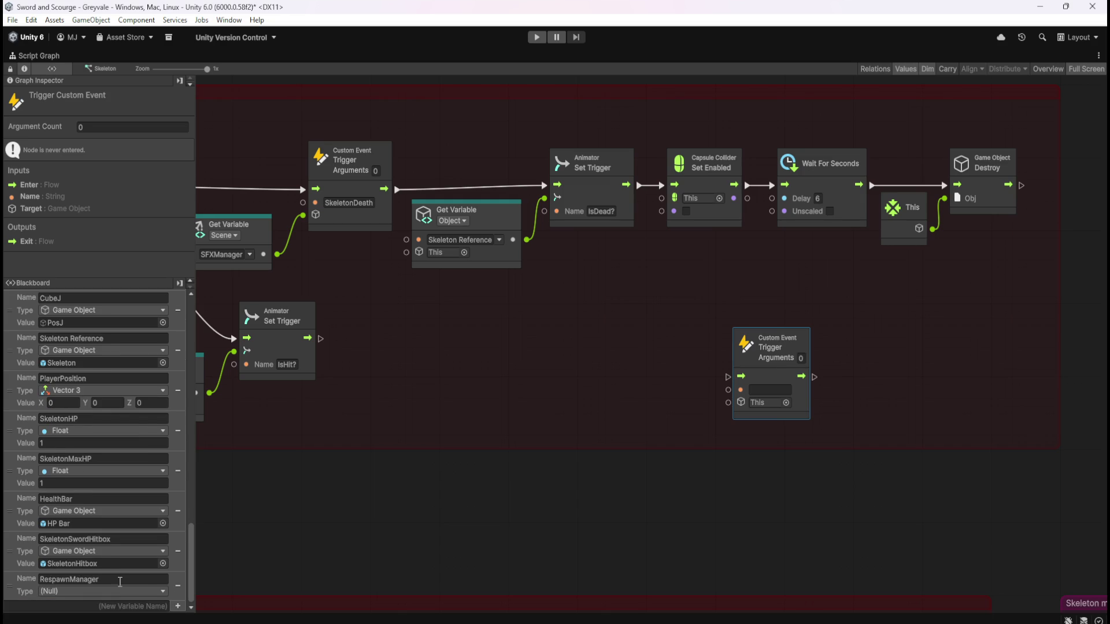
left_click(119, 591)
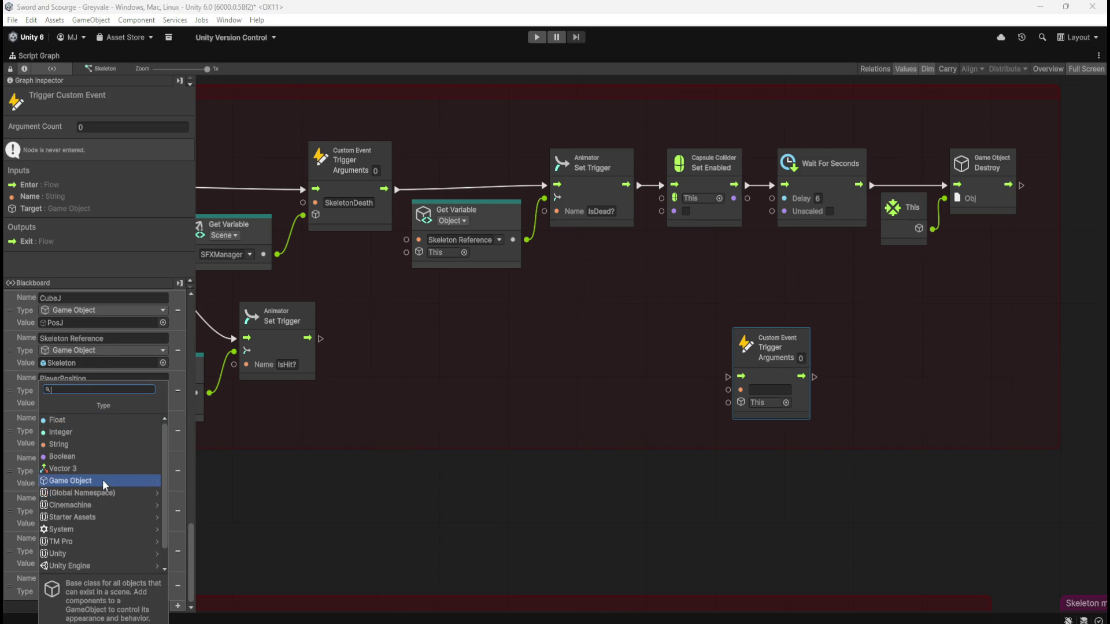
left_click(104, 481)
key("shift+space")
- Set the RespawnManager variable's value to the RespawnManager object from the Hierarchy
scroll(945, 431, "down", 2)
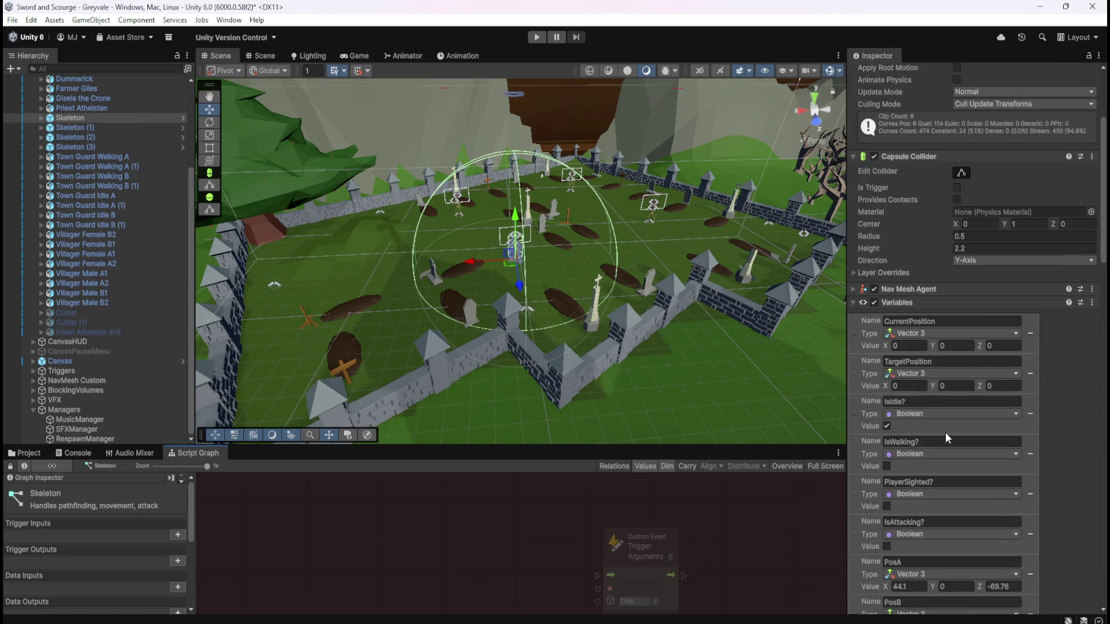
scroll(945, 432, "down", 15)
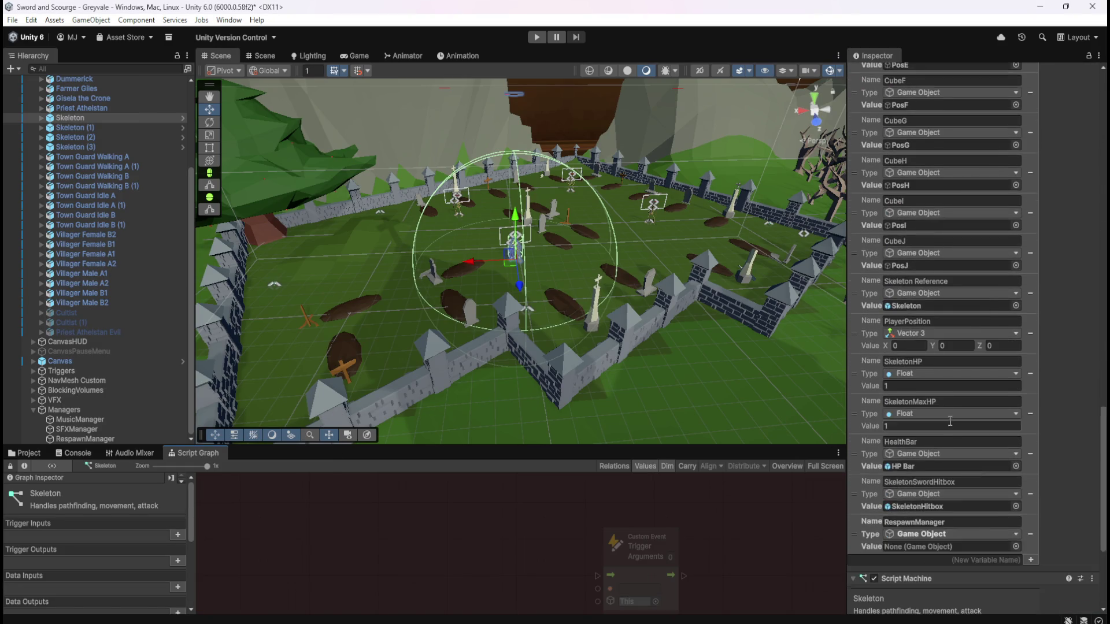
scroll(950, 420, "down", 5)
left_click(83, 438)
mouse_move(83, 437)
left_mouse_down()
mouse_move(671, 272)
mouse_move(930, 415)
left_mouse_up()
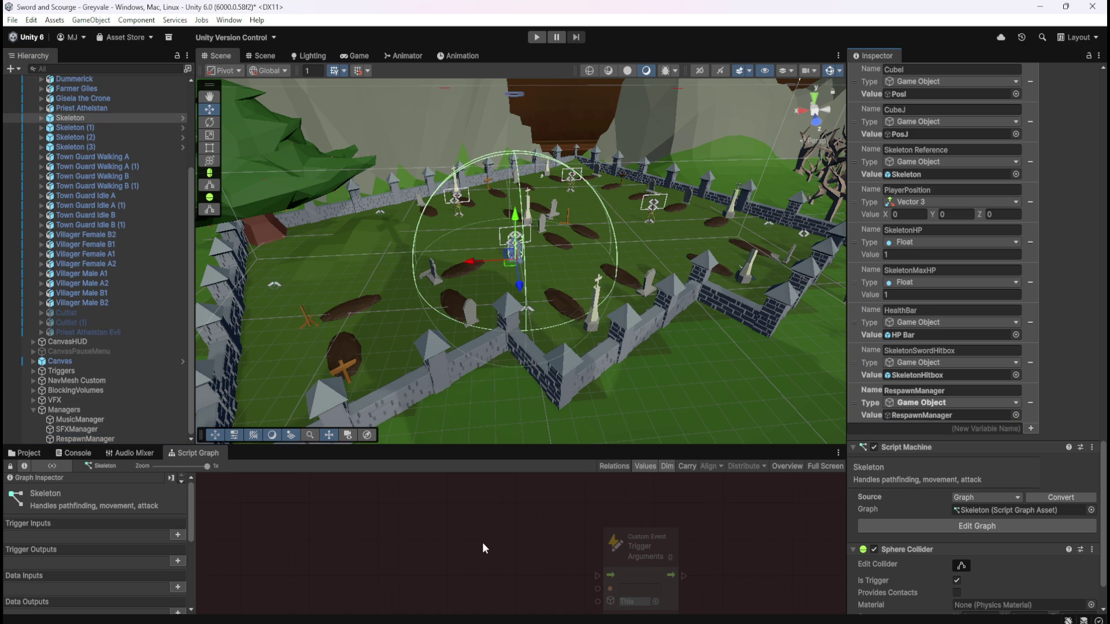
- Place a RespawnManager Get Variable node and wire it to the Trigger Custom Event's target
key("shift+space")
scroll(72, 576, "down", 1)
left_click_drag(18, 585, 604, 393)
left_click_drag(671, 425, 729, 404)
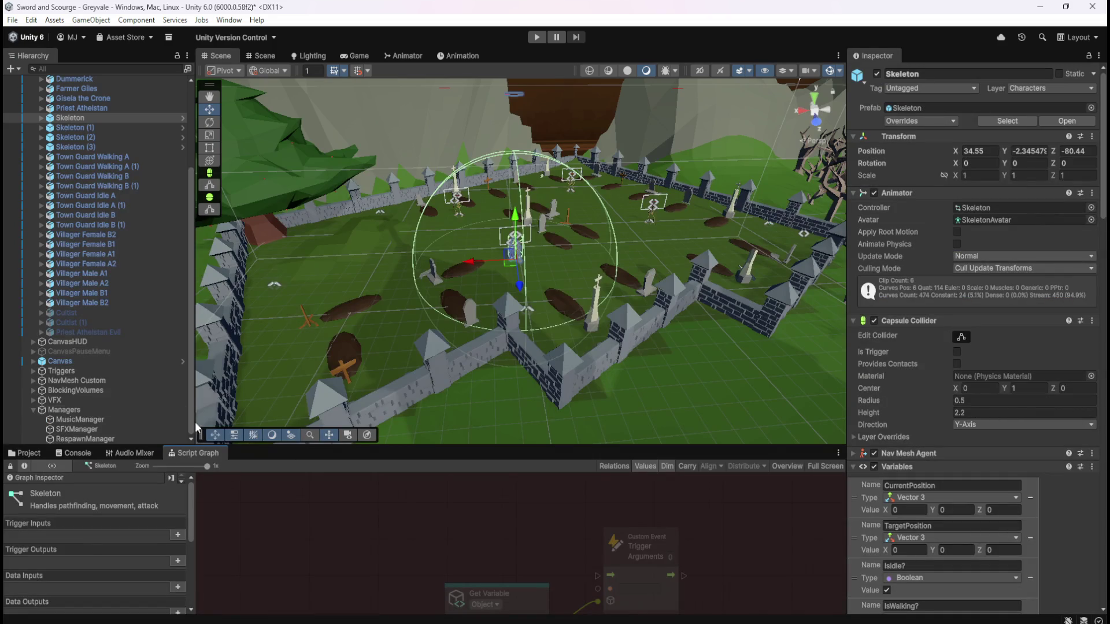
- Copy the GreyvaleSkeletonRS event name from the Respawn Manager graph's Custom Event
left_click(88, 439)
key("shift+space")
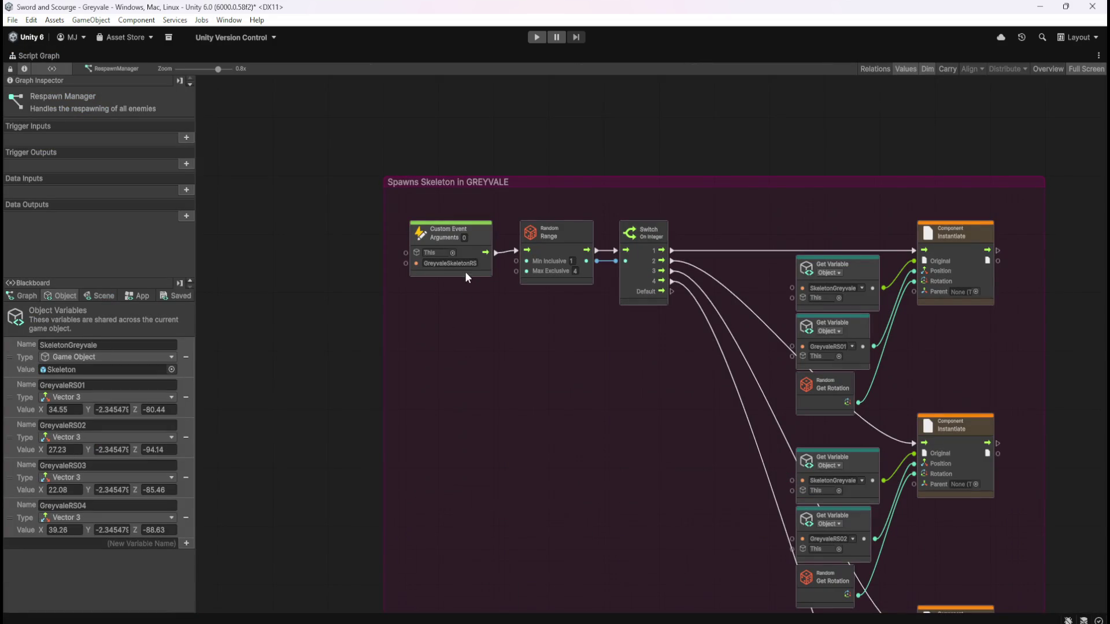
left_click(466, 266)
left_click(542, 404)
key("shift+space")
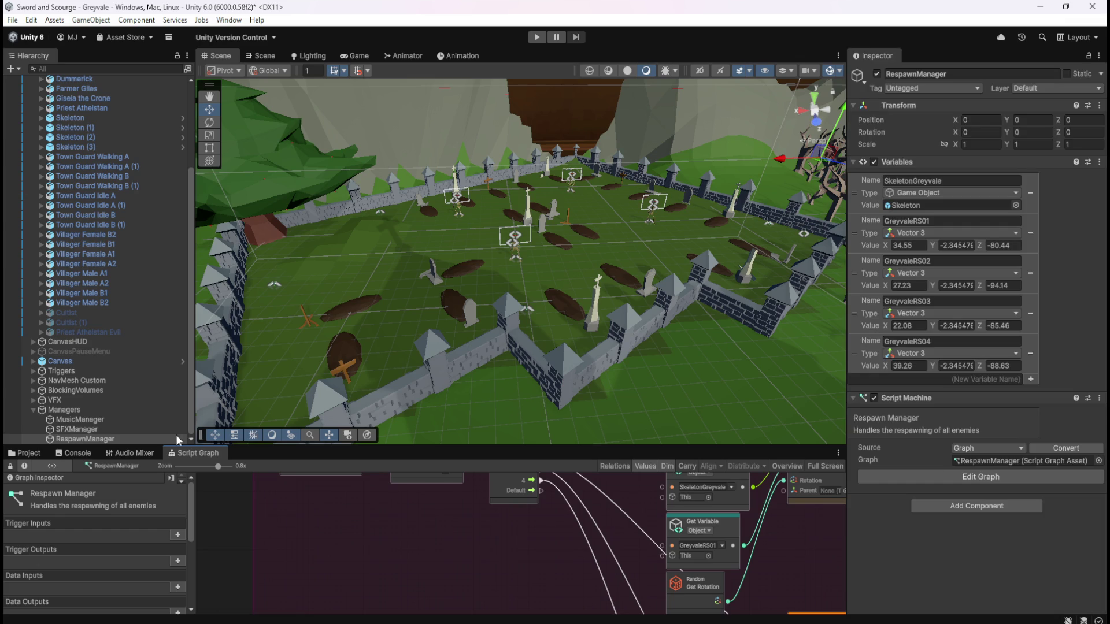
- Enter GreyvaleSkeletonRS as the Skeleton graph's Trigger Custom Event name
left_click(112, 430)
left_click(110, 439)
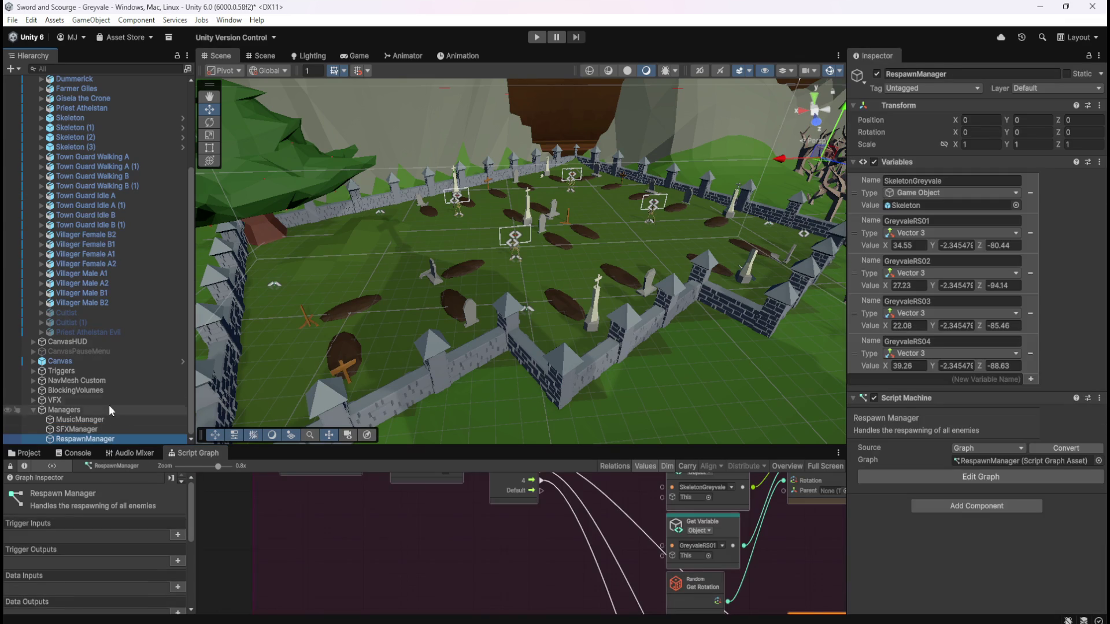
left_click(116, 118)
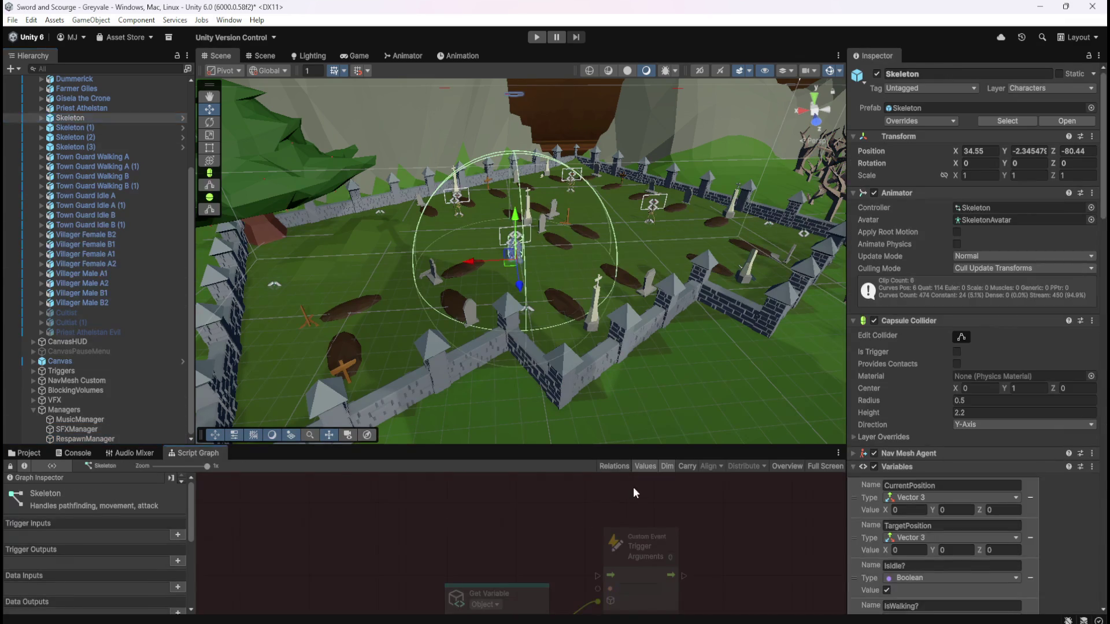
key("shift+space")
type("GreyvaleSkeletonRS")
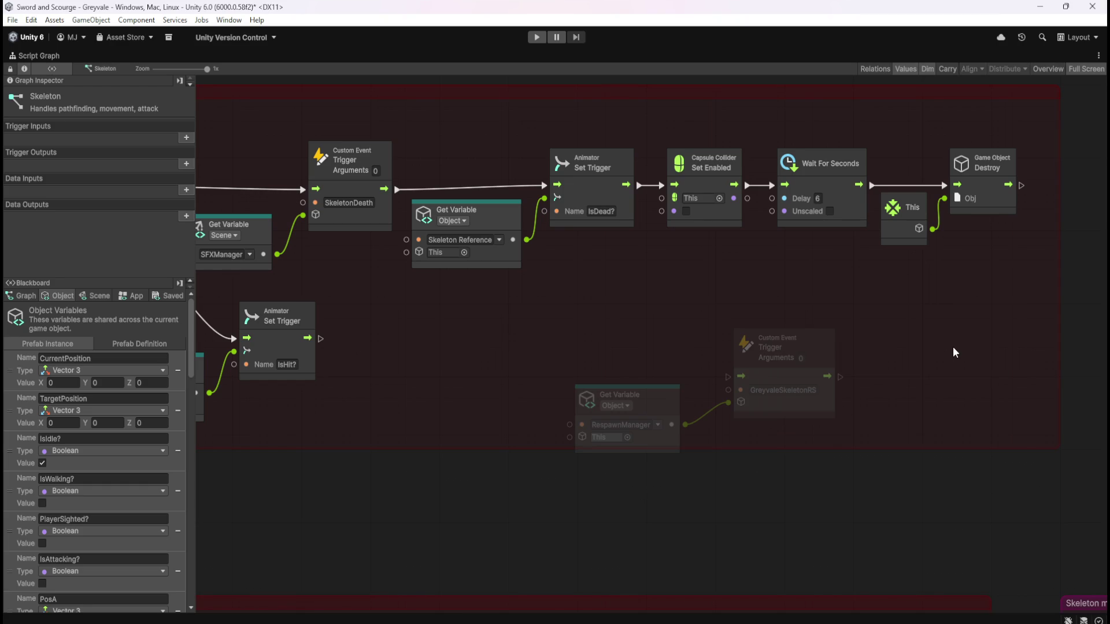
mouse_move(632, 340)
left_mouse_down()
mouse_move(801, 384)
mouse_move(867, 376)
left_mouse_up()
left_click(919, 358)
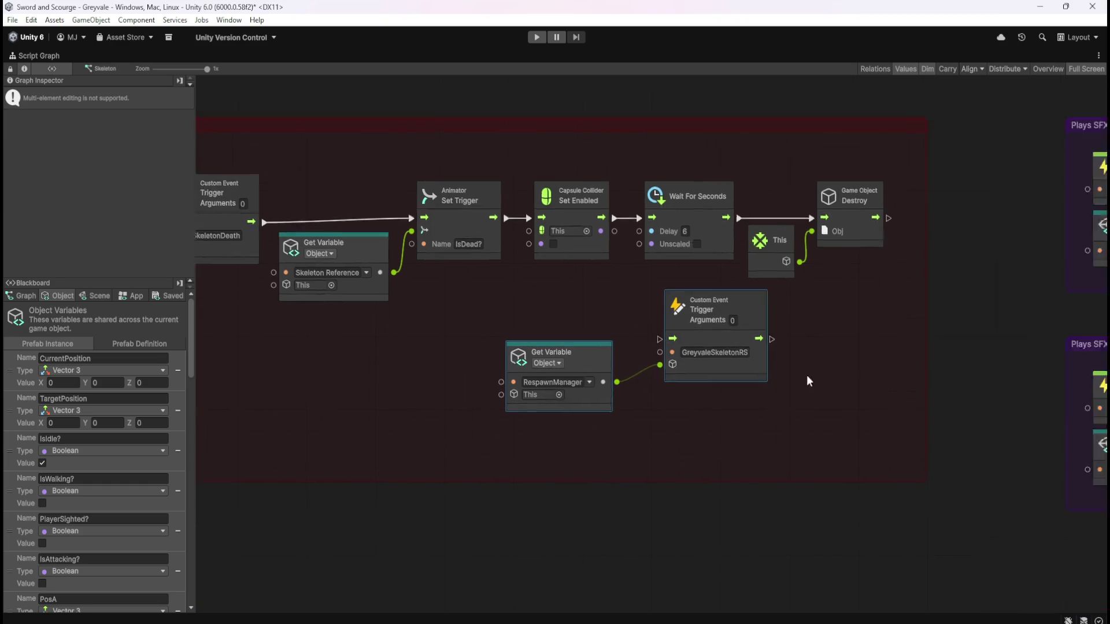
- Widen the red death-sequence group and shift the This and Destroy nodes right
scroll(681, 376, "right", 10)
mouse_move(665, 347)
left_mouse_down()
mouse_move(743, 331)
mouse_move(735, 338)
left_mouse_up()
scroll(595, 379, "left", 6)
mouse_move(519, 409)
left_mouse_down()
mouse_move(553, 439)
mouse_move(551, 470)
left_mouse_up()
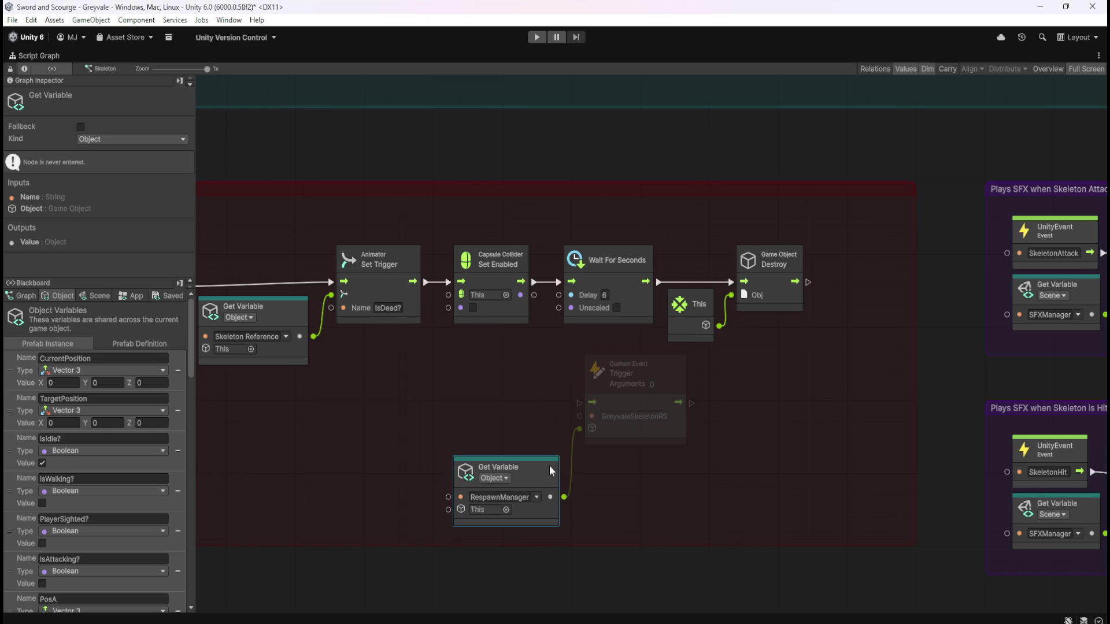
left_click_drag(769, 388, 713, 314)
left_click_drag(779, 300, 877, 307)
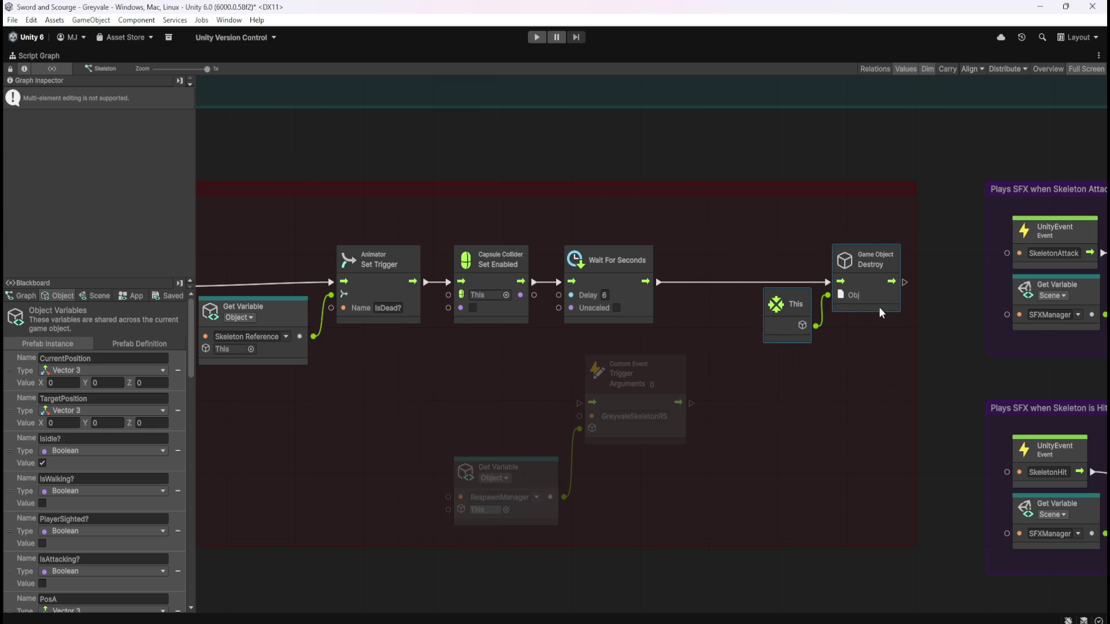
- Move both SFX groups further right to make room
mouse_move(720, 517)
left_mouse_down()
mouse_move(557, 462)
mouse_move(564, 431)
left_mouse_up()
scroll(564, 409, "down", 5)
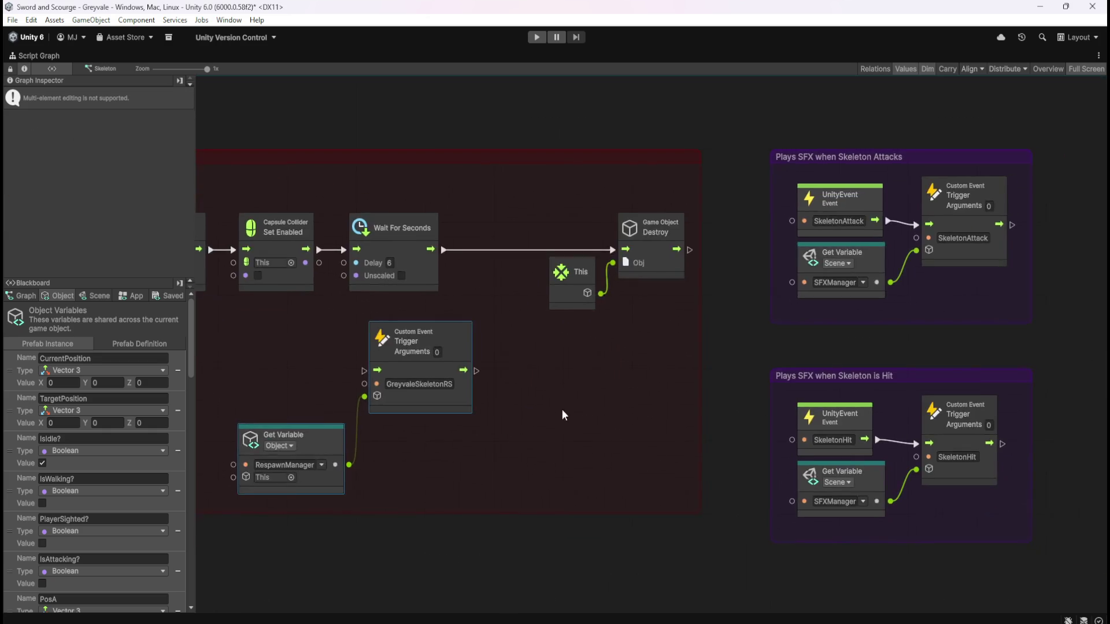
scroll(707, 397, "down", 3)
scroll(641, 409, "up", 4)
left_click(837, 286)
left_click_drag(832, 245, 574, 554)
scroll(655, 343, "up", 2)
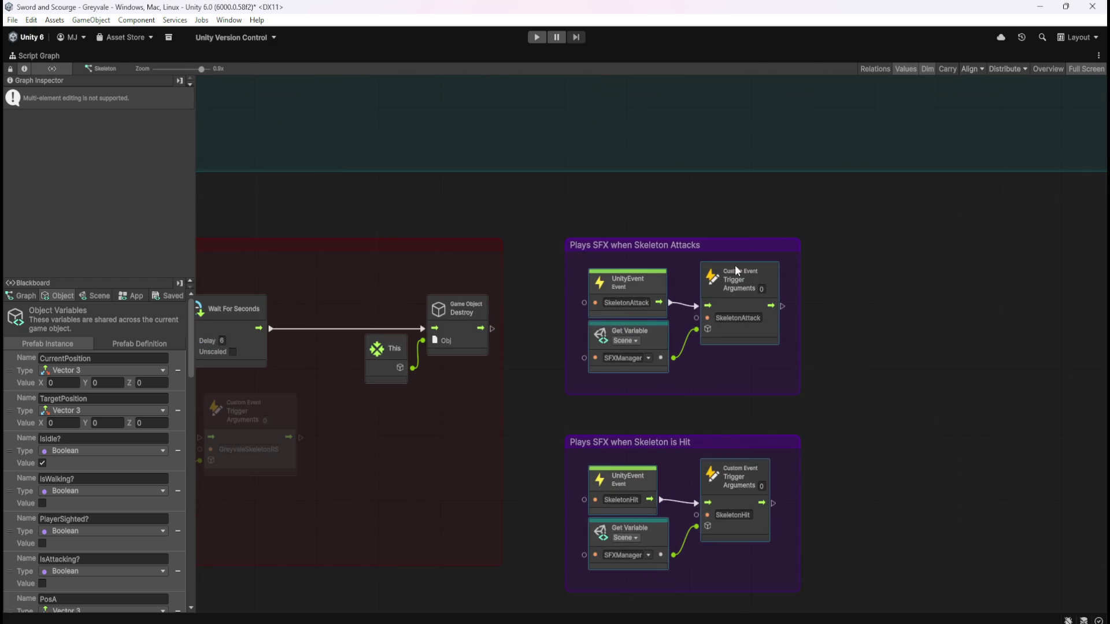
left_click_drag(757, 248, 818, 248)
- Widen the red group further and slot the trigger pair between the 6-second wait and Destroy
left_click(553, 363)
mouse_move(502, 361)
left_mouse_down()
mouse_move(568, 361)
mouse_move(459, 407)
mouse_move(404, 344)
mouse_move(539, 351)
left_mouse_up()
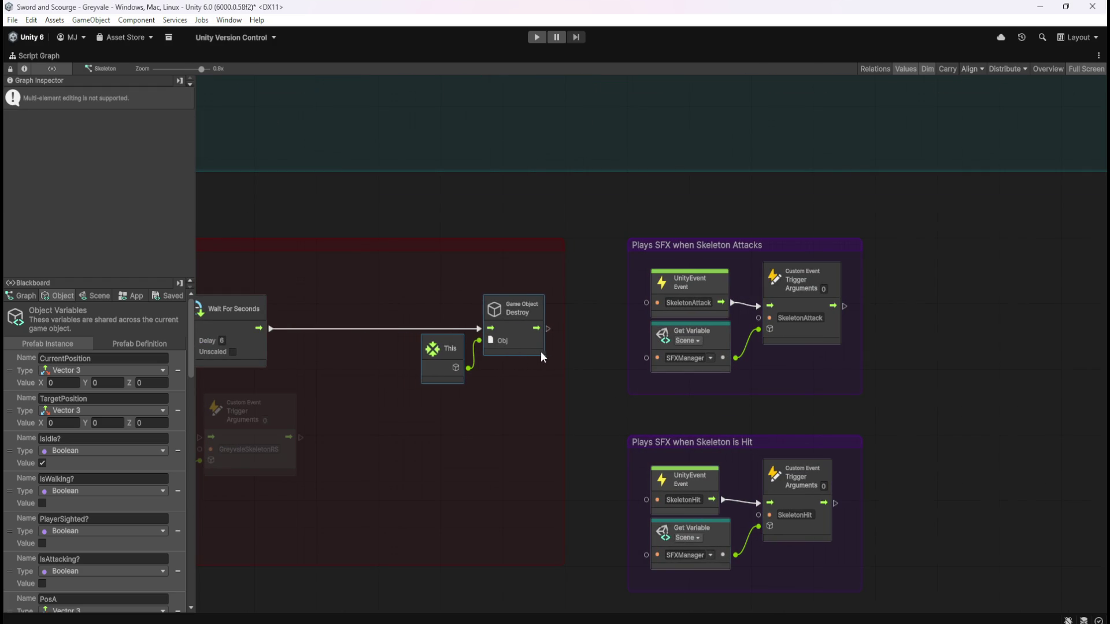
left_click(516, 404)
mouse_move(245, 549)
left_mouse_down()
mouse_move(283, 463)
mouse_move(439, 464)
mouse_move(538, 352)
left_mouse_up()
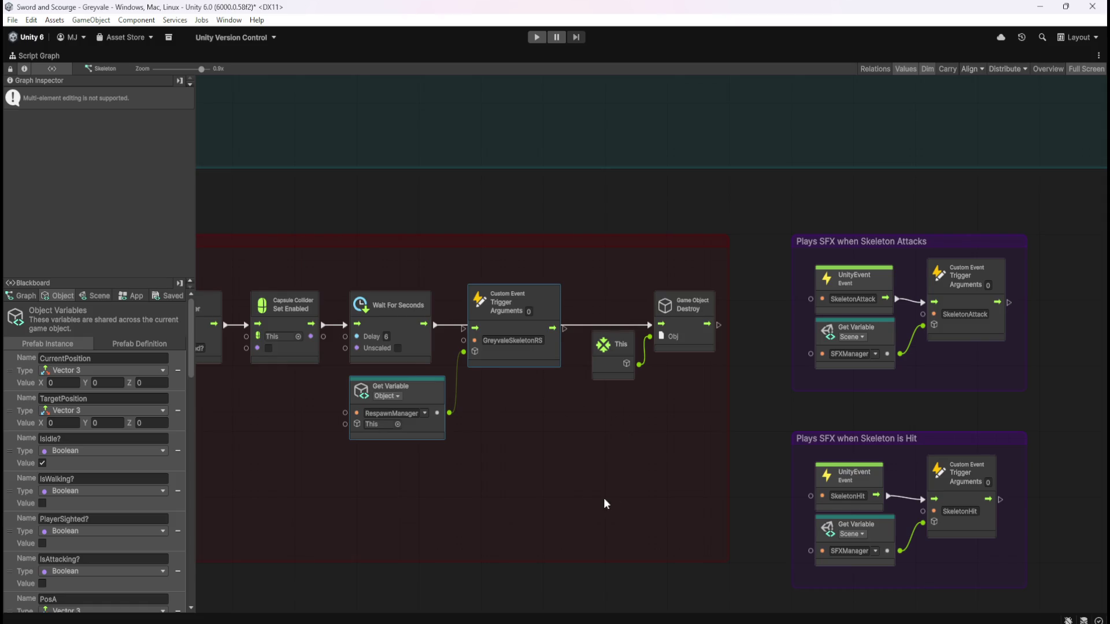
- Wire Wait For Seconds into the GreyvaleSkeletonRS trigger, and the trigger into Game Object Destroy
scroll(613, 497, "left", 5)
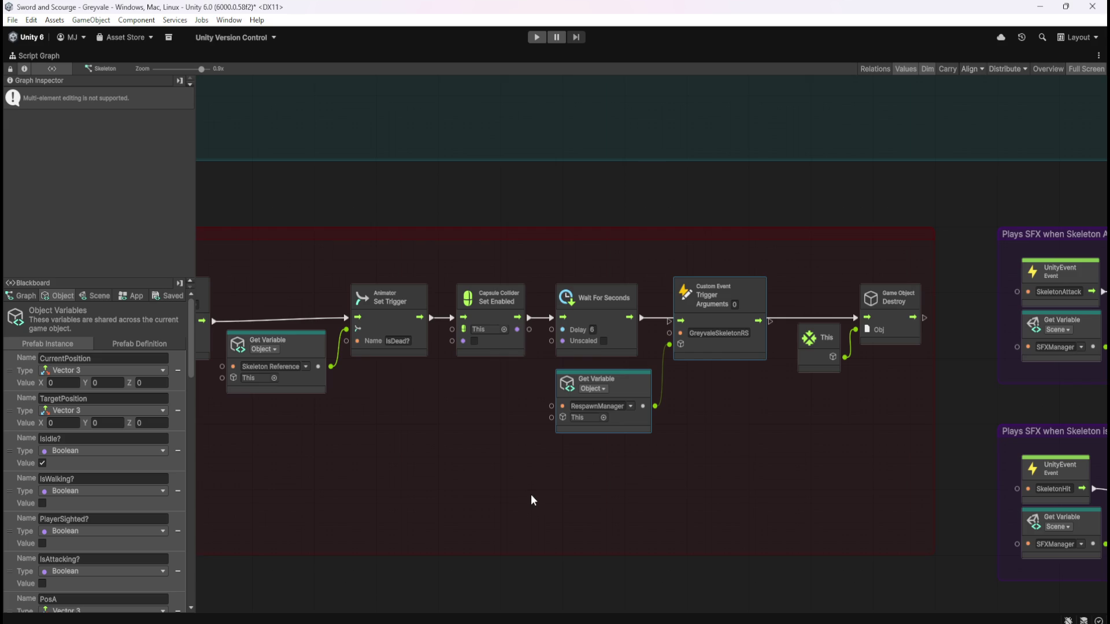
mouse_move(533, 499)
left_mouse_down()
mouse_move(804, 466)
mouse_move(668, 462)
left_mouse_up()
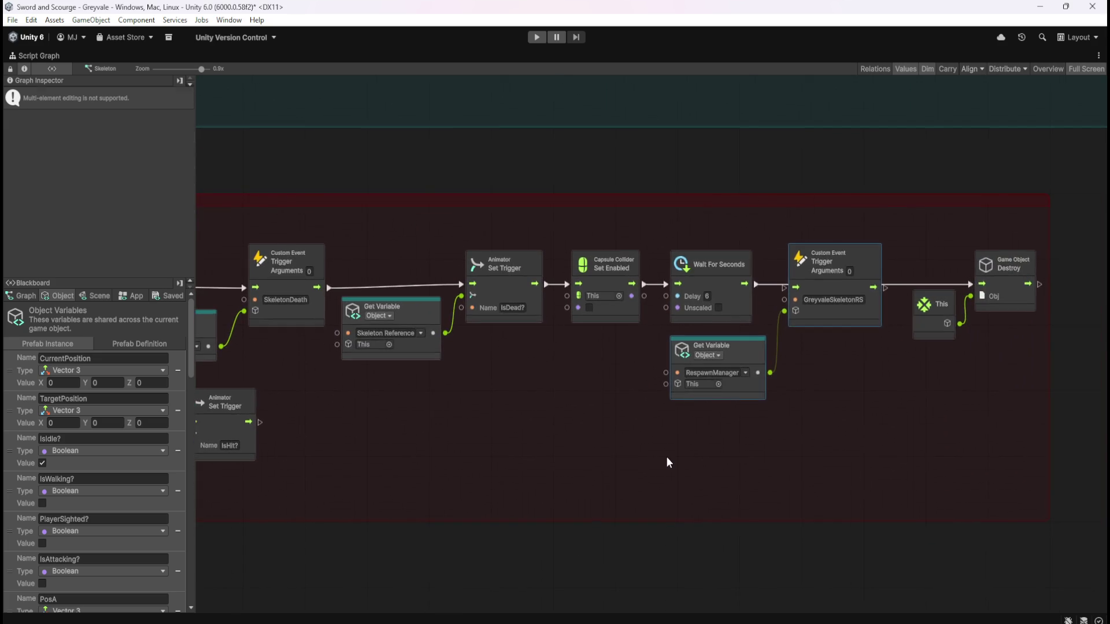
key("shift+space")
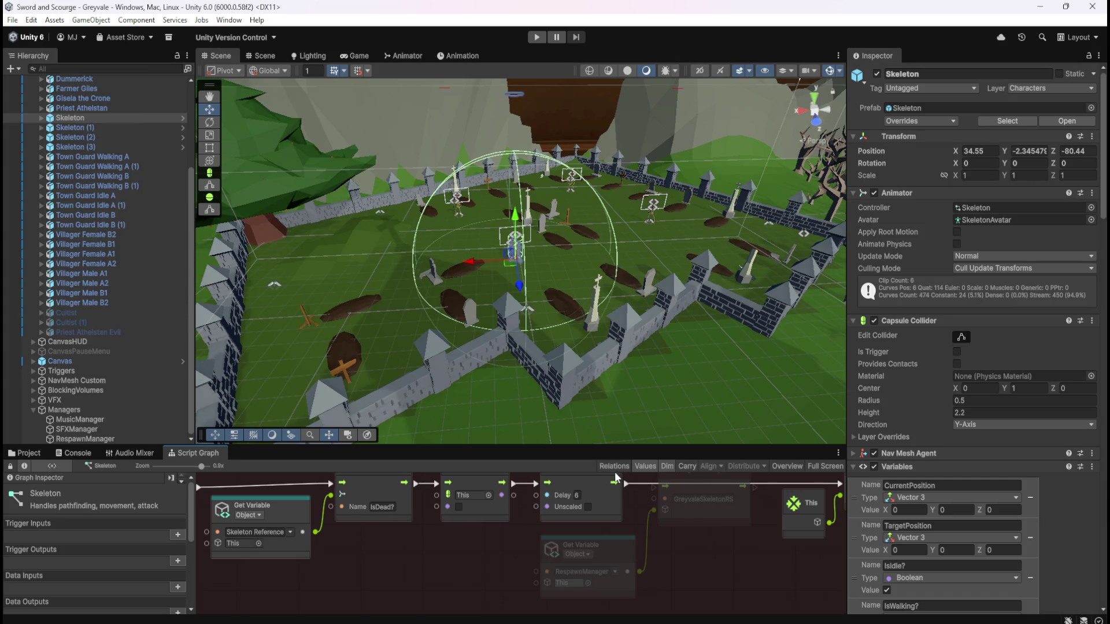
key("shift+space")
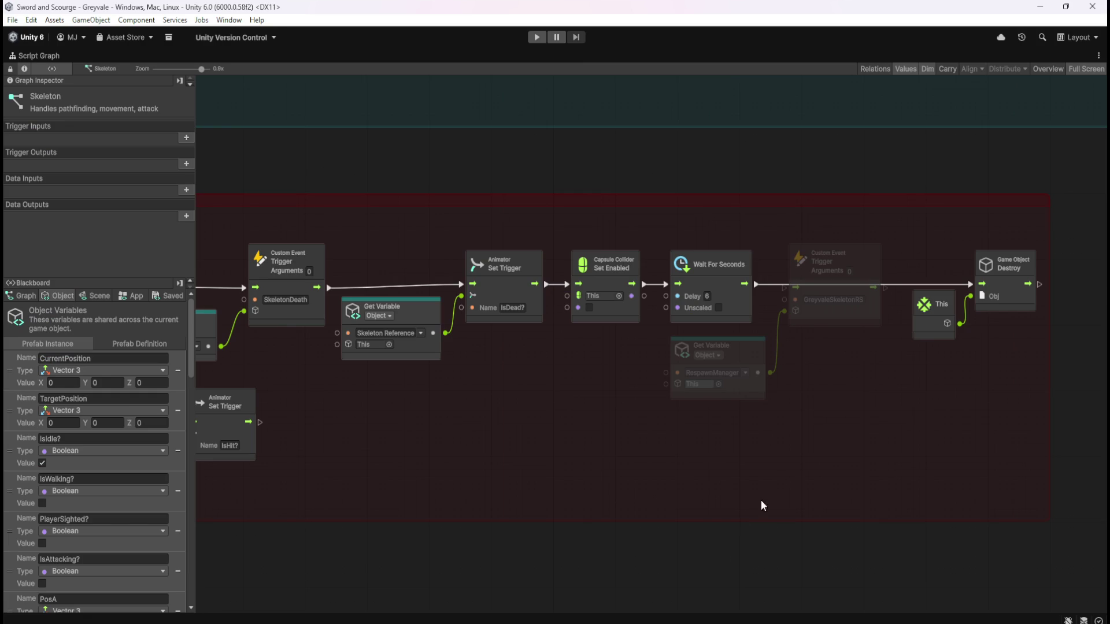
left_click_drag(630, 337, 657, 340)
left_click_drag(745, 338, 841, 335)
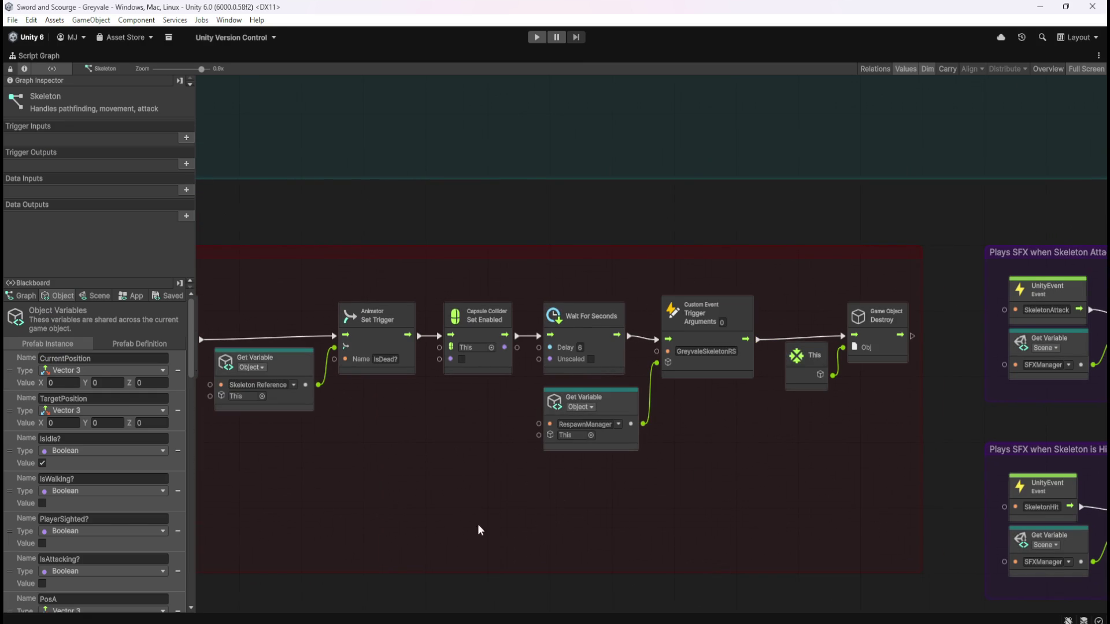
key("shift+space")
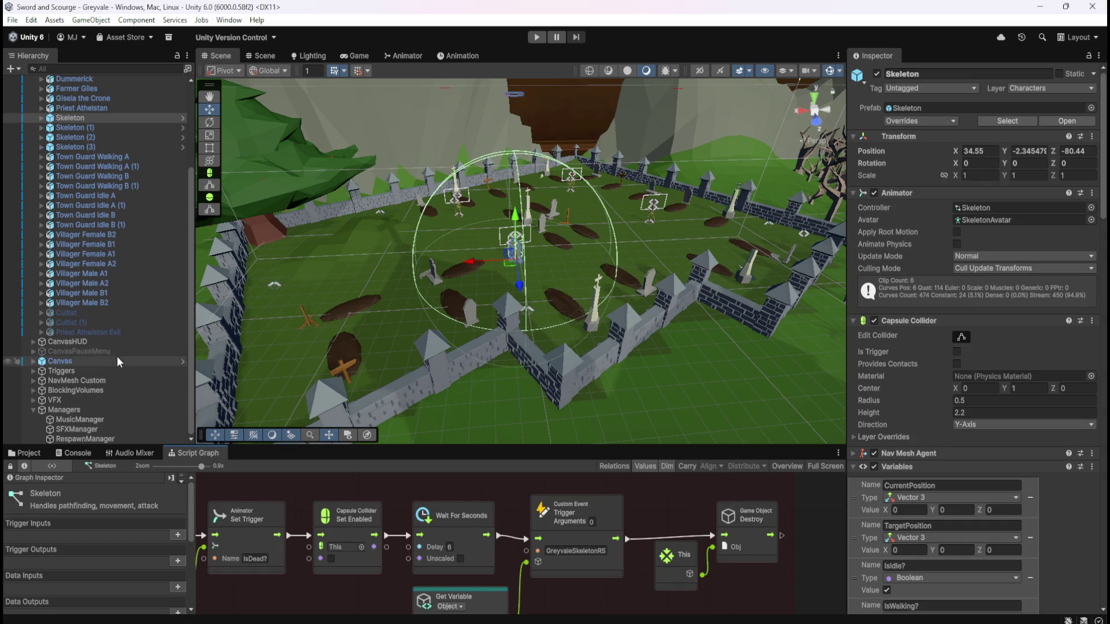
- Select RespawnManager and browse its SkeletonGreyvale Instantiate branches for spawn points GreyvaleRS01–RS04
left_click(73, 438)
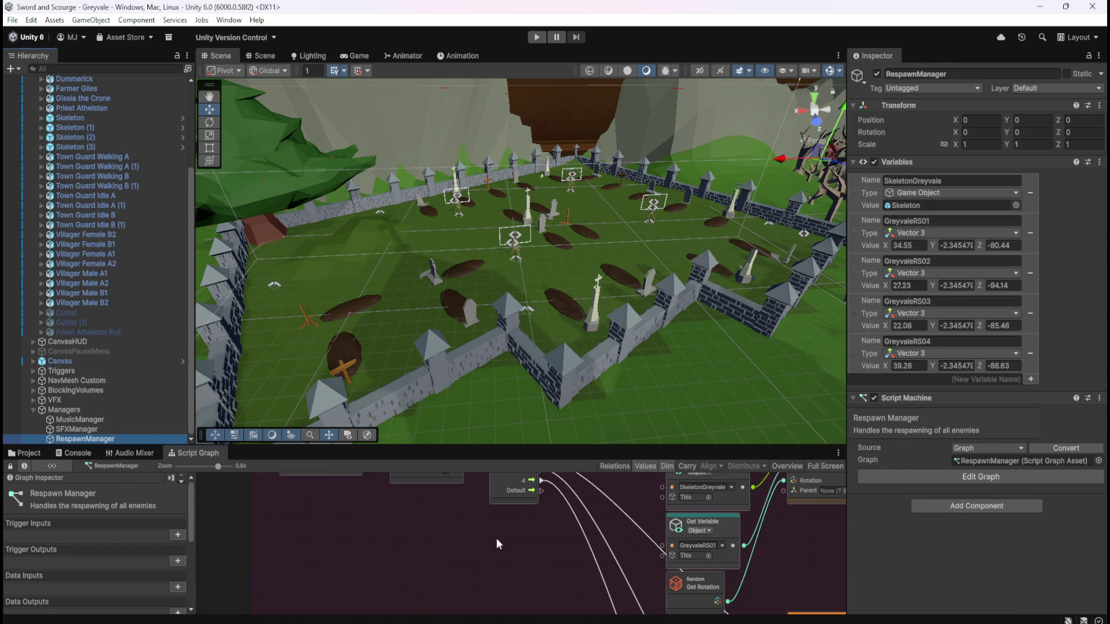
key("shift+space")
scroll(533, 450, "down", 10)
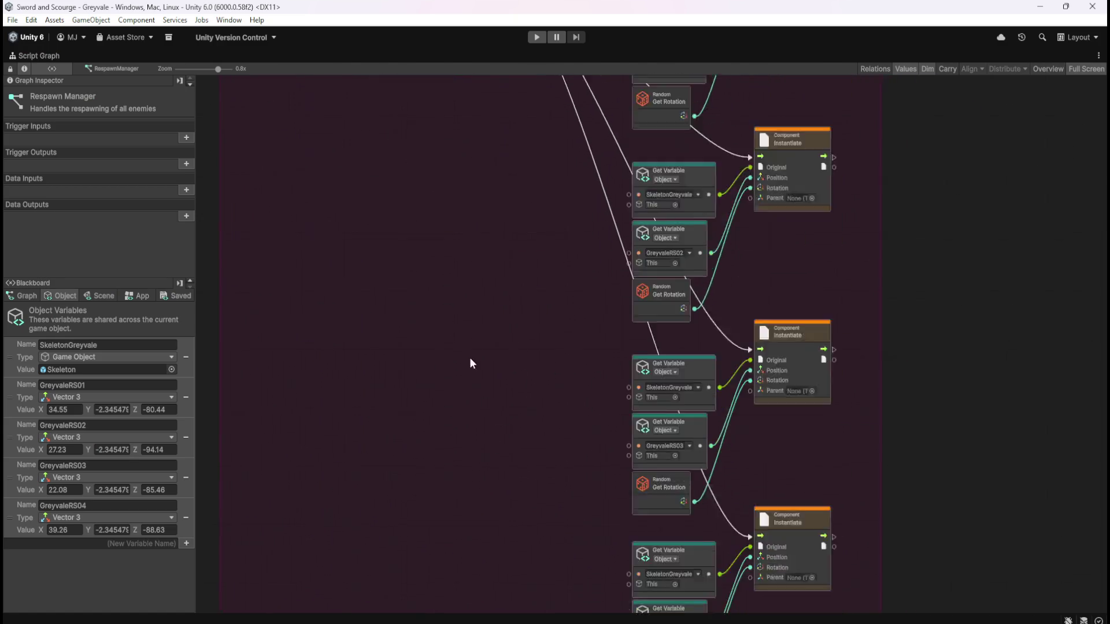
scroll(611, 397, "up", 10)
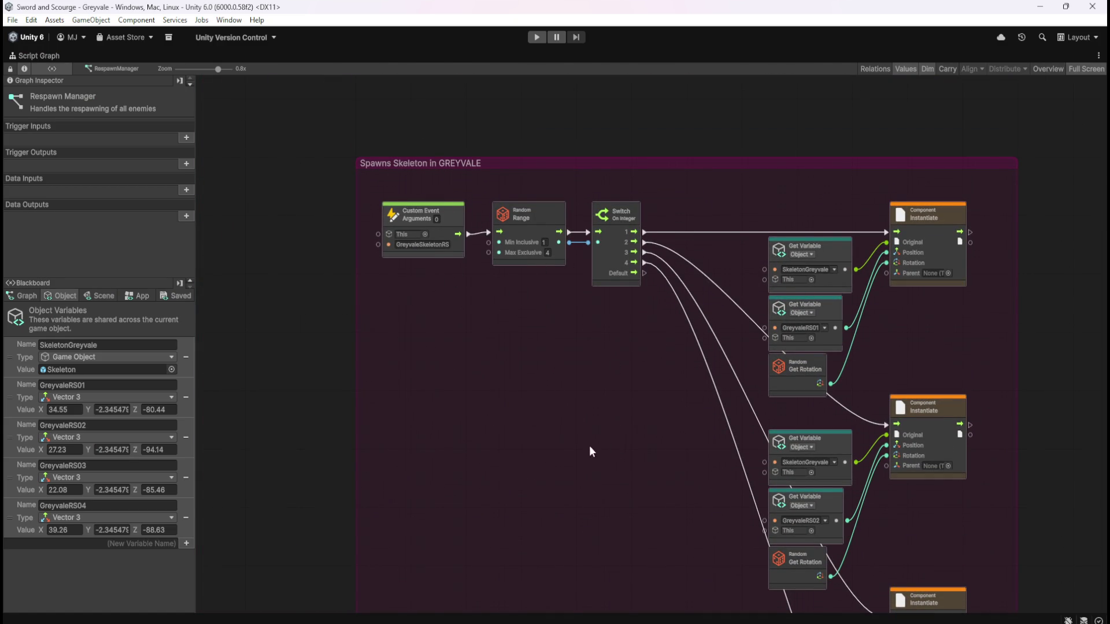
left_click_drag(599, 445, 495, 453)
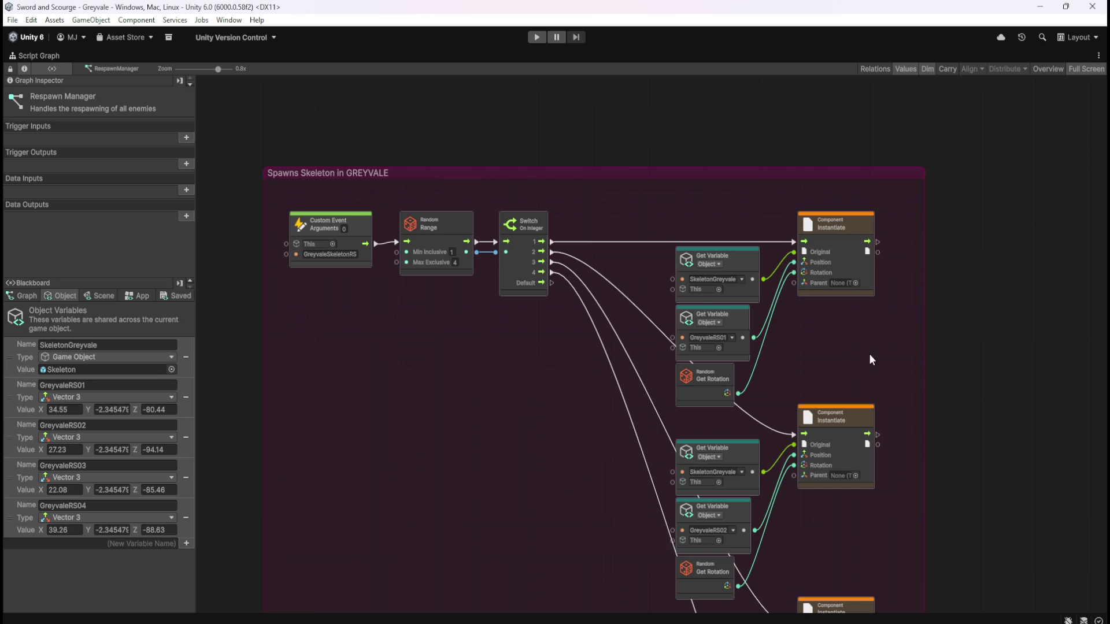
scroll(880, 346, "down", 5)
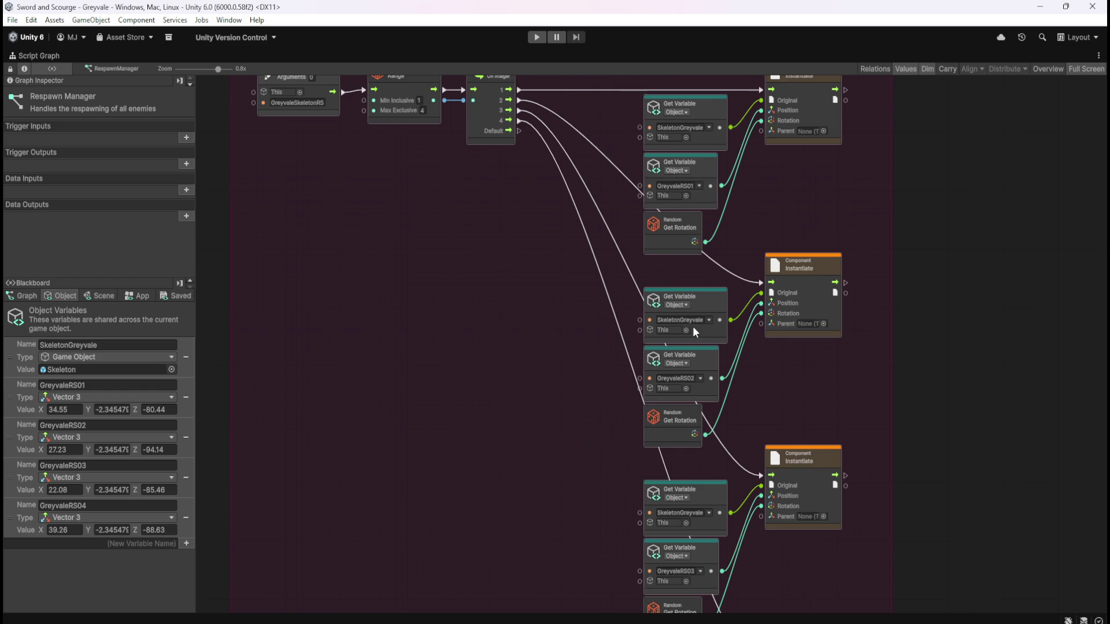
scroll(800, 390, "down", 8)
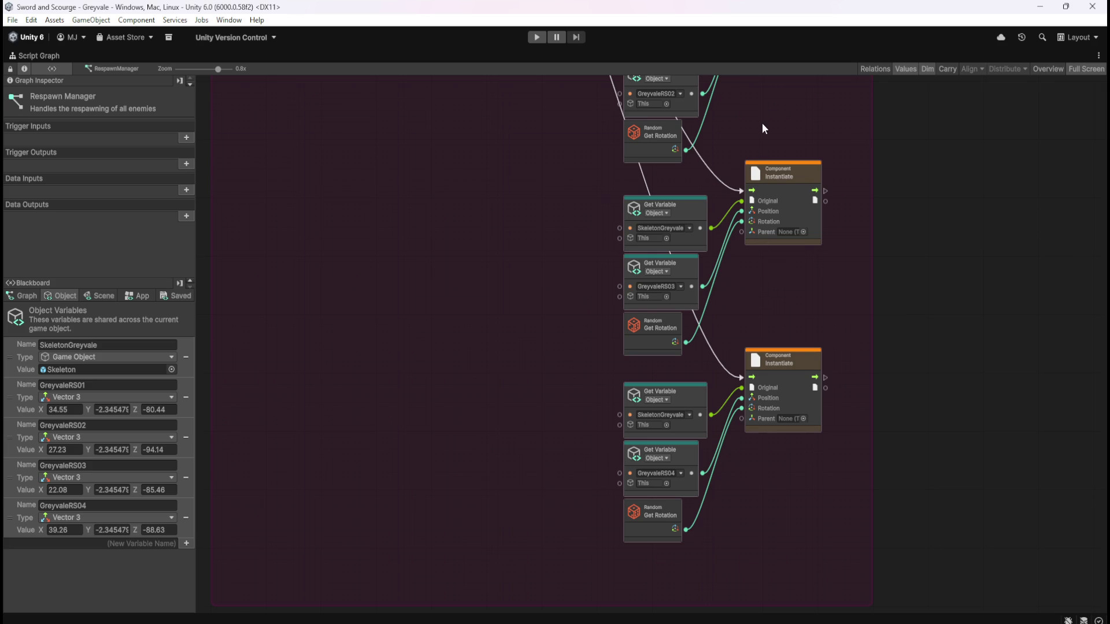
left_click_drag(767, 110, 759, 361)
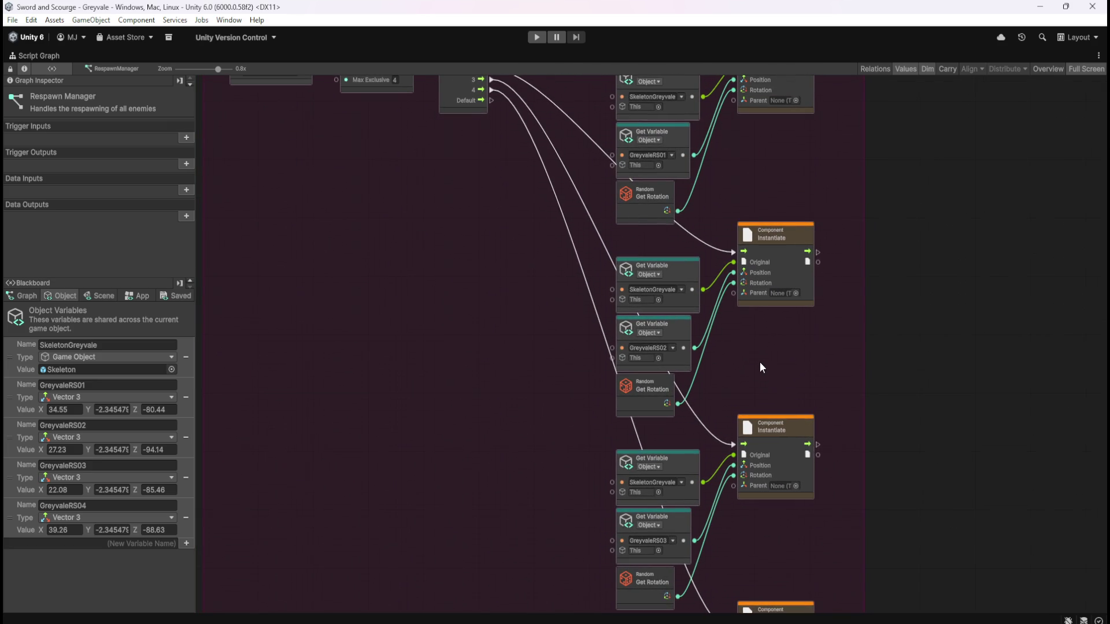
right_click(761, 364)
left_click(782, 369)
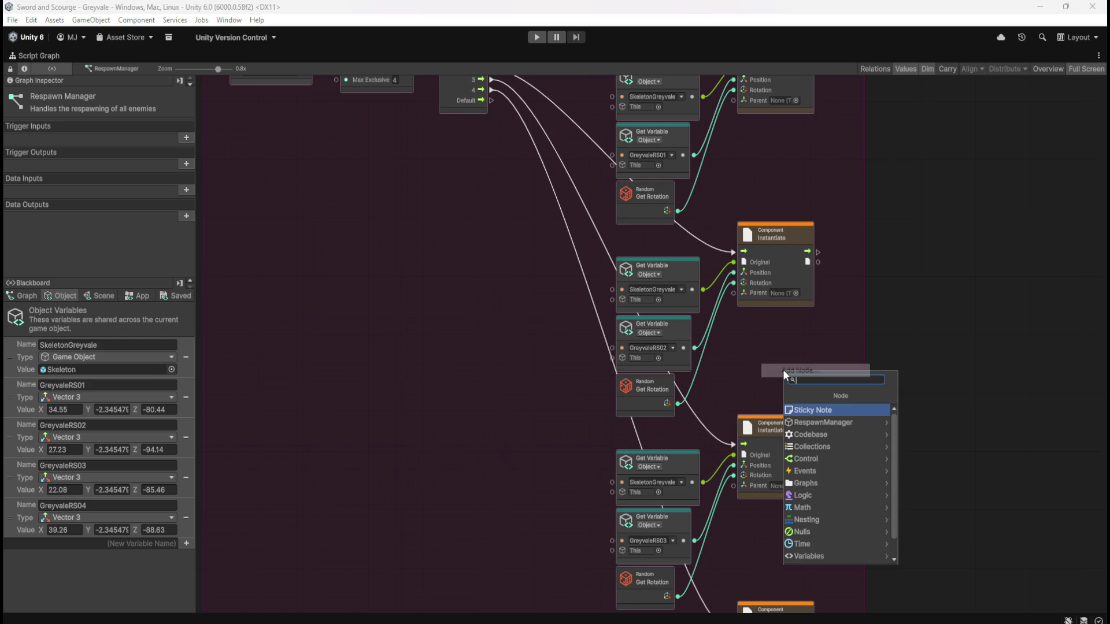
type("random")
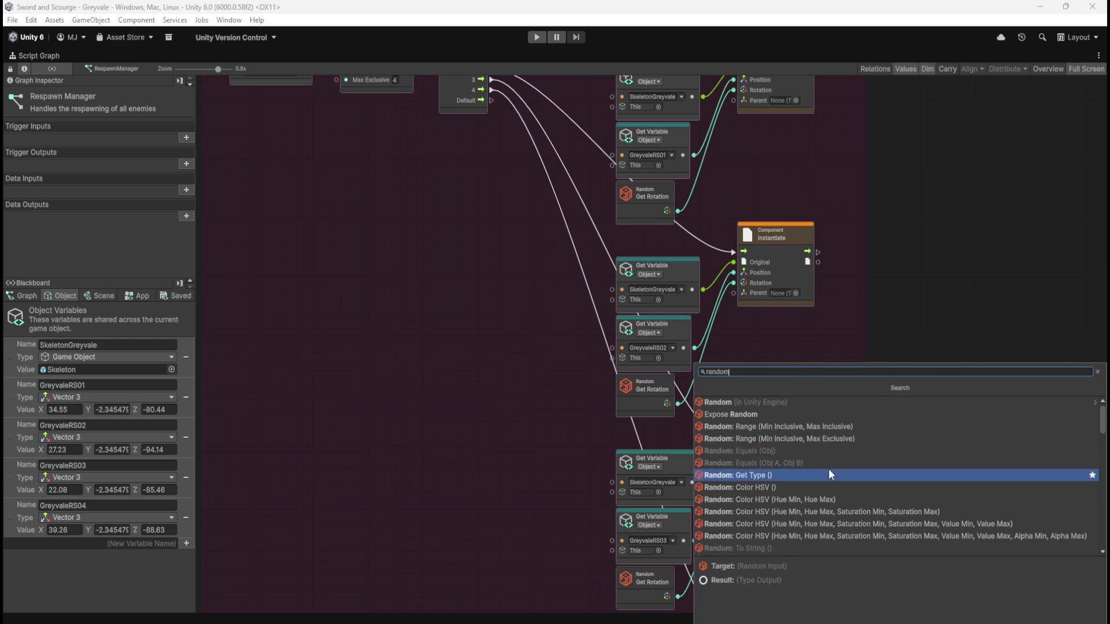
scroll(830, 469, "down", 3)
scroll(830, 473, "down", 2)
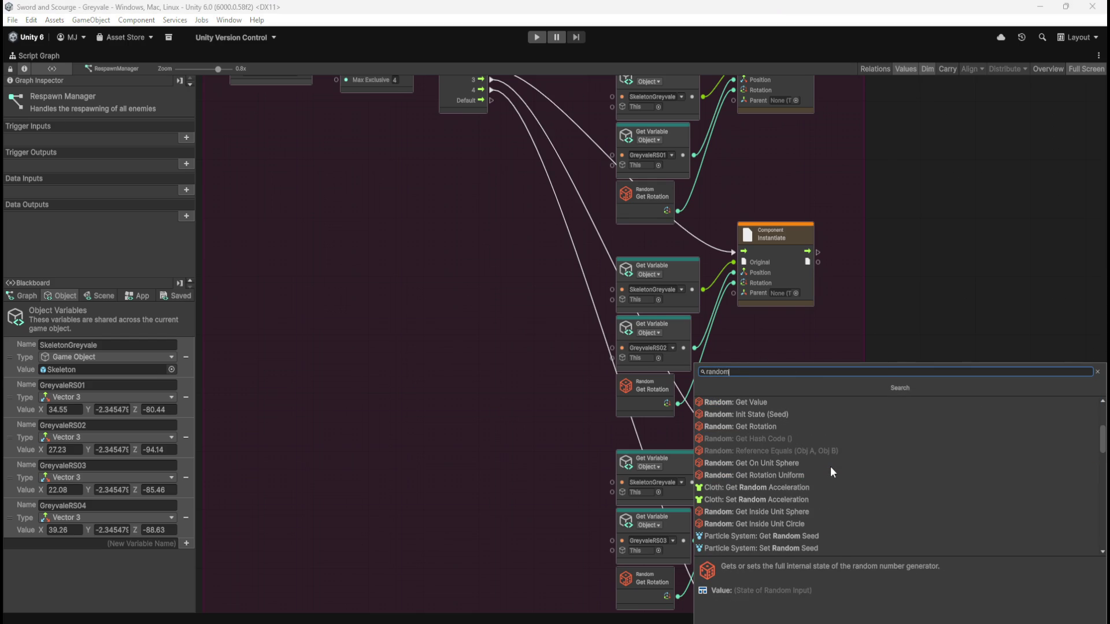
scroll(811, 463, "down", 2)
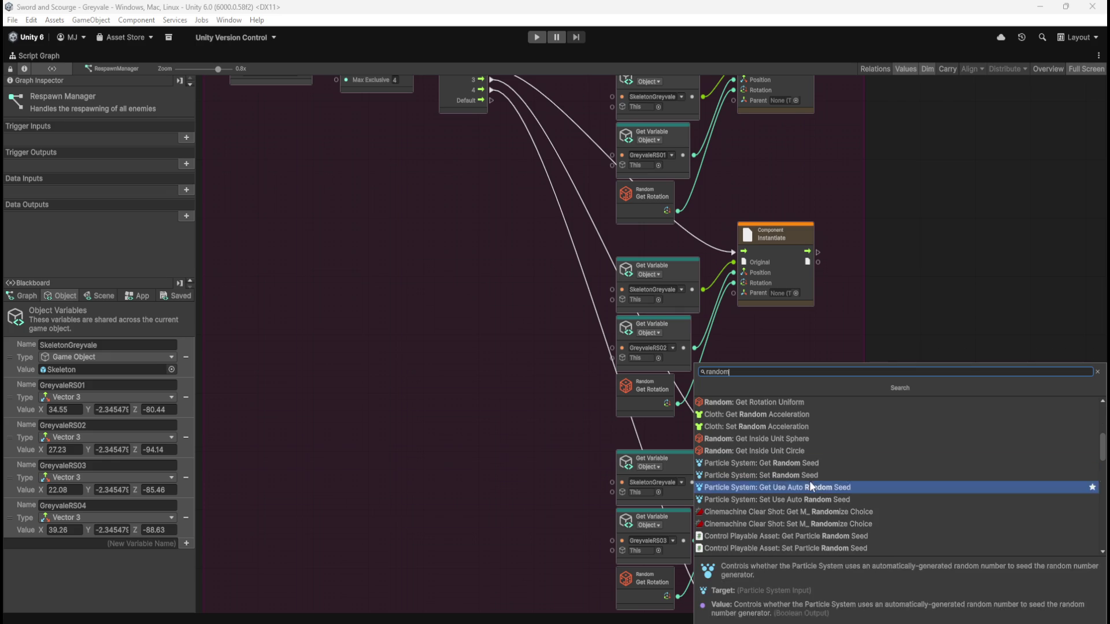
scroll(824, 440, "down", 3)
scroll(837, 439, "down", 5)
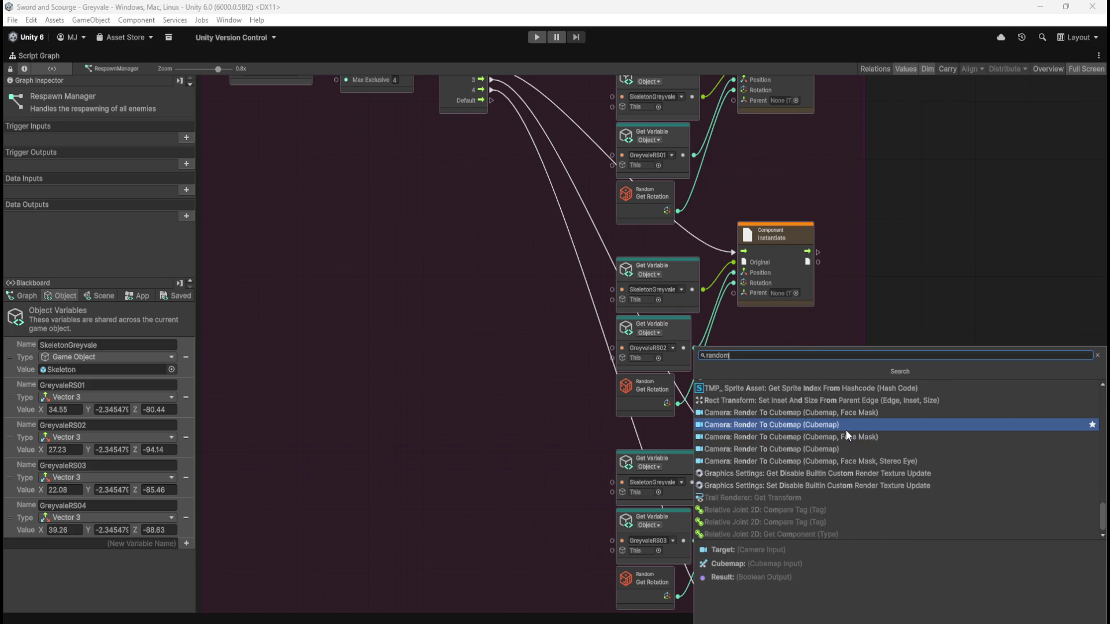
scroll(849, 436, "up", 7)
scroll(857, 438, "up", 5)
left_click(781, 387)
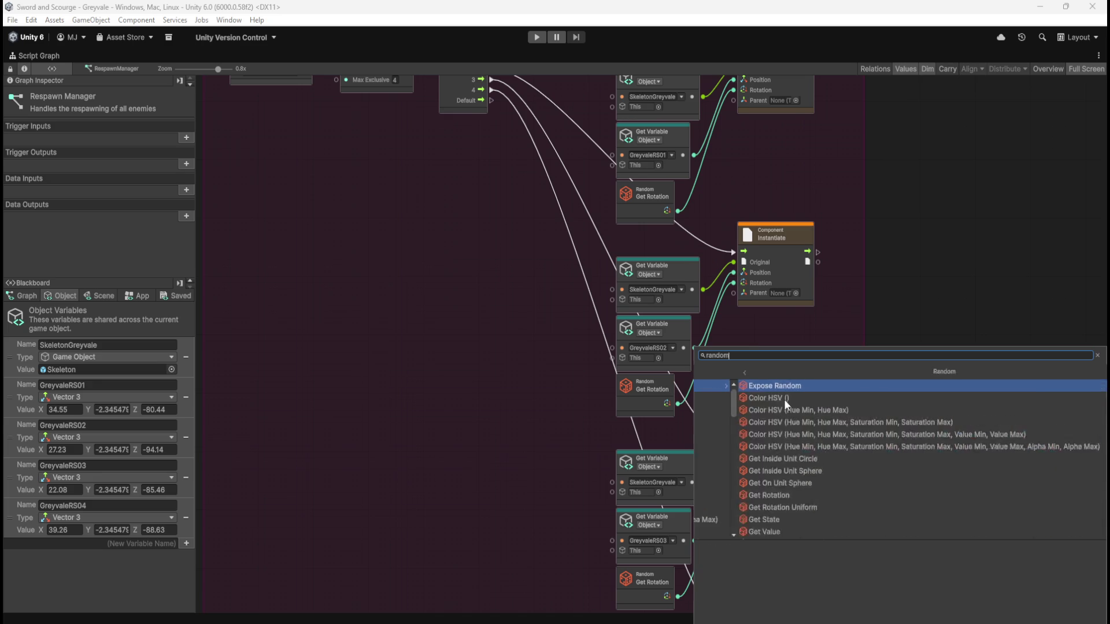
scroll(878, 443, "down", 5)
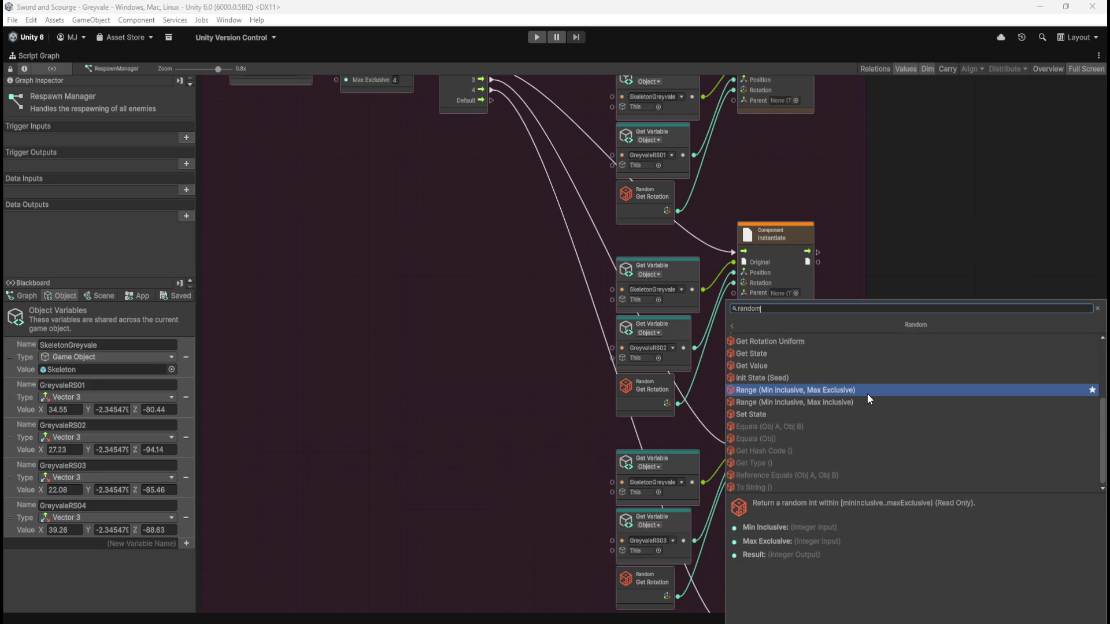
scroll(876, 417, "up", 3)
scroll(876, 417, "up", 1)
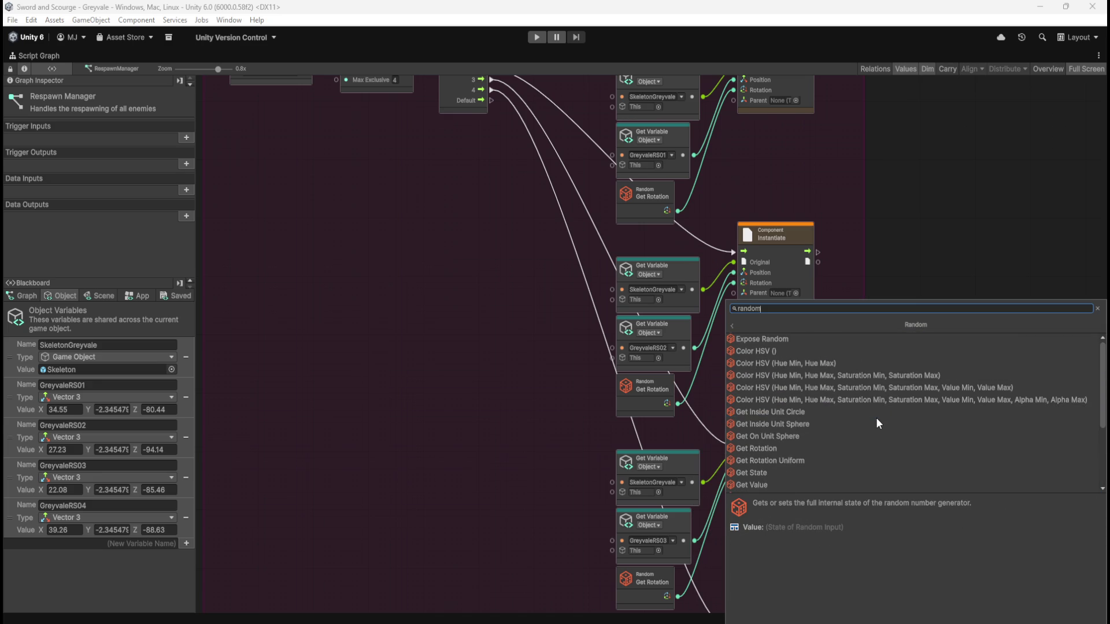
left_click(969, 203)
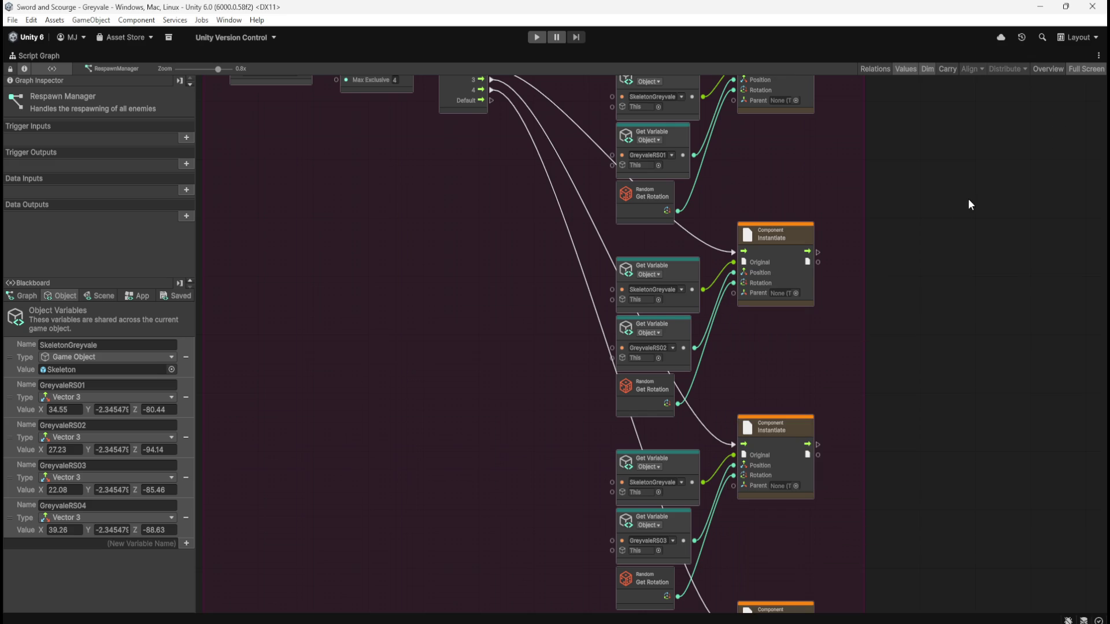
scroll(865, 341, "up", 3)
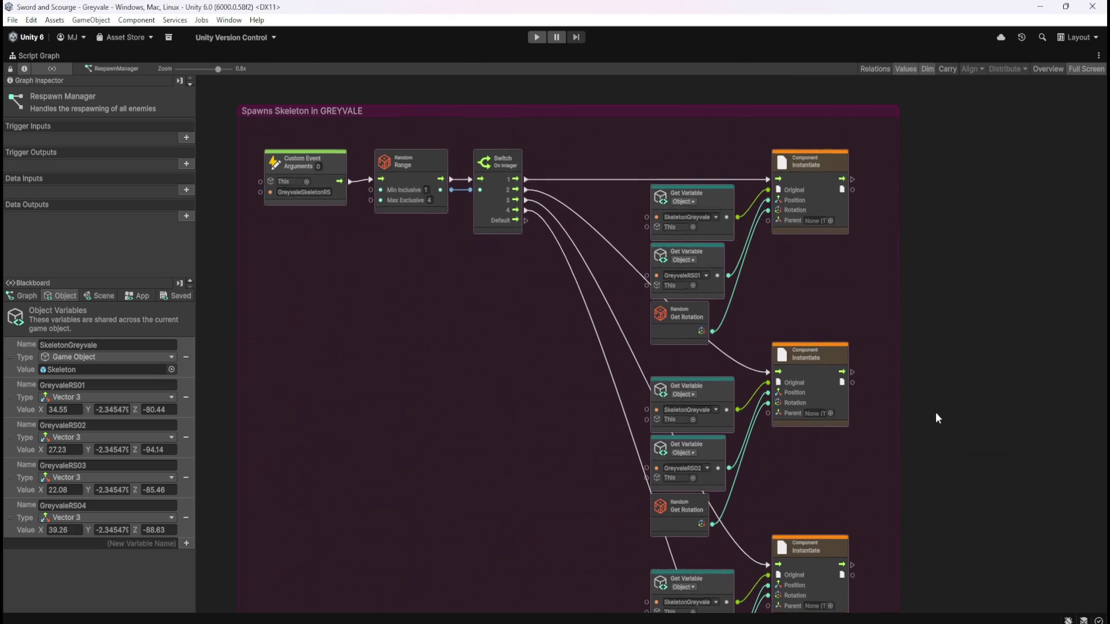
key("shift+space")
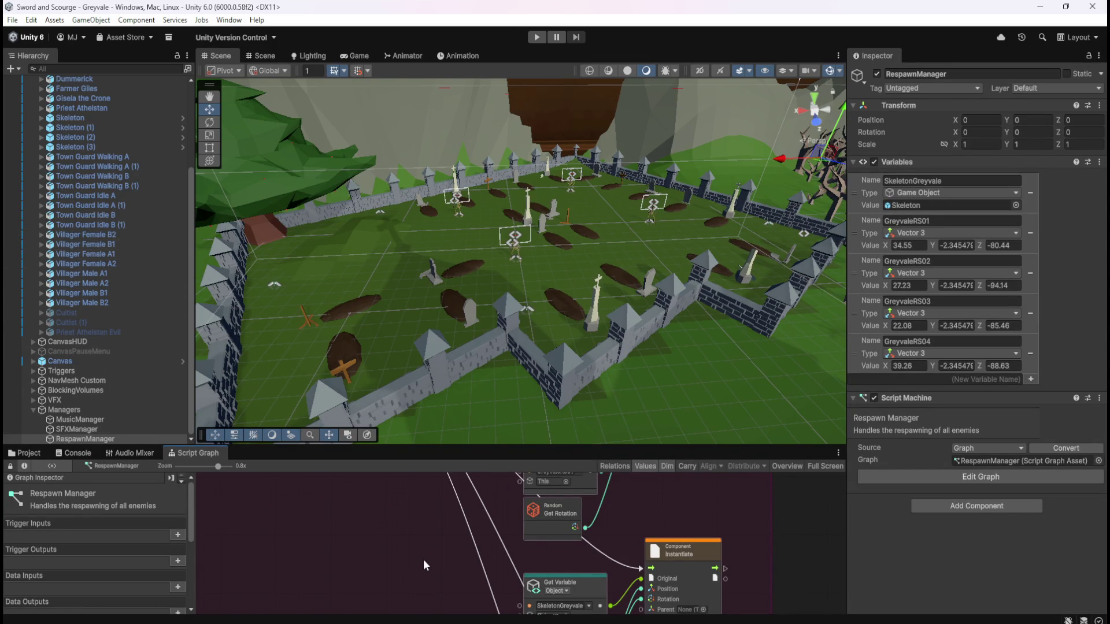
key("shift+space")
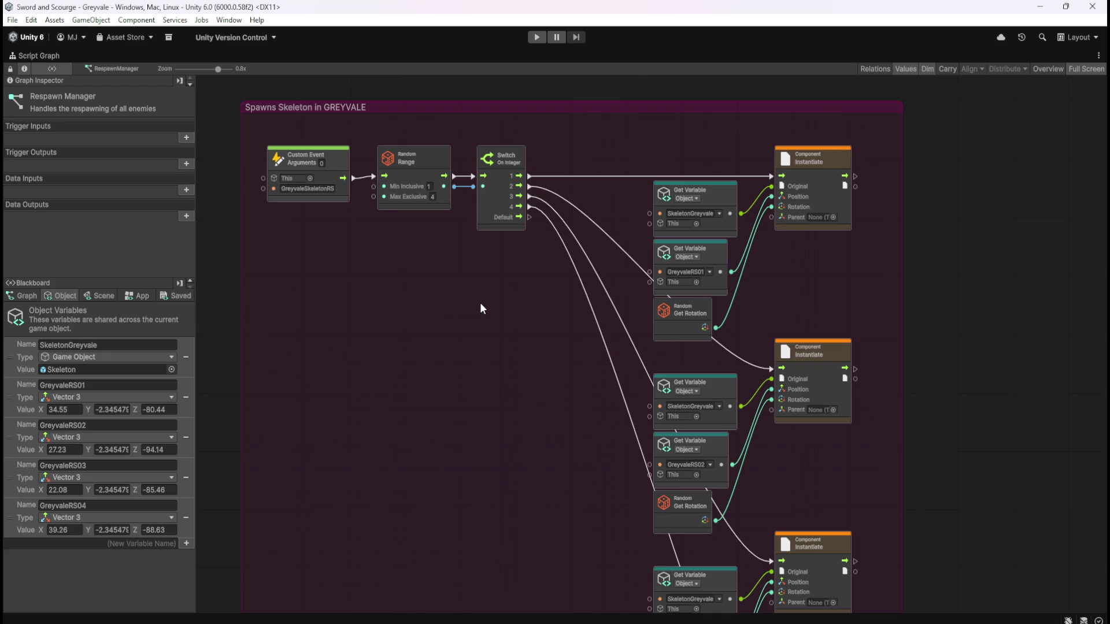
right_click(449, 307)
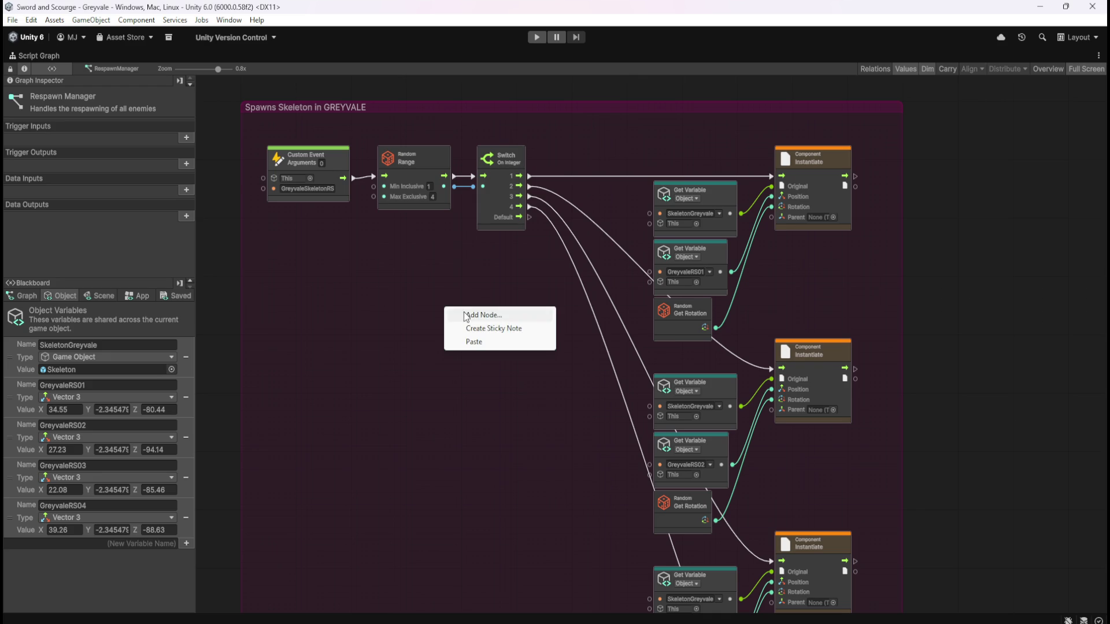
- Add a Timer node below Random Range with a 30-second duration
left_click(468, 315)
type("timer")
key("Return")
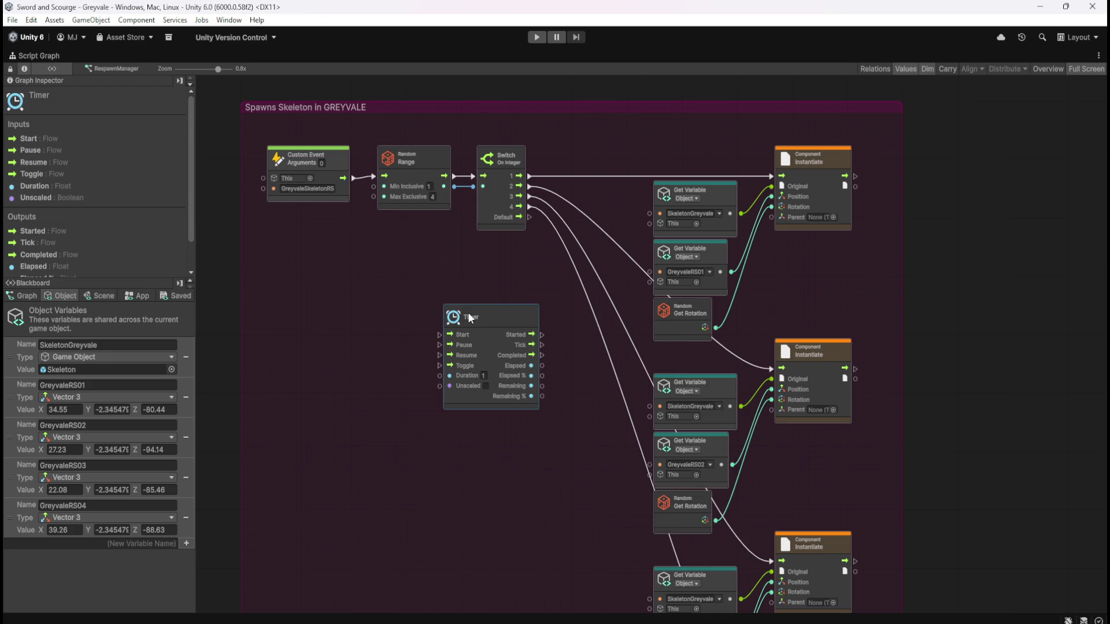
left_click_drag(530, 321, 466, 337)
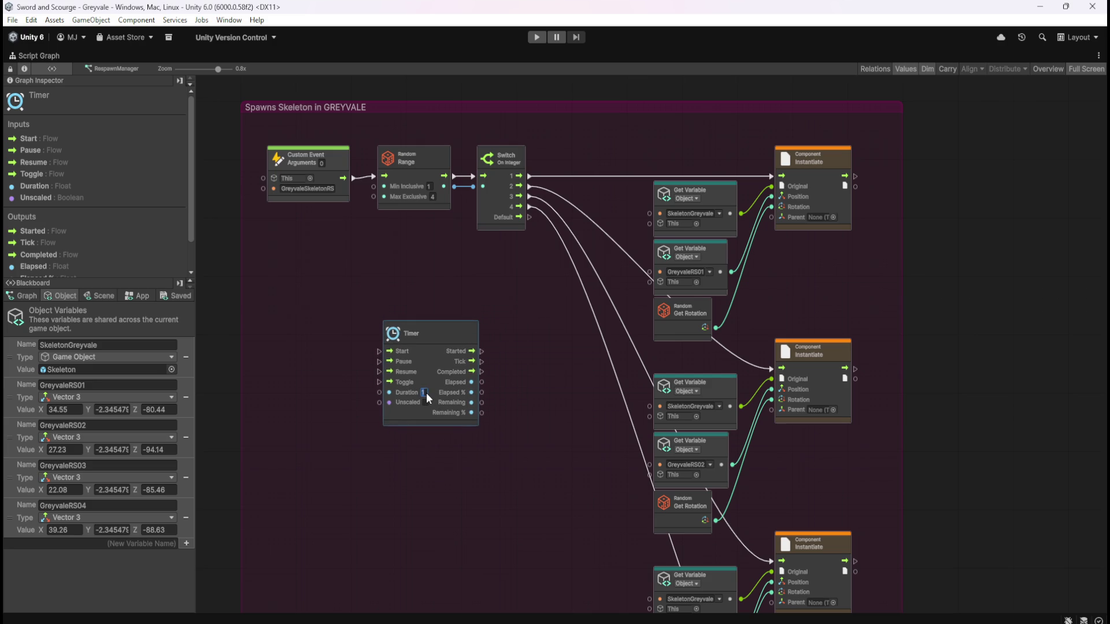
type("30")
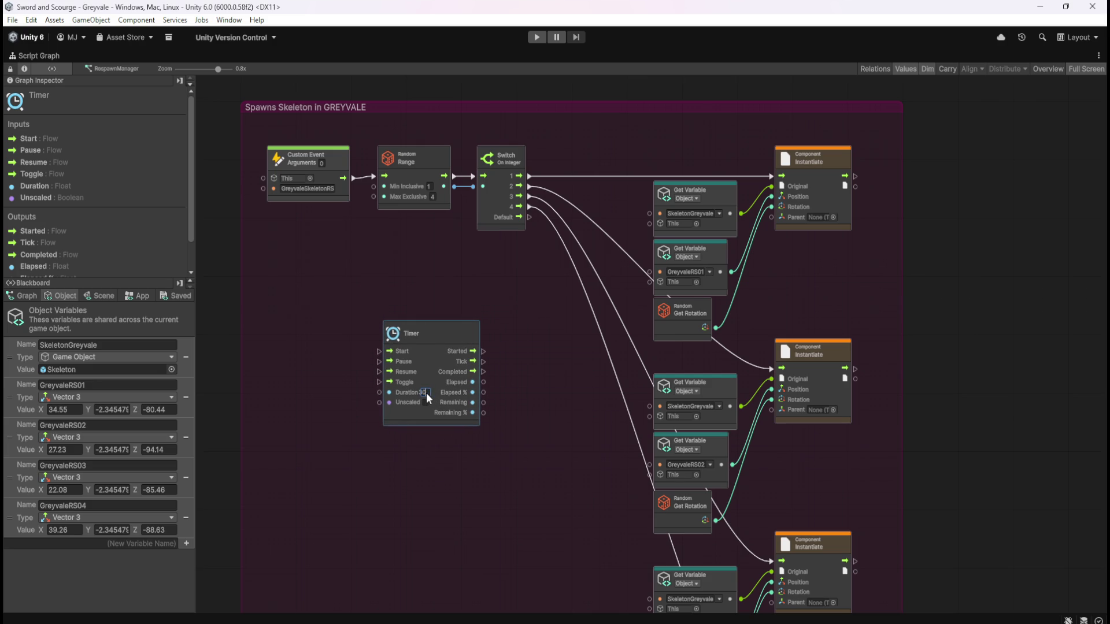
left_click(534, 412)
- Widen the Spawns Skeleton in GREYVALE group to make room
left_click_drag(484, 274, 528, 312)
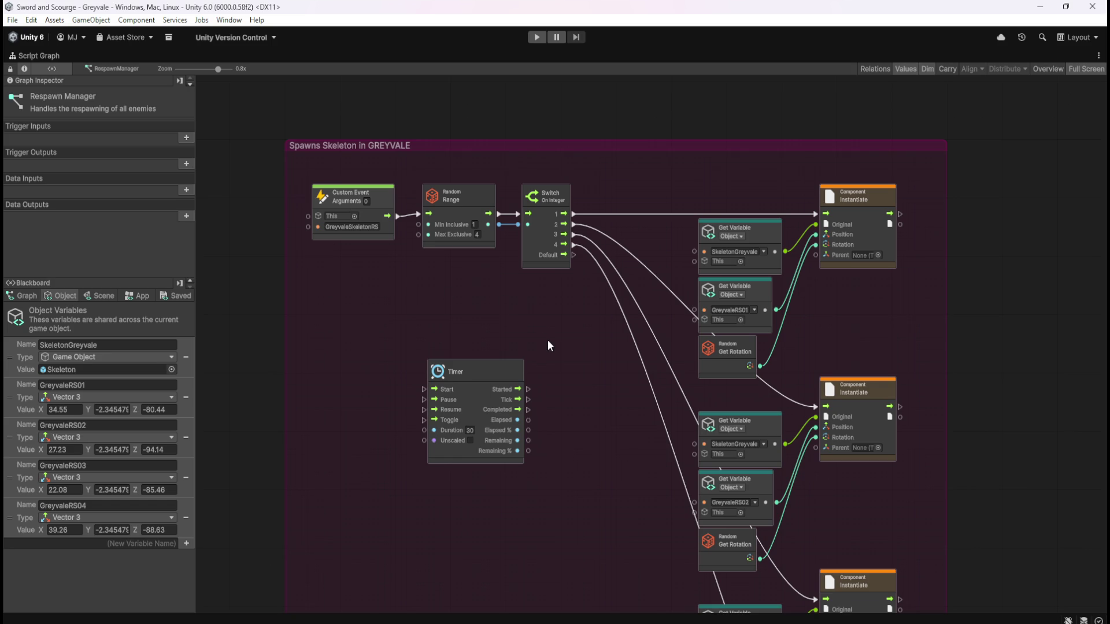
left_click_drag(542, 338, 434, 264)
scroll(442, 267, "down", 3)
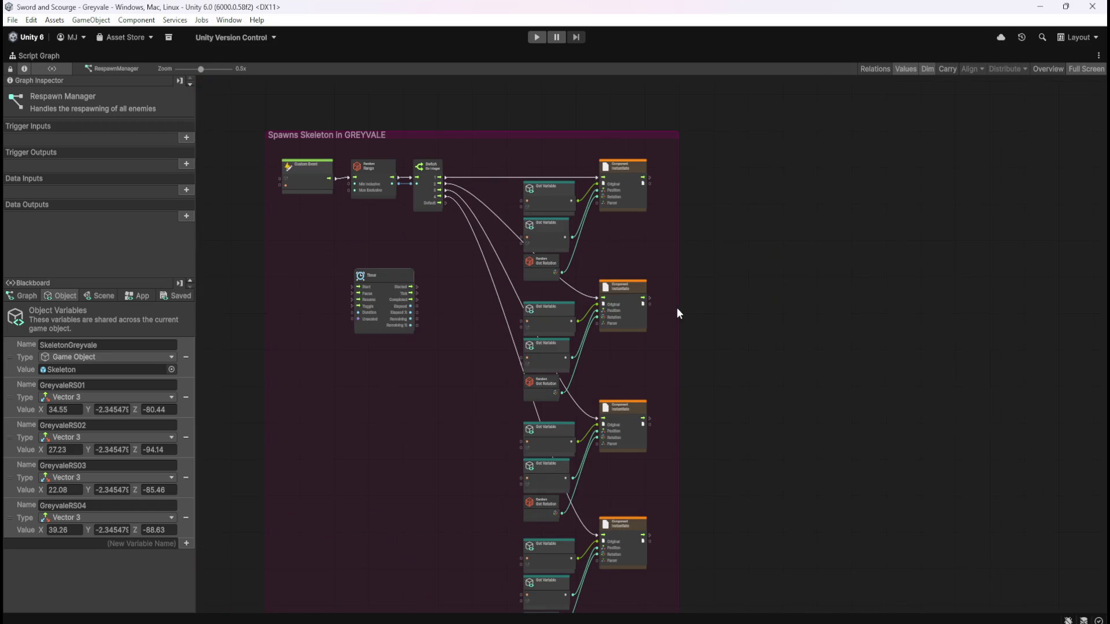
scroll(676, 310, "up", 2)
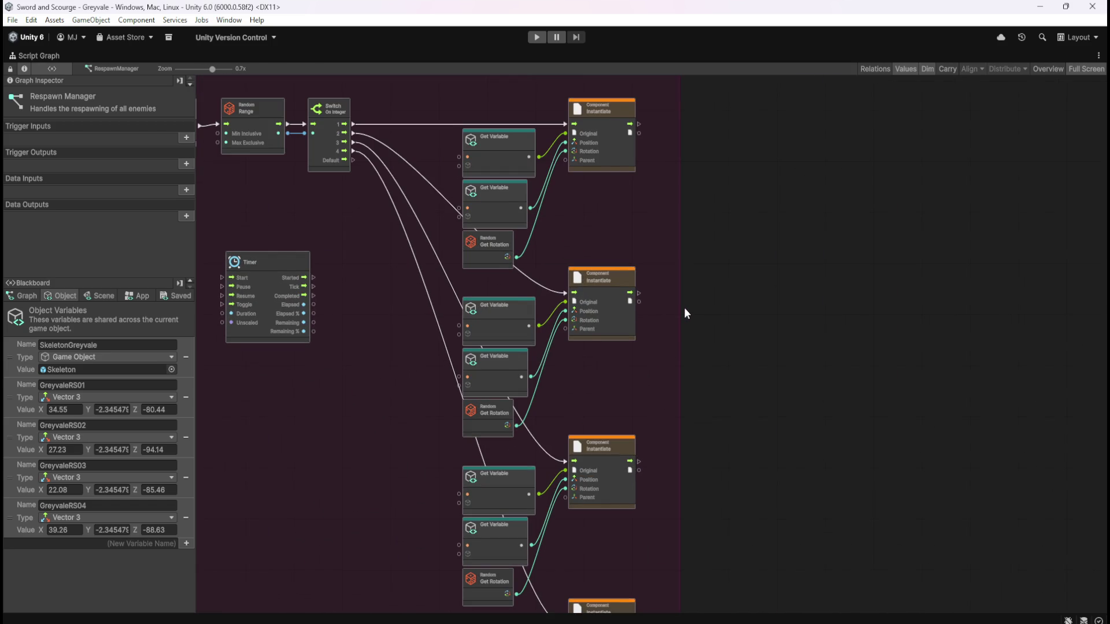
scroll(681, 313, "up", 1)
left_click_drag(680, 314, 897, 324)
left_click(901, 322)
scroll(642, 240, "down", 4)
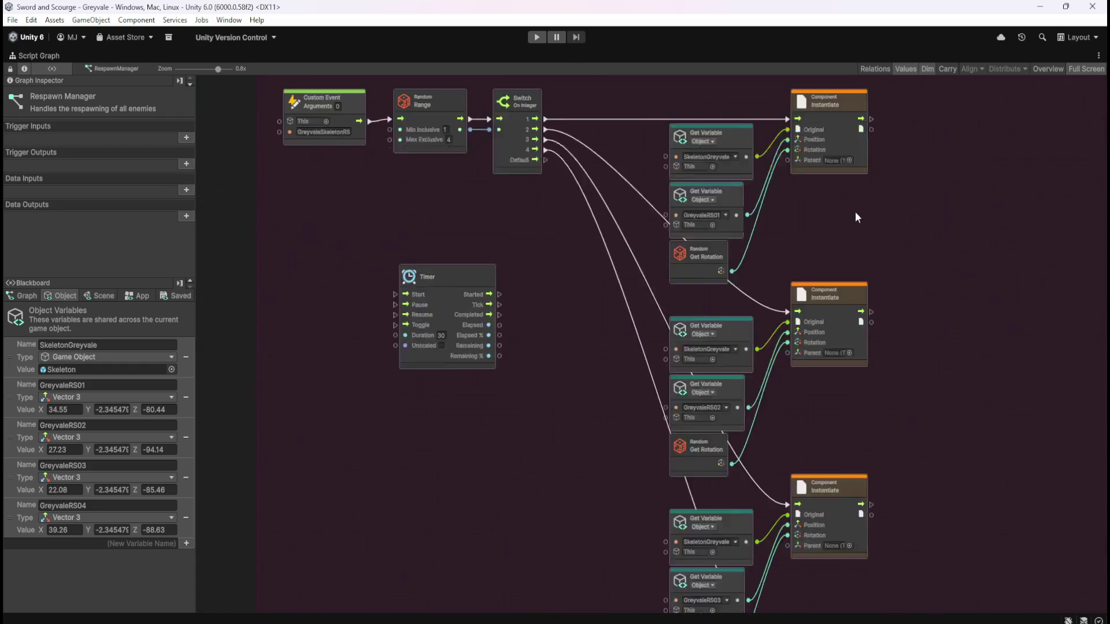
- Move the Timer beside Custom Event and drive Random Range from Timer's Completed output instead of Started
mouse_move(923, 520)
left_mouse_down()
mouse_move(723, 163)
mouse_move(661, 152)
mouse_move(736, 157)
left_mouse_up()
left_click_drag(650, 241, 648, 151)
scroll(572, 124, "up", 5)
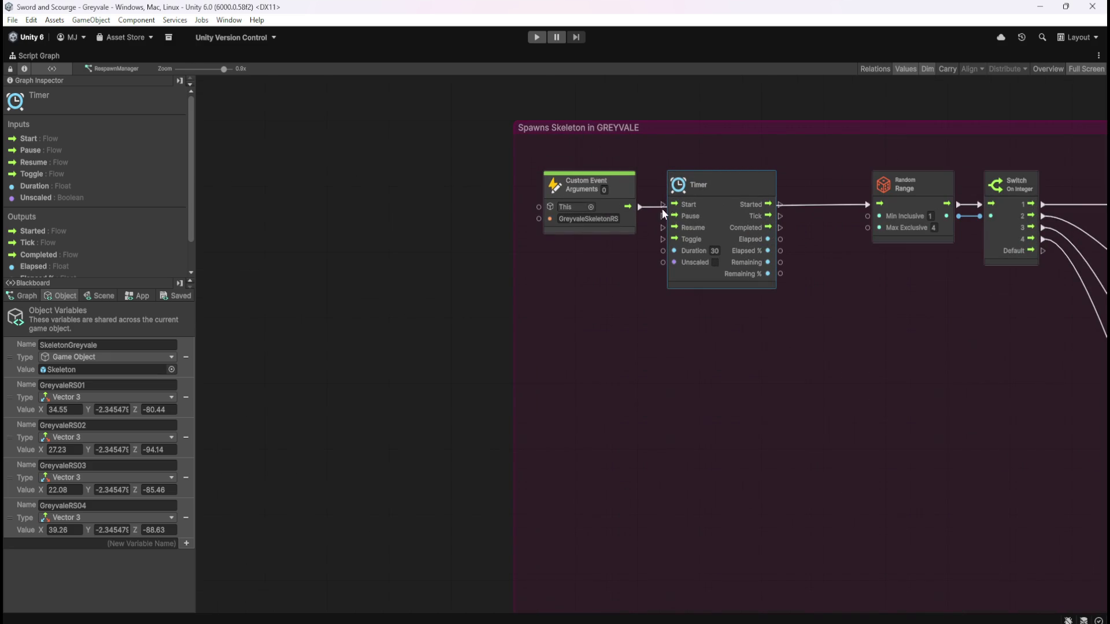
right_click(779, 204)
mouse_move(780, 228)
left_mouse_down()
mouse_move(825, 231)
mouse_move(867, 204)
left_mouse_up()
scroll(683, 370, "down", 2)
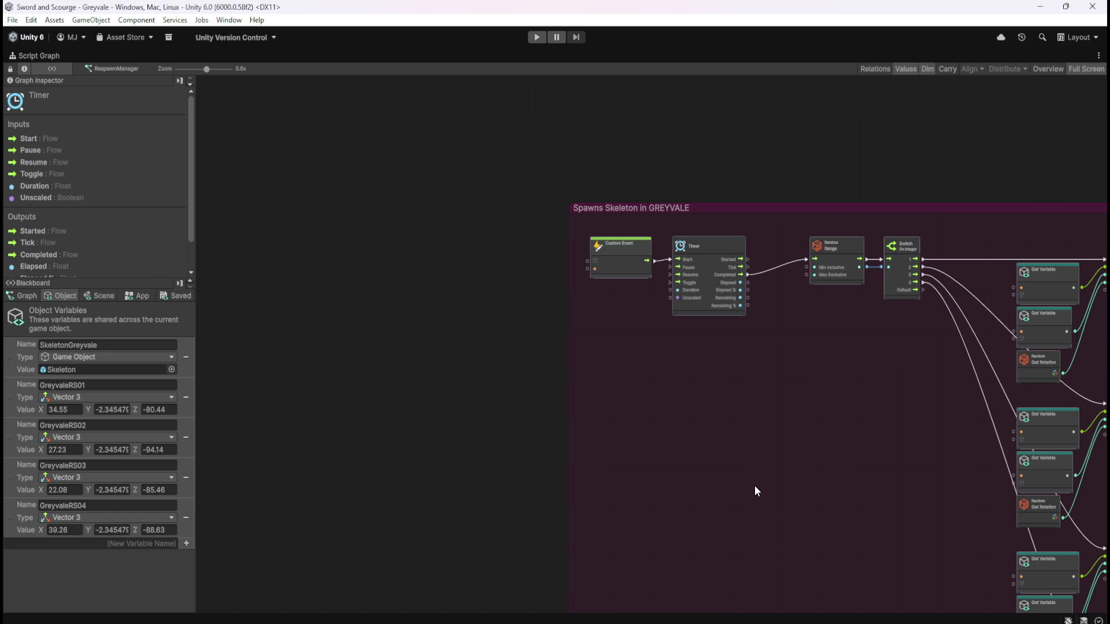
left_click(722, 421)
key("shift+space")
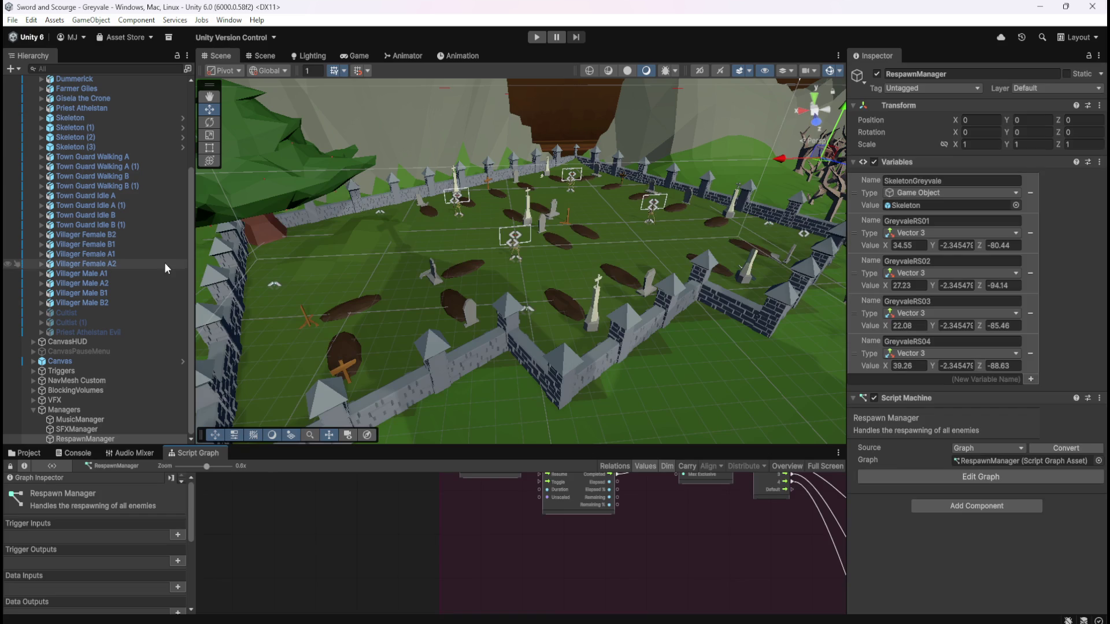
- Maximize the Skeleton's graph on the ReceiveDamage group that subtracts 0.25 from SkeletonHP
left_click(116, 118)
key("shift+space")
scroll(590, 489, "down", 5)
scroll(465, 428, "up", 5)
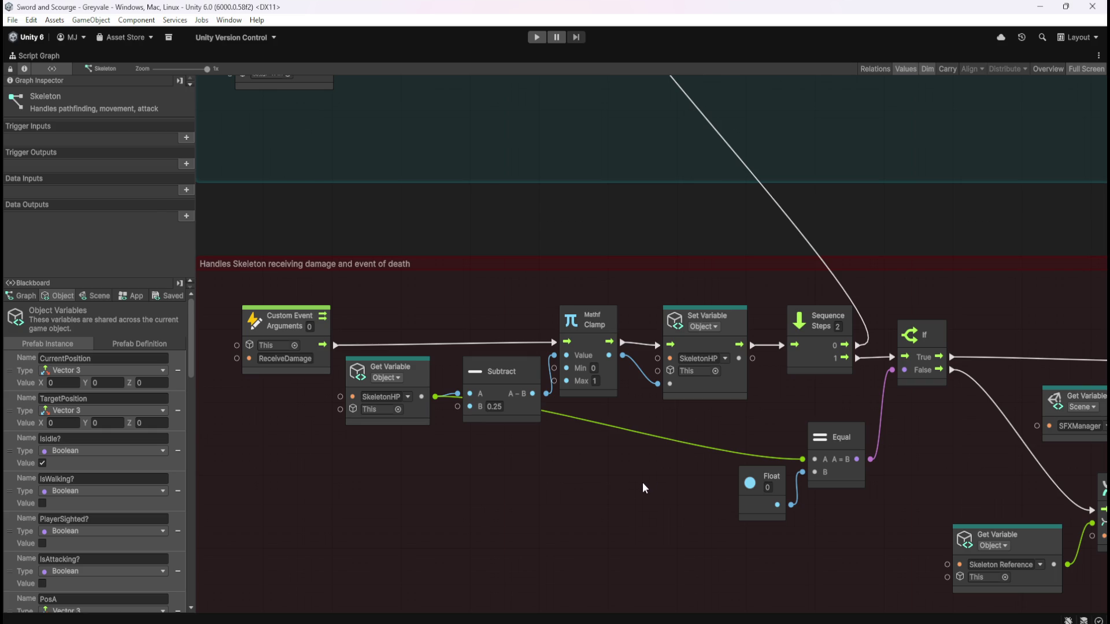
- Return from the maximized Skeleton graph to the normal editor layout, selecting RespawnManager
key("shift+space")
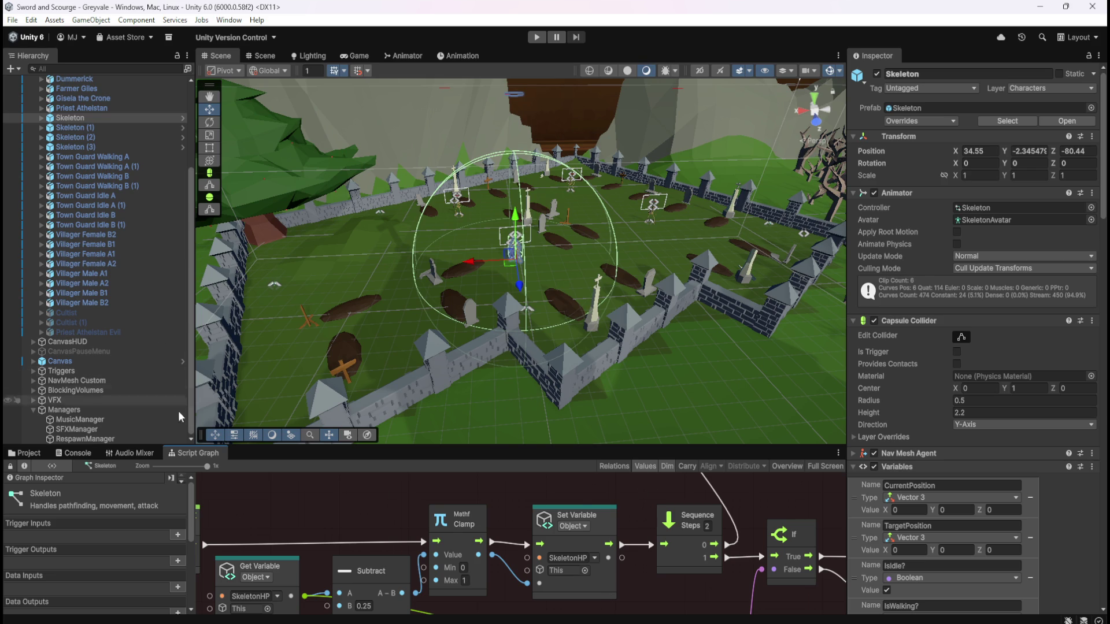
left_click(130, 437)
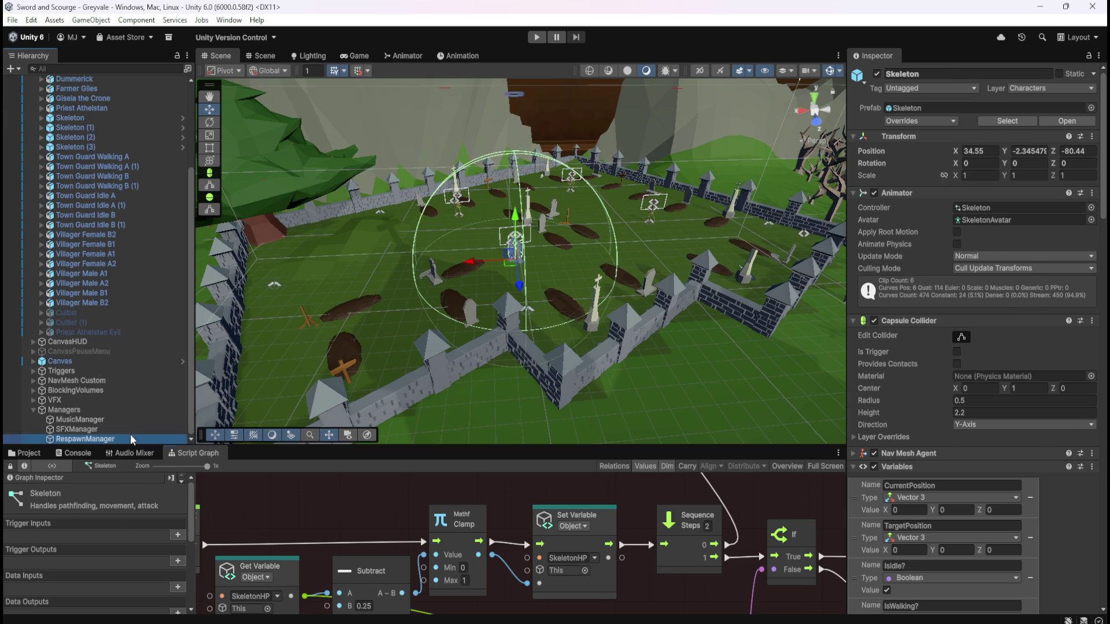
- Maximize the RespawnManager graph and frame the whole Spawns Skeleton in GREYVALE group
key("shift+space")
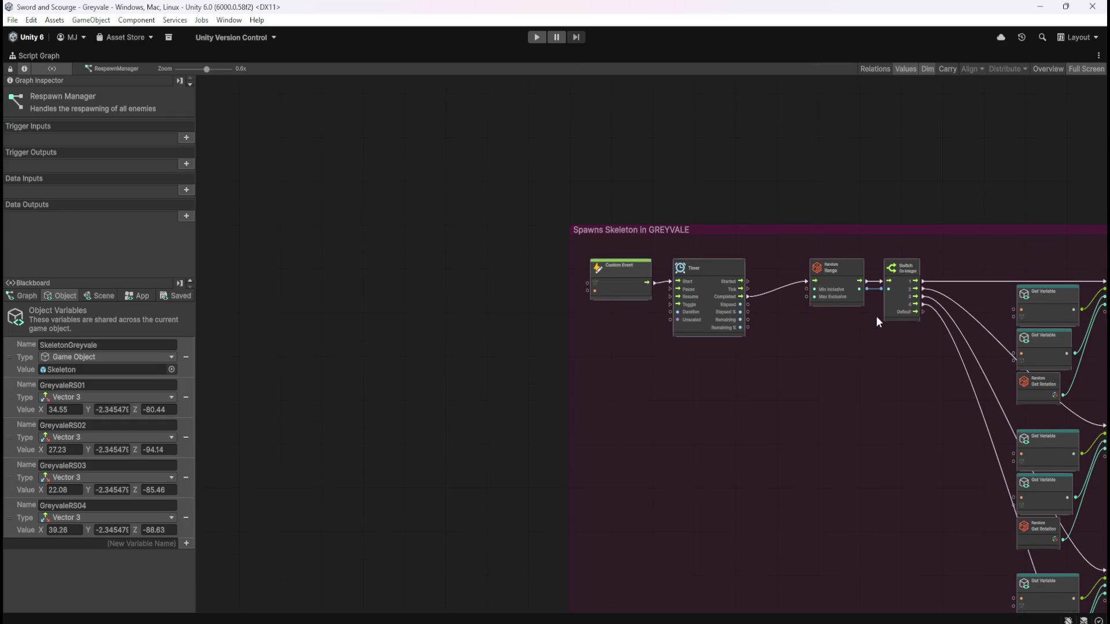
scroll(856, 316, "up", 4)
mouse_move(786, 369)
left_mouse_down()
mouse_move(649, 398)
mouse_move(623, 385)
left_mouse_up()
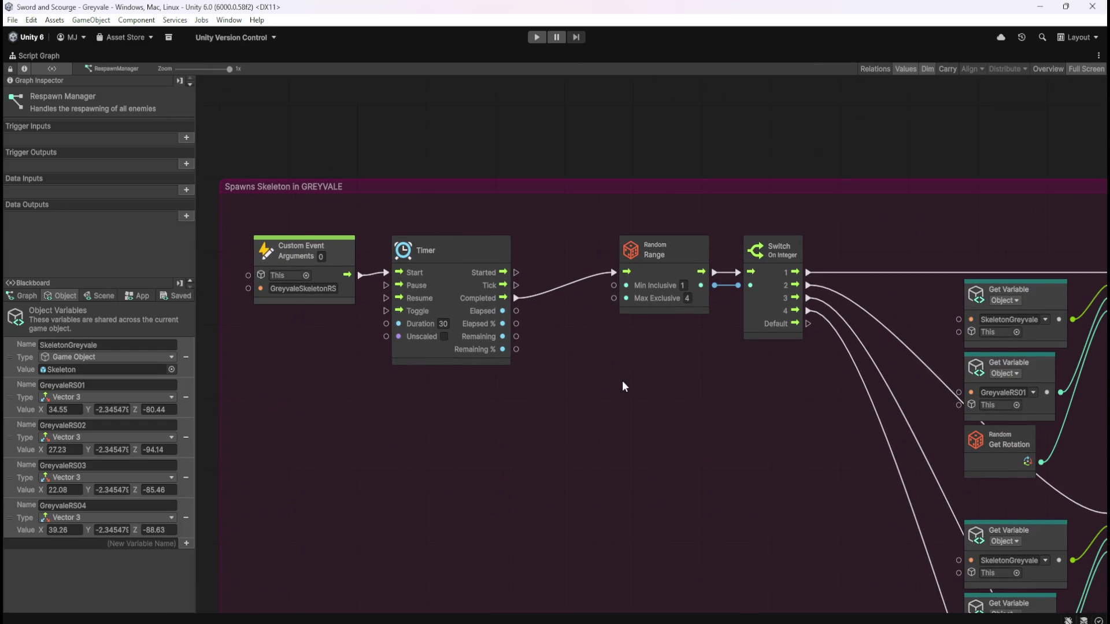
mouse_move(747, 462)
left_mouse_down()
mouse_move(560, 243)
mouse_move(842, 407)
left_mouse_up()
scroll(842, 401, "down", 4)
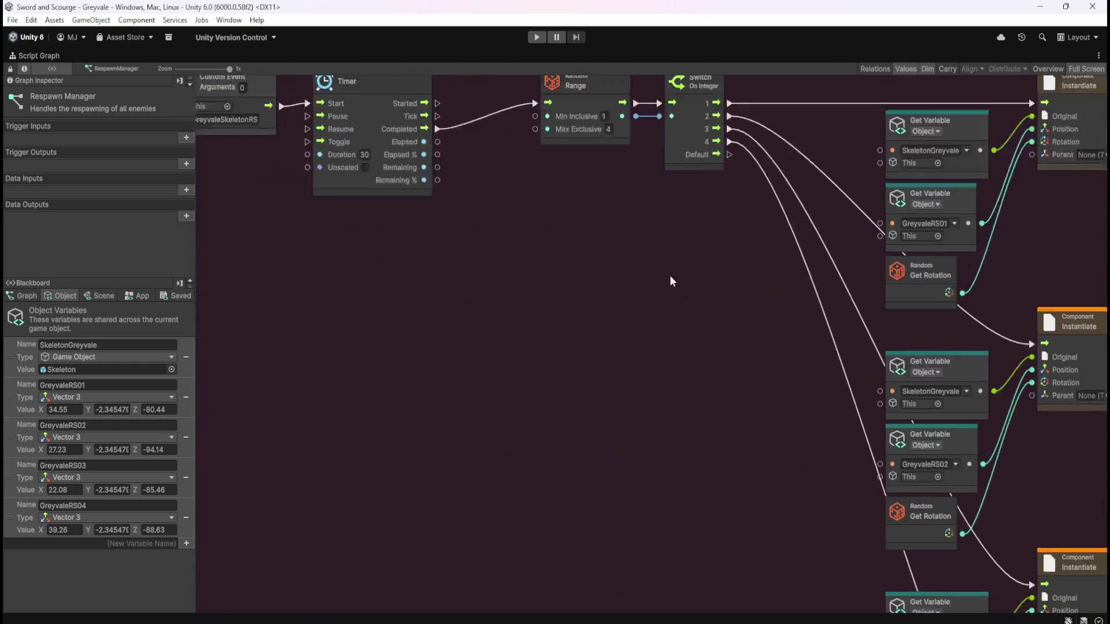
left_click_drag(695, 297, 586, 227)
scroll(629, 320, "down", 3)
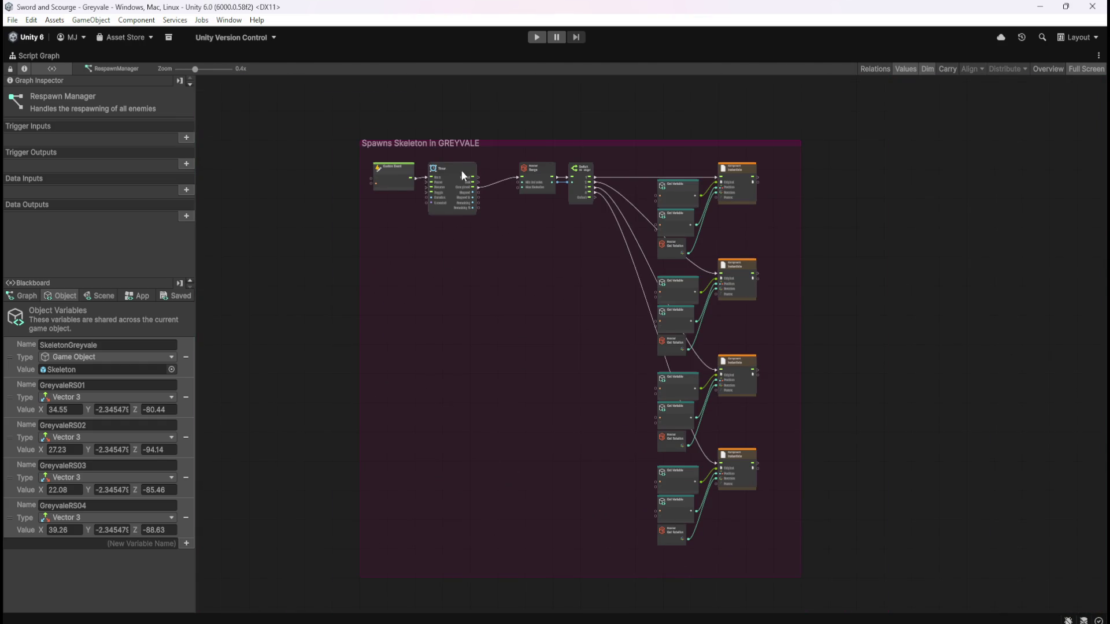
scroll(458, 179, "up", 3)
scroll(569, 276, "up", 3)
scroll(473, 157, "down", 4)
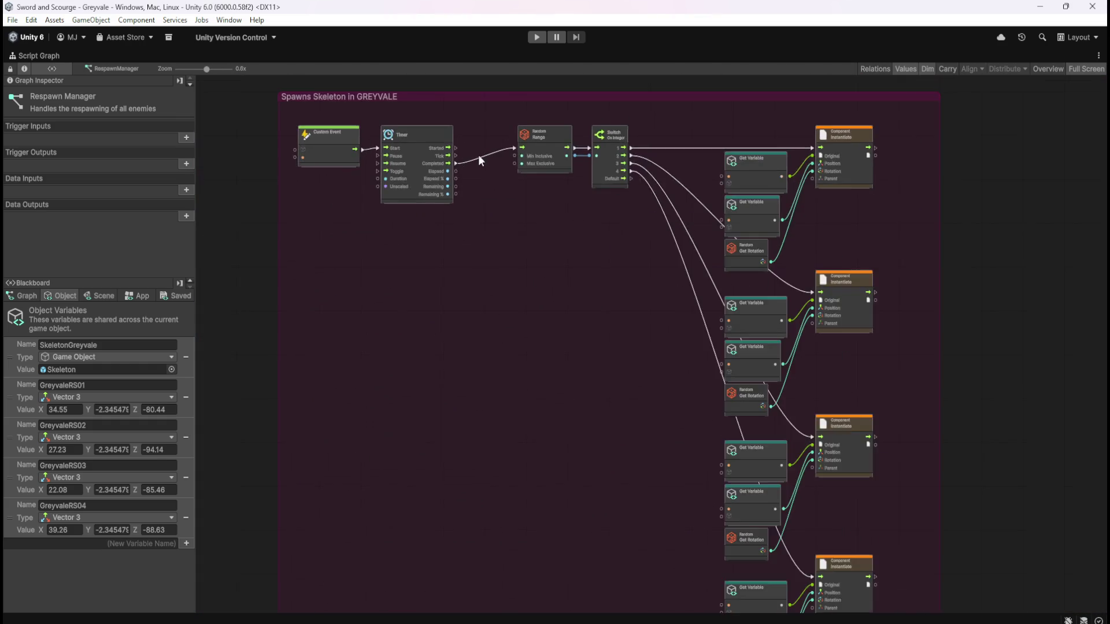
scroll(474, 157, "down", 2)
scroll(509, 202, "up", 2)
scroll(574, 288, "down", 2)
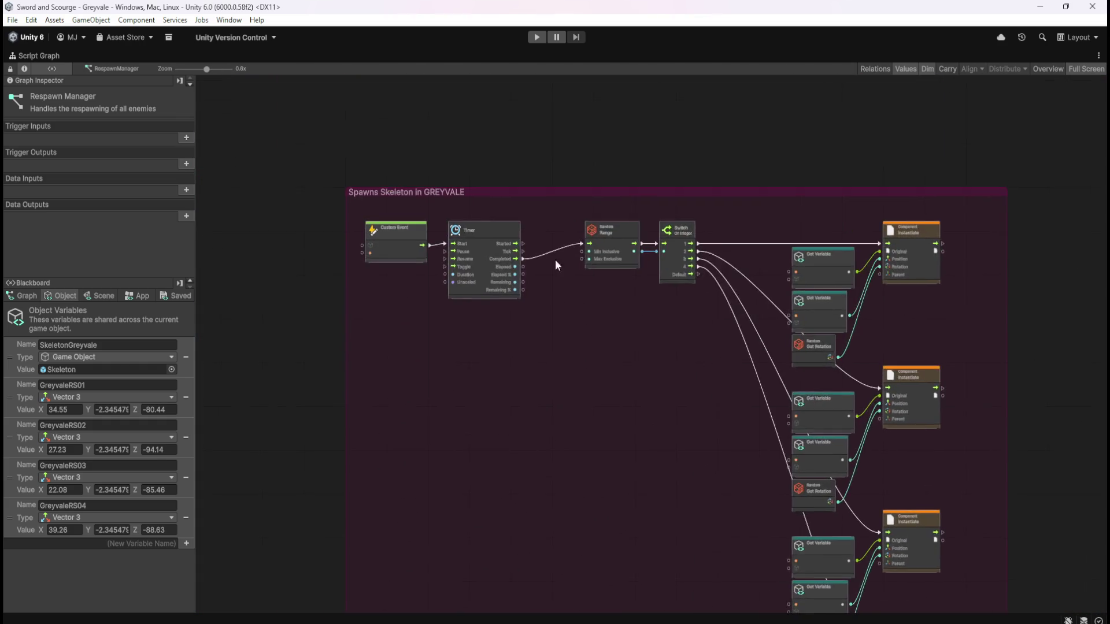
scroll(549, 272, "up", 4)
scroll(556, 320, "down", 3)
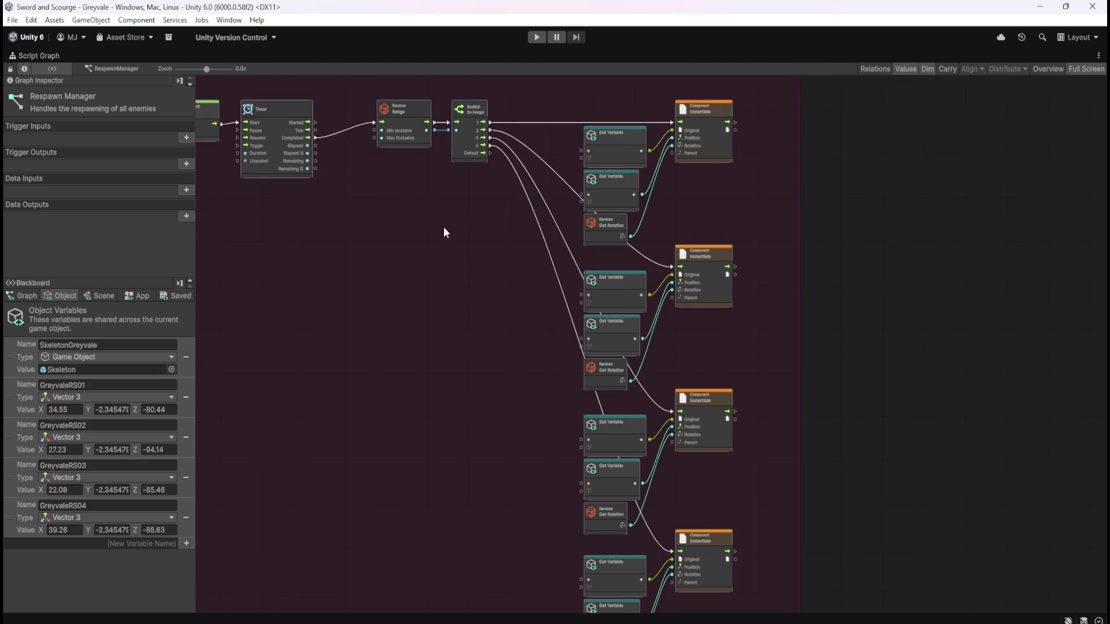
scroll(452, 223, "down", 1)
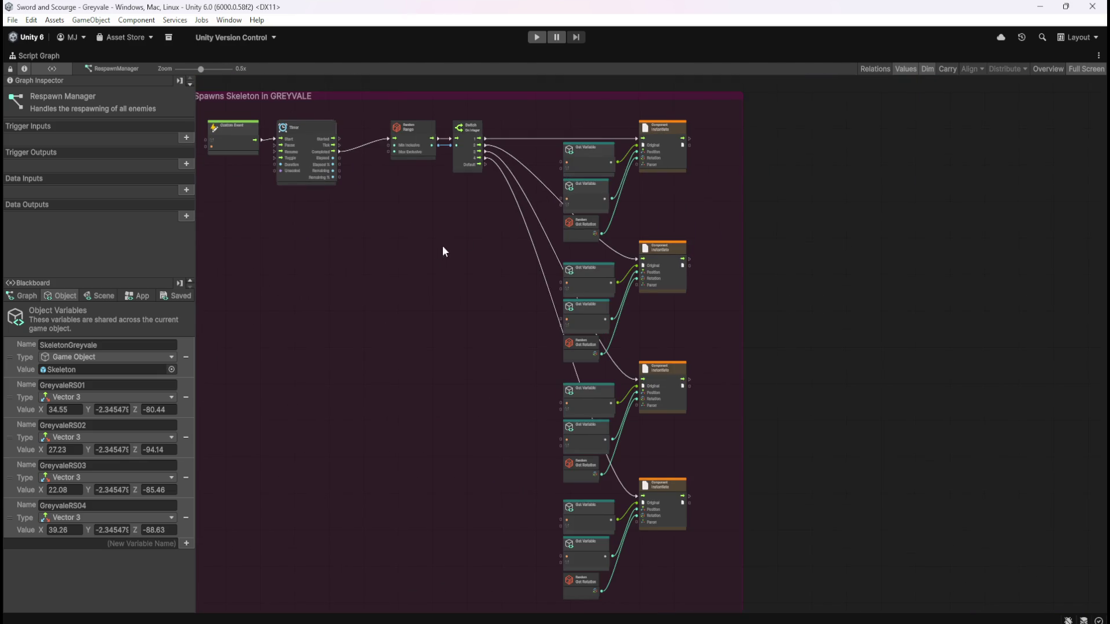
left_click_drag(436, 248, 587, 213)
- Nudge the Random Range, Switch and Get Variable nodes slightly right
left_click_drag(522, 94, 839, 569)
scroll(653, 242, "up", 5)
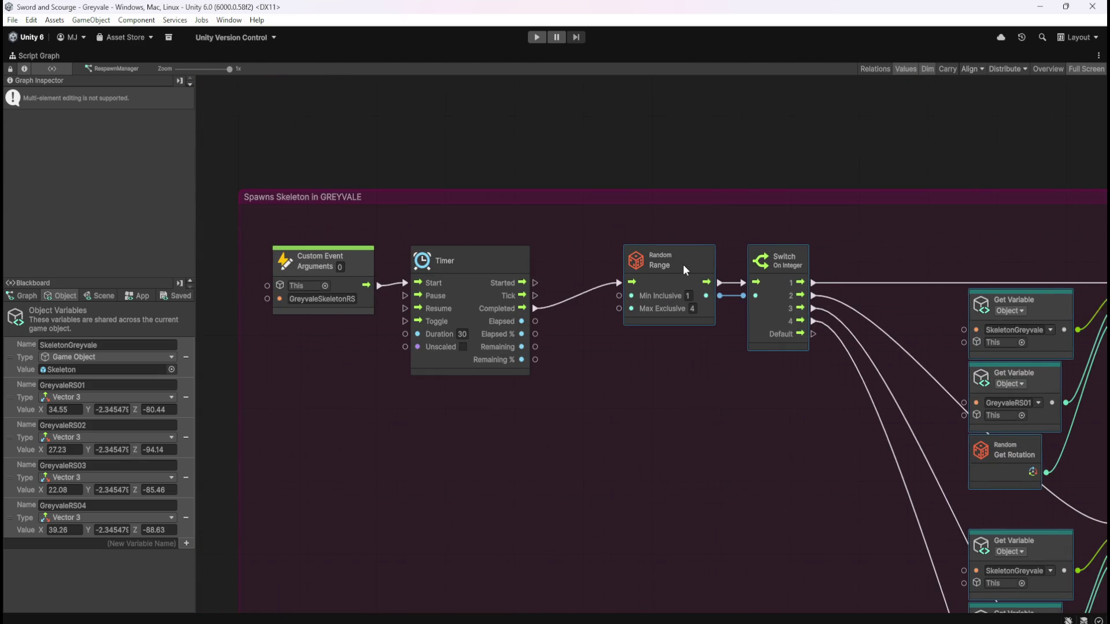
left_click_drag(638, 267, 643, 267)
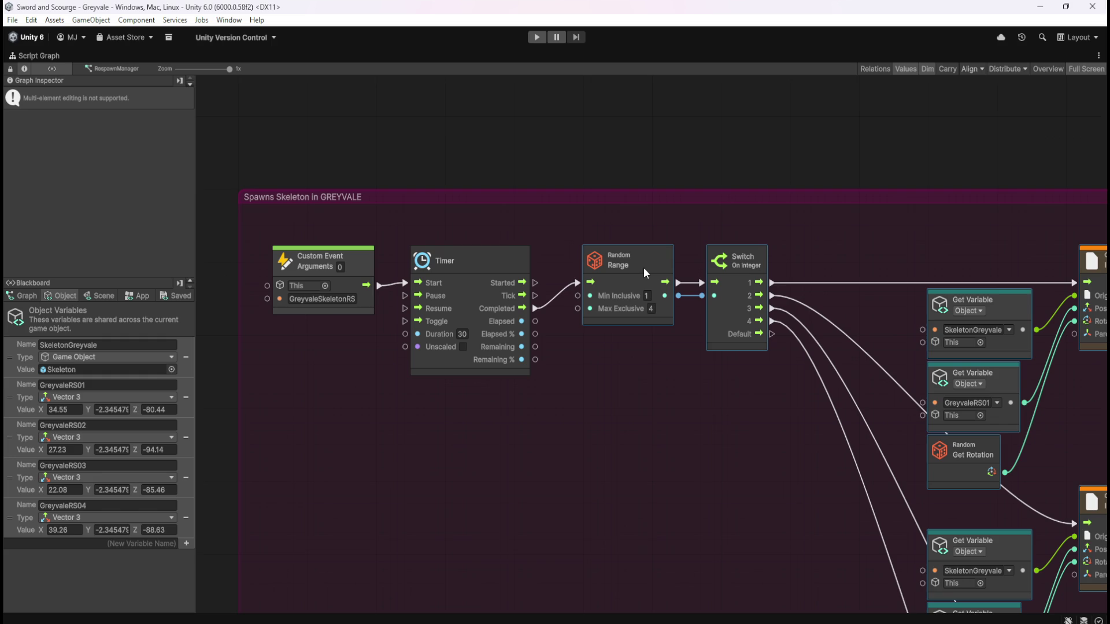
left_click(641, 421)
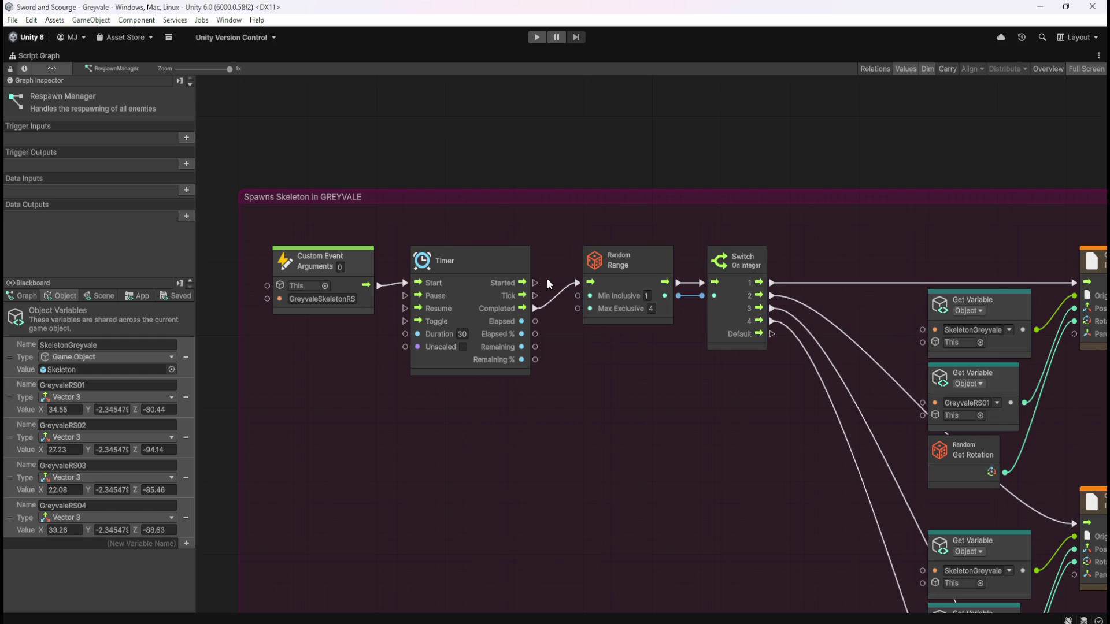
- Narrow the Spawns Skeleton in GREYVALE group's right edge
scroll(503, 214, "down", 5)
scroll(917, 287, "up", 3)
left_click_drag(907, 267, 849, 300)
scroll(844, 309, "down", 7)
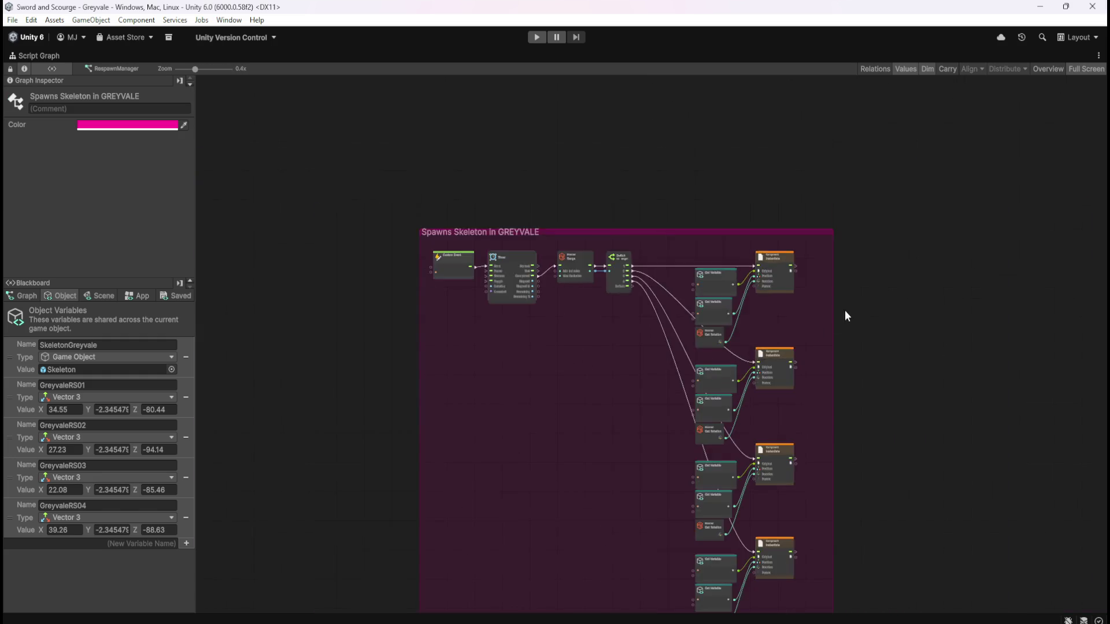
left_click(936, 460)
scroll(919, 416, "up", 3)
mouse_move(905, 376)
left_mouse_down()
mouse_move(668, 359)
mouse_move(841, 346)
mouse_move(908, 289)
mouse_move(938, 397)
left_mouse_up()
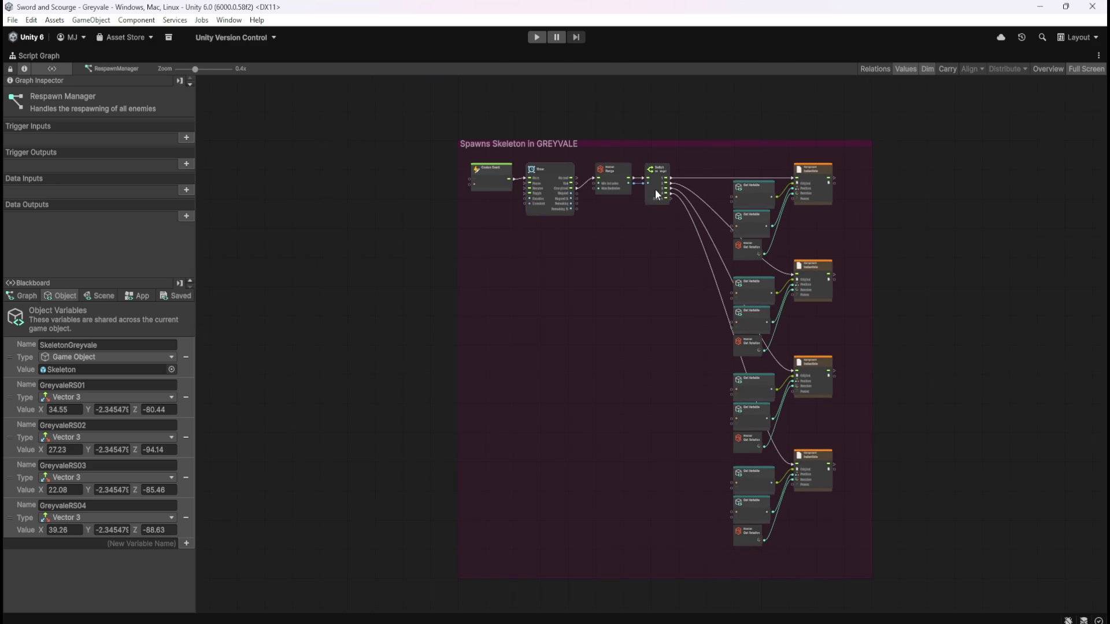
scroll(572, 160, "up", 3)
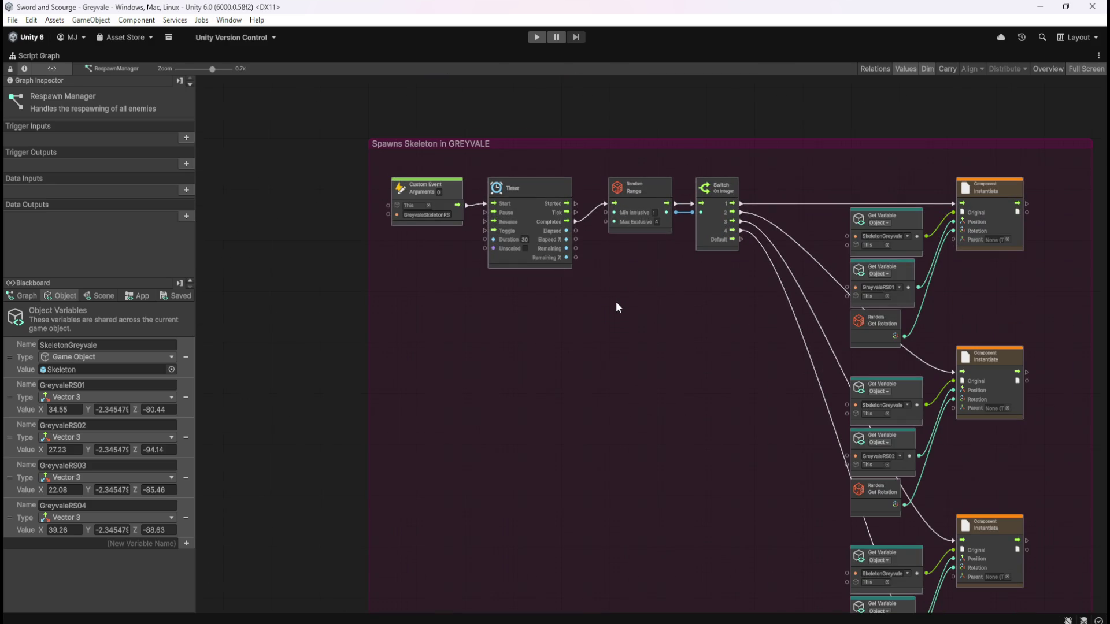
key("shift+space")
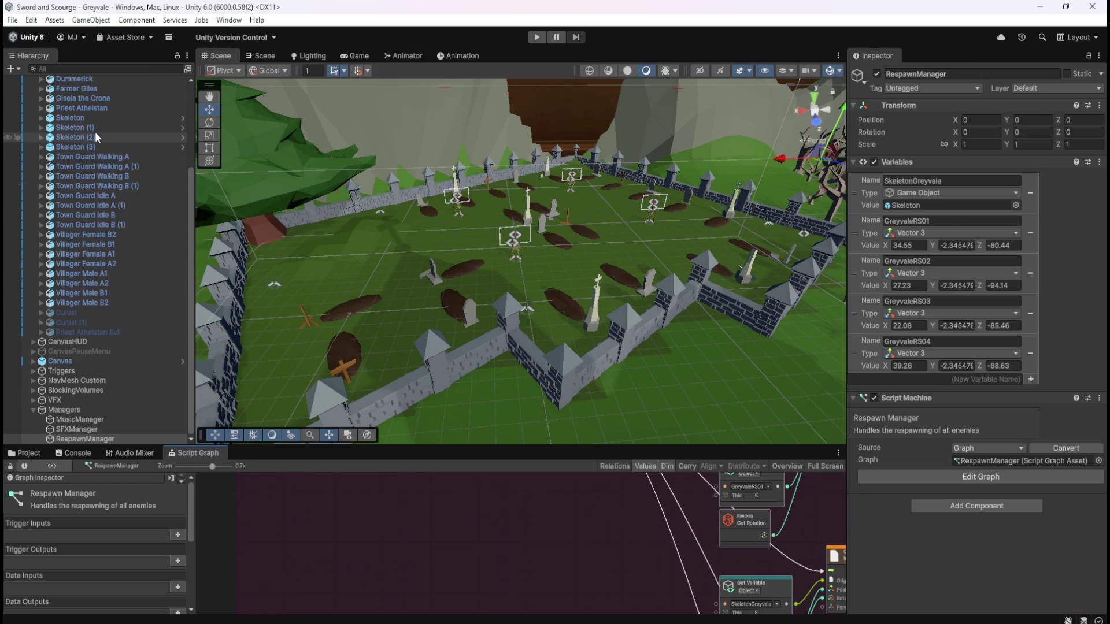
- Review the Skeleton's GreyvaleSkeletonRS-then-Destroy death chain, then show its Animator states
left_click(98, 117)
key("shift+space")
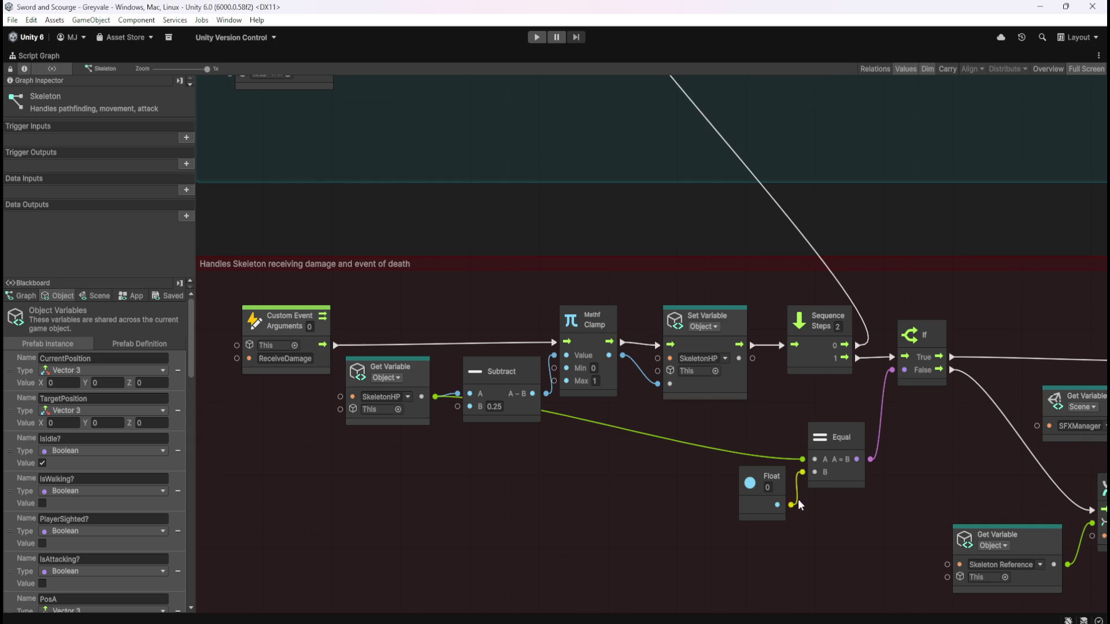
scroll(944, 449, "right", 10)
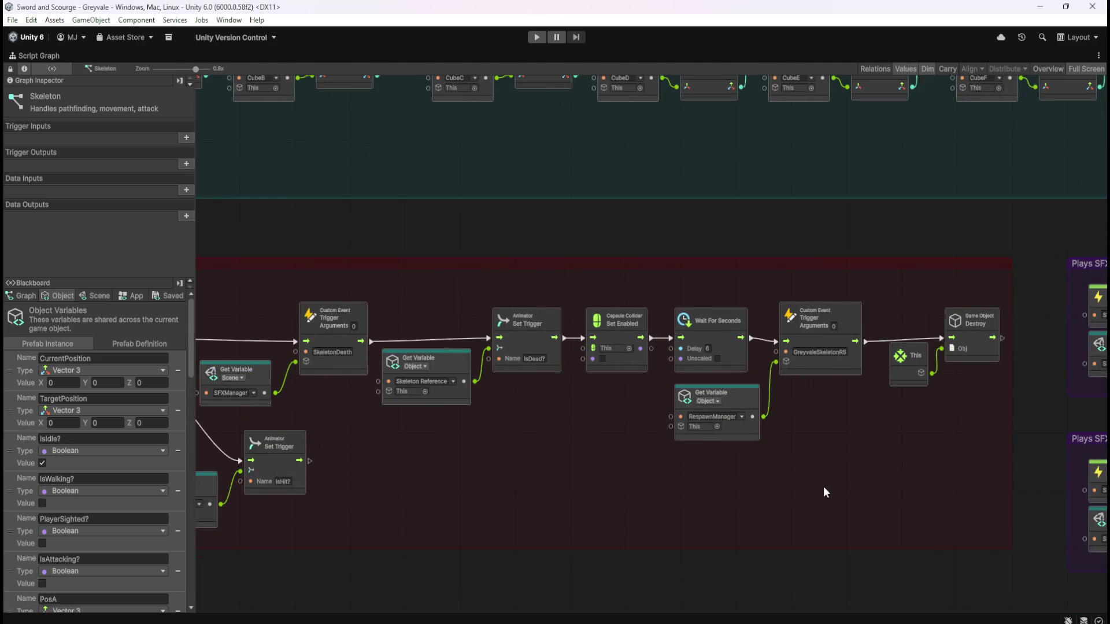
scroll(824, 495, "up", 2)
scroll(912, 459, "right", 3)
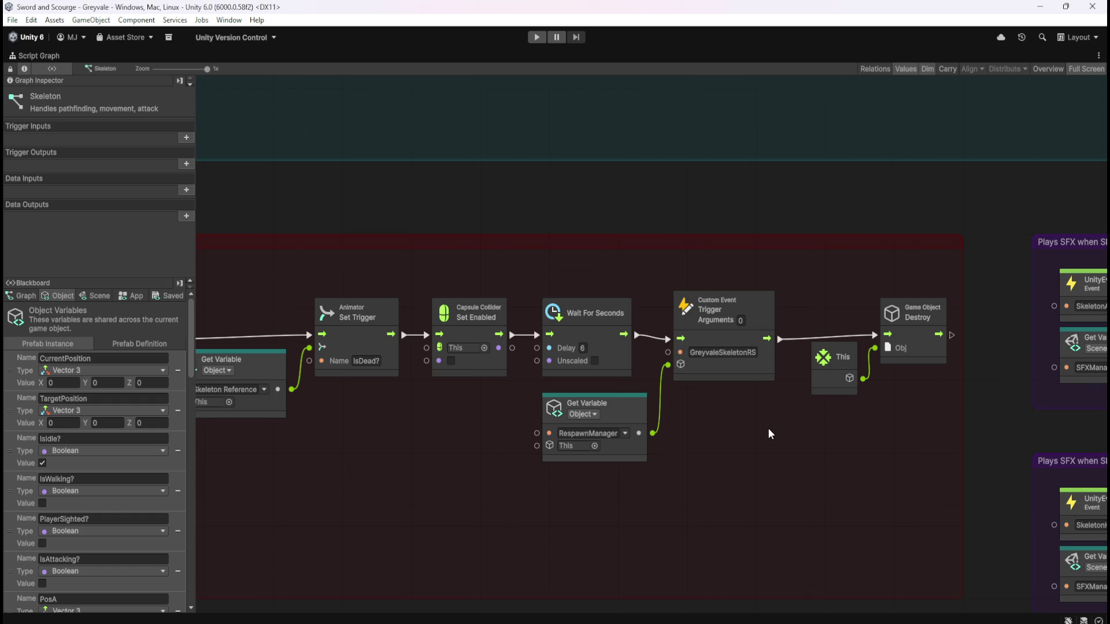
key("shift+space")
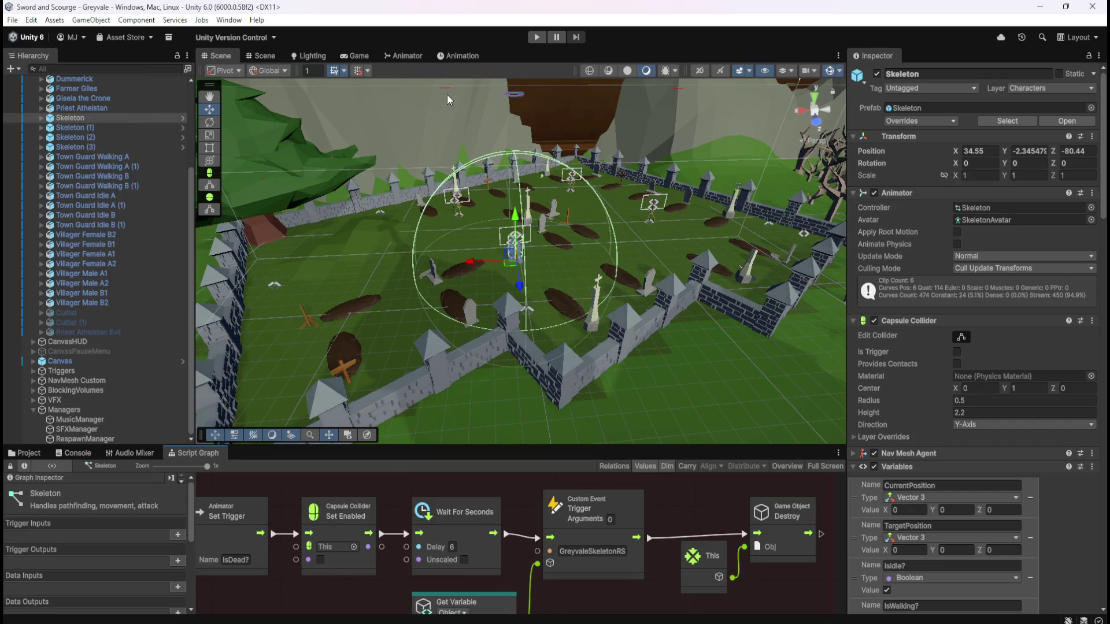
left_click(405, 56)
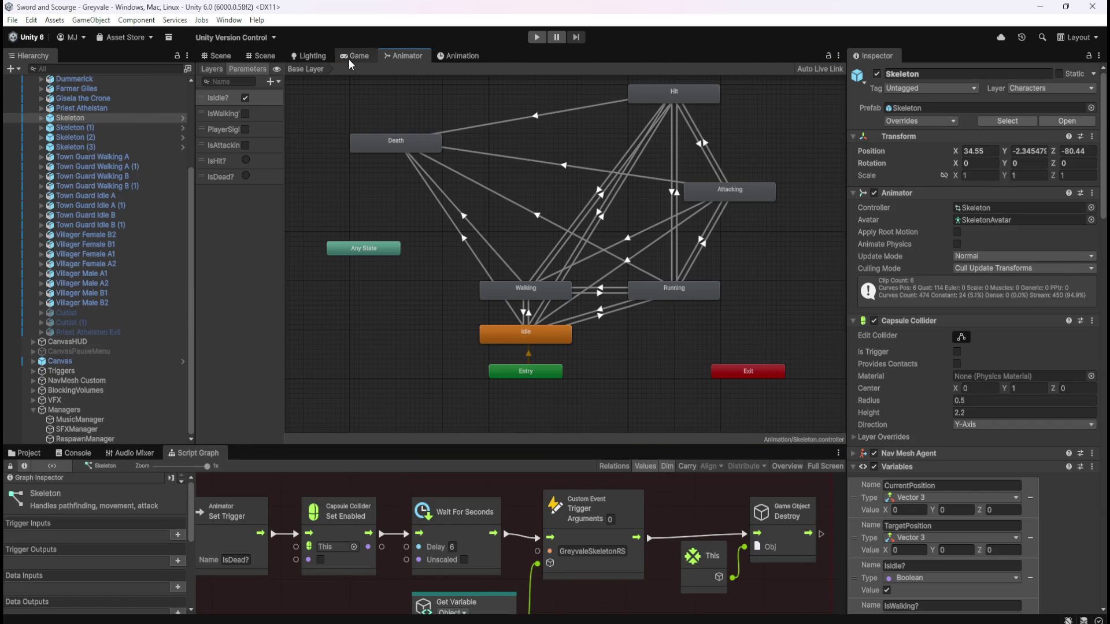
- Start play mode and pop the Game view out as a floating window over the scene
left_click(348, 59)
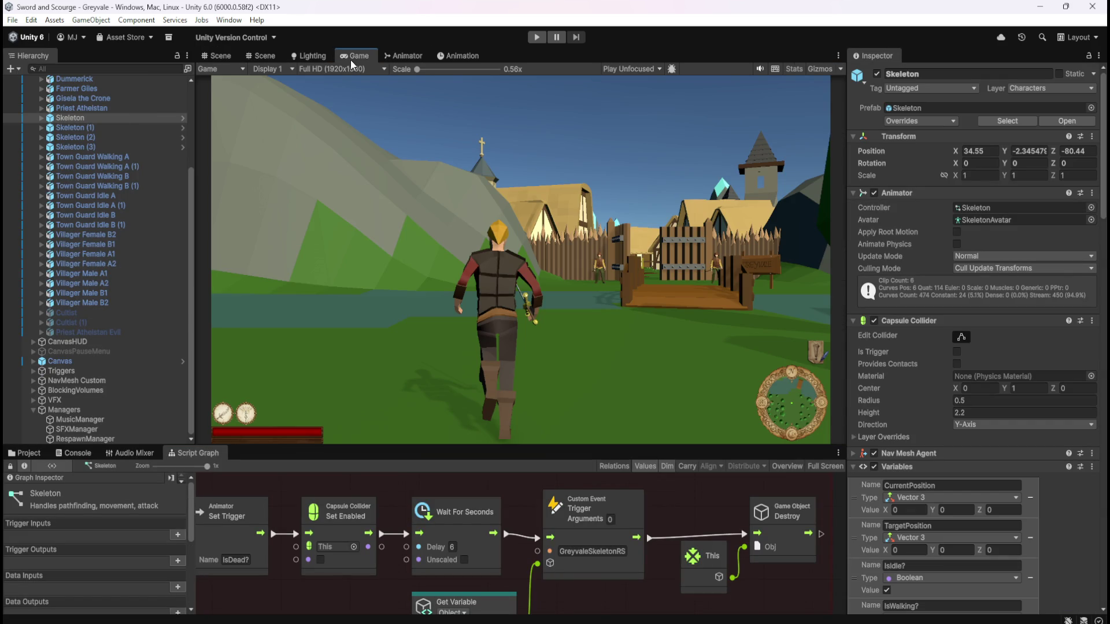
left_click(227, 56)
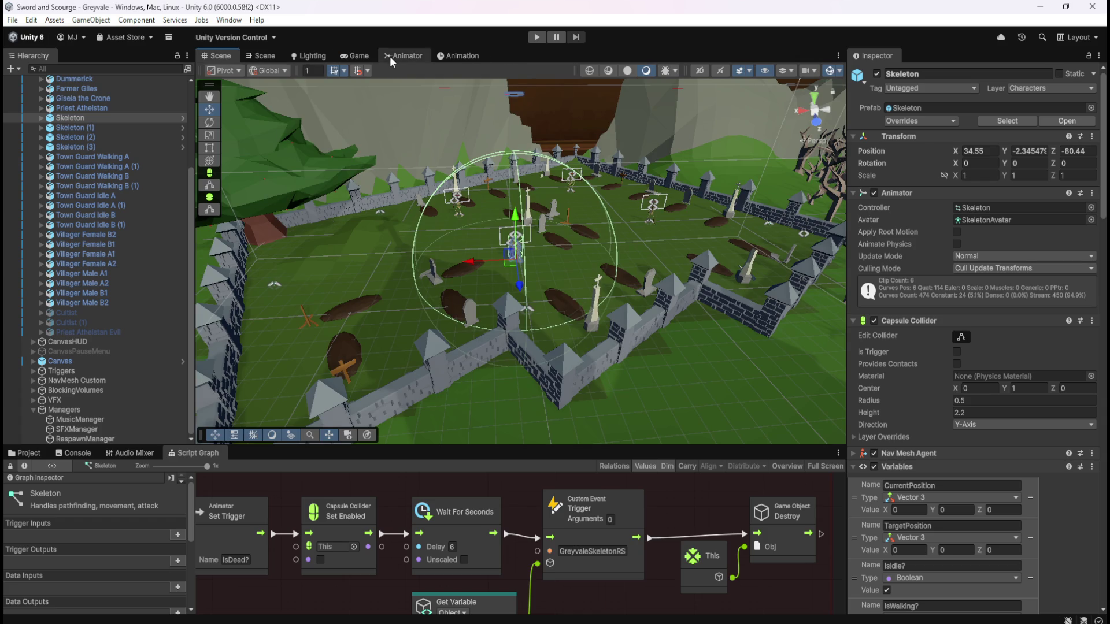
left_click(367, 58)
left_click(537, 37)
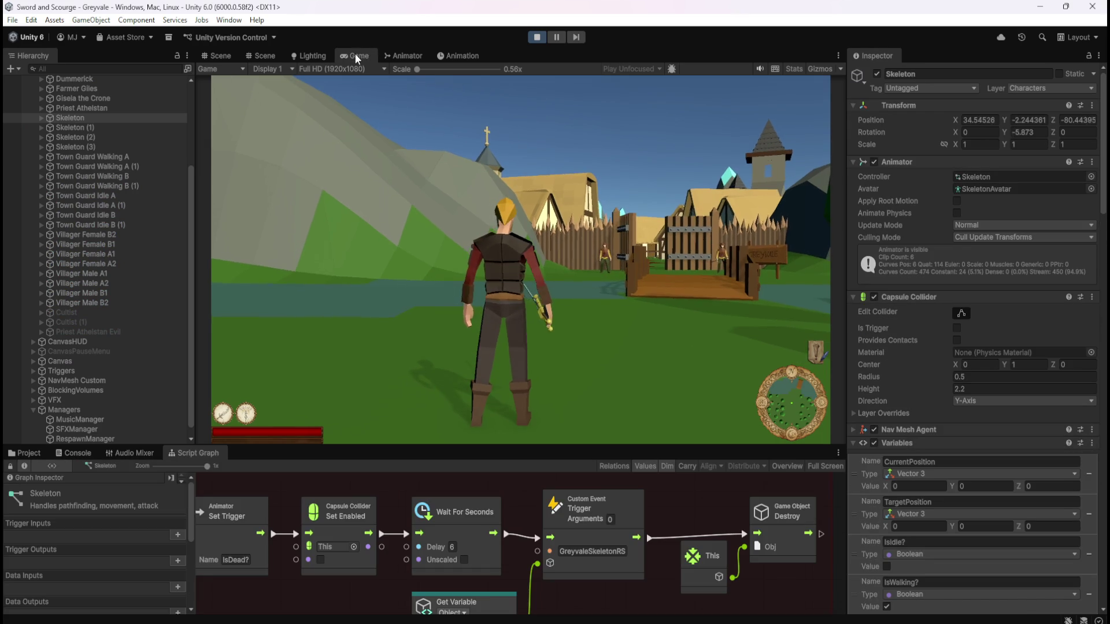
mouse_move(353, 54)
left_mouse_down()
mouse_move(529, 334)
mouse_move(583, 293)
mouse_move(937, 301)
mouse_move(905, 291)
mouse_move(948, 290)
left_mouse_up()
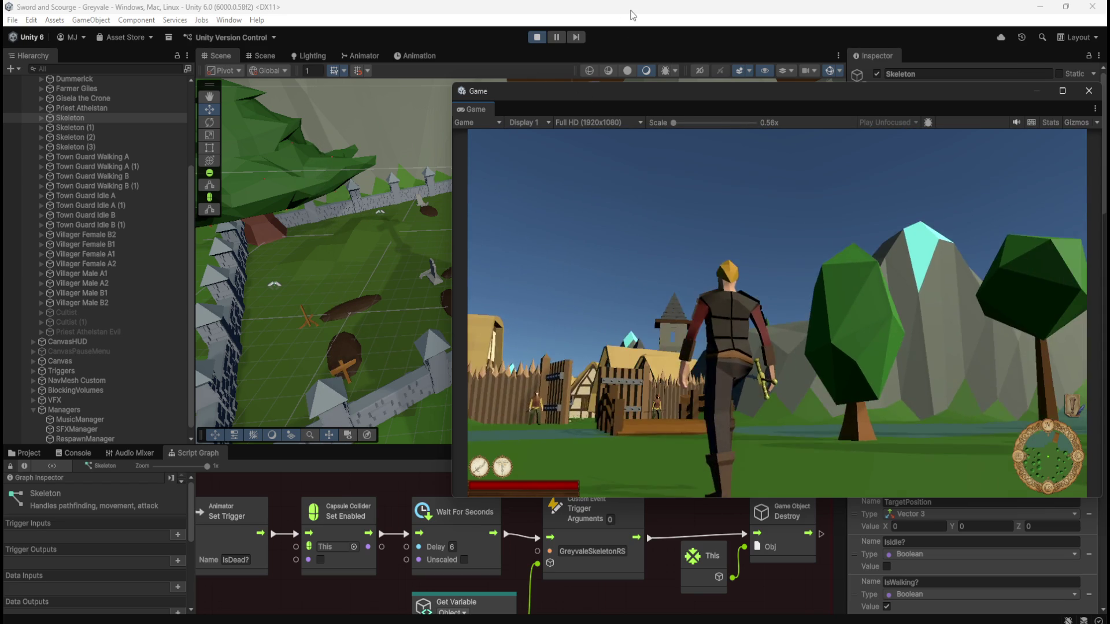
left_click_drag(630, 87, 1000, 148)
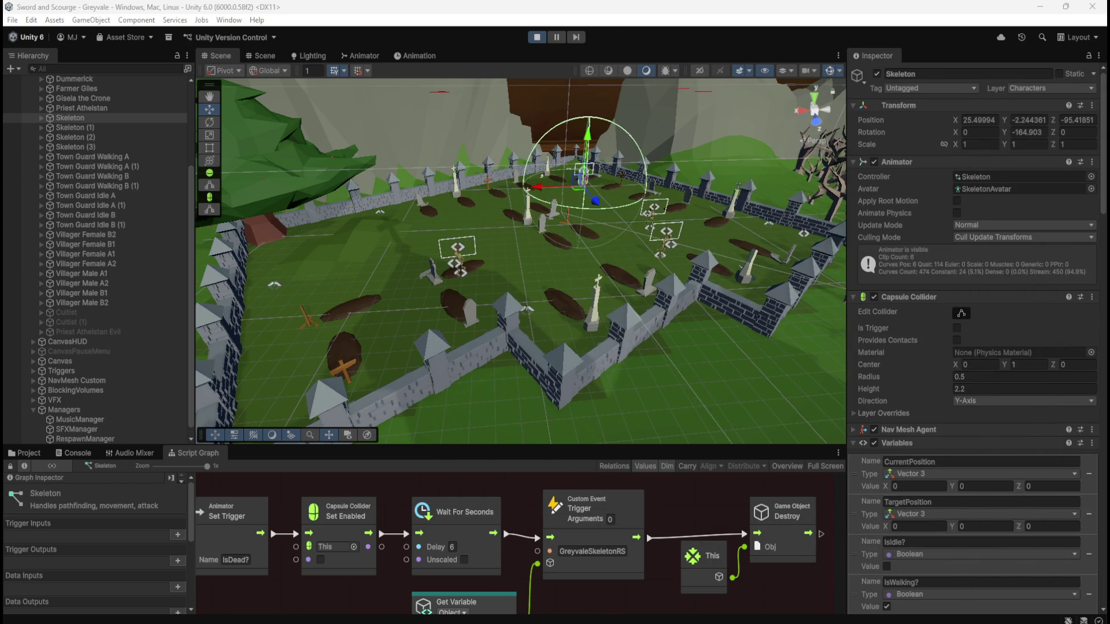
mouse_move(601, 214)
left_mouse_down()
mouse_move(567, 213)
mouse_move(567, 225)
mouse_move(612, 243)
mouse_move(565, 281)
mouse_move(480, 321)
mouse_move(347, 261)
left_mouse_up()
left_click(100, 110)
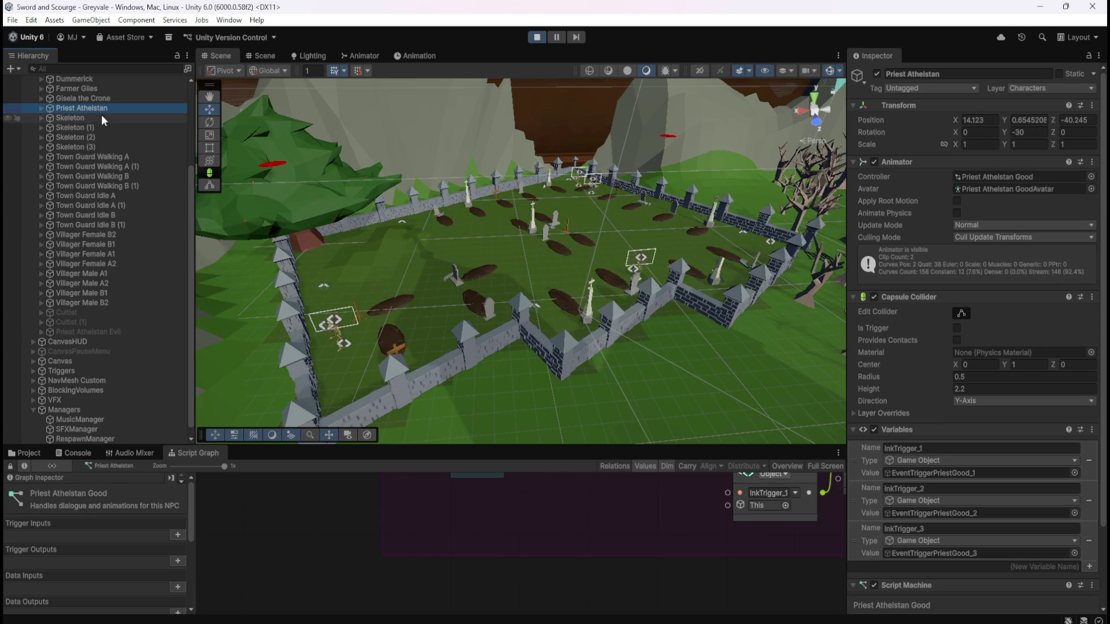
mouse_move(1106, 179)
left_mouse_down()
mouse_move(944, 198)
mouse_move(954, 198)
left_mouse_up()
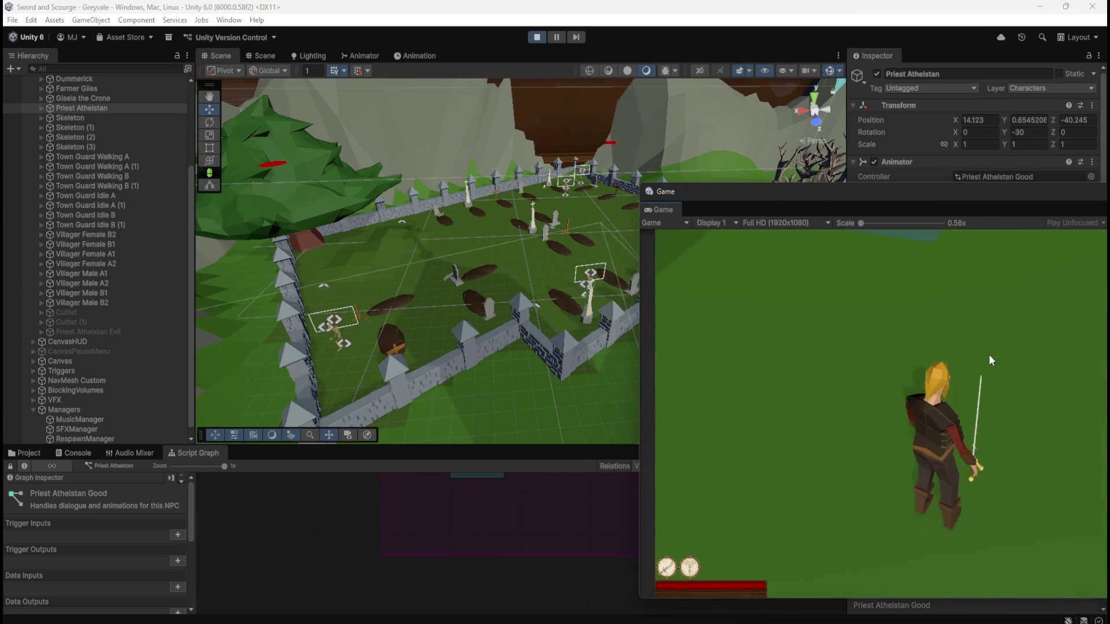
- Move the character with W and D, then pause the game with Escape
key("w")
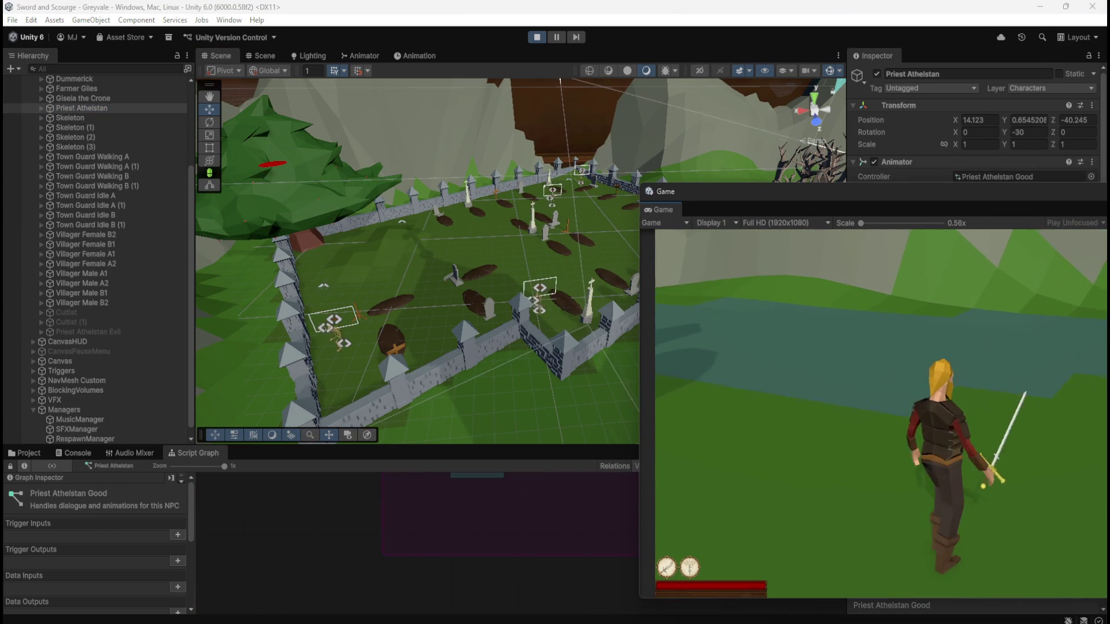
key("d")
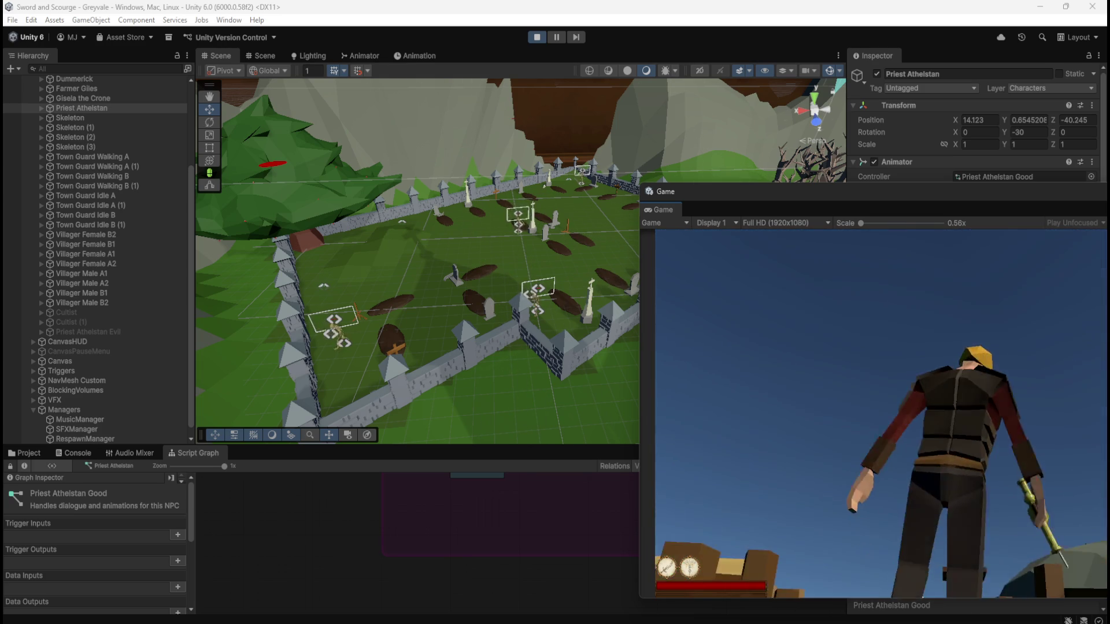
key("Escape")
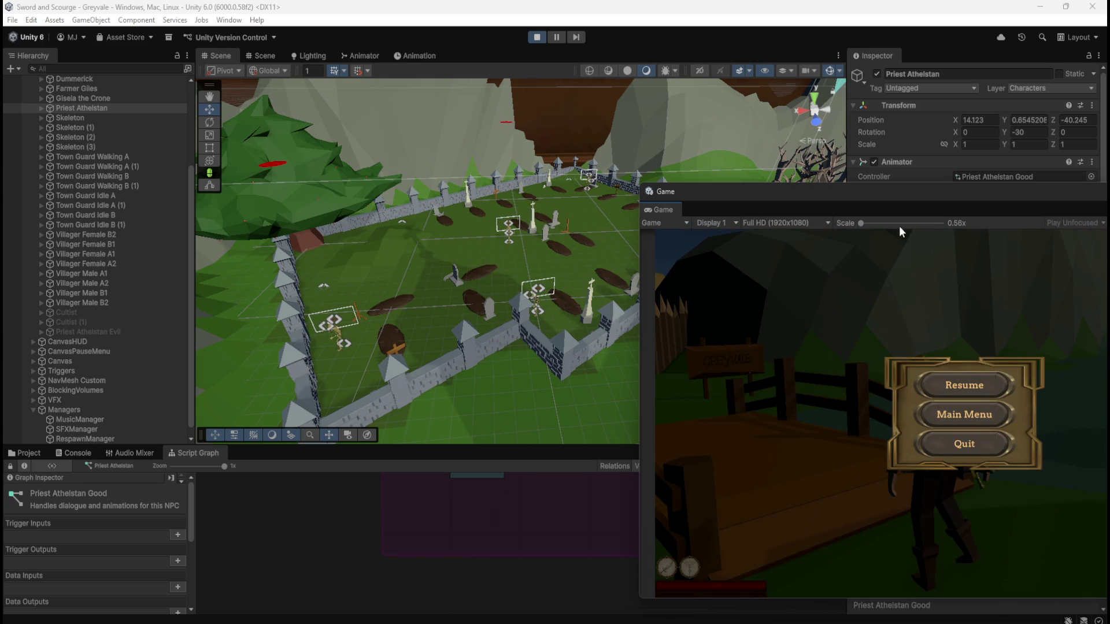
left_click(964, 384)
key("Escape")
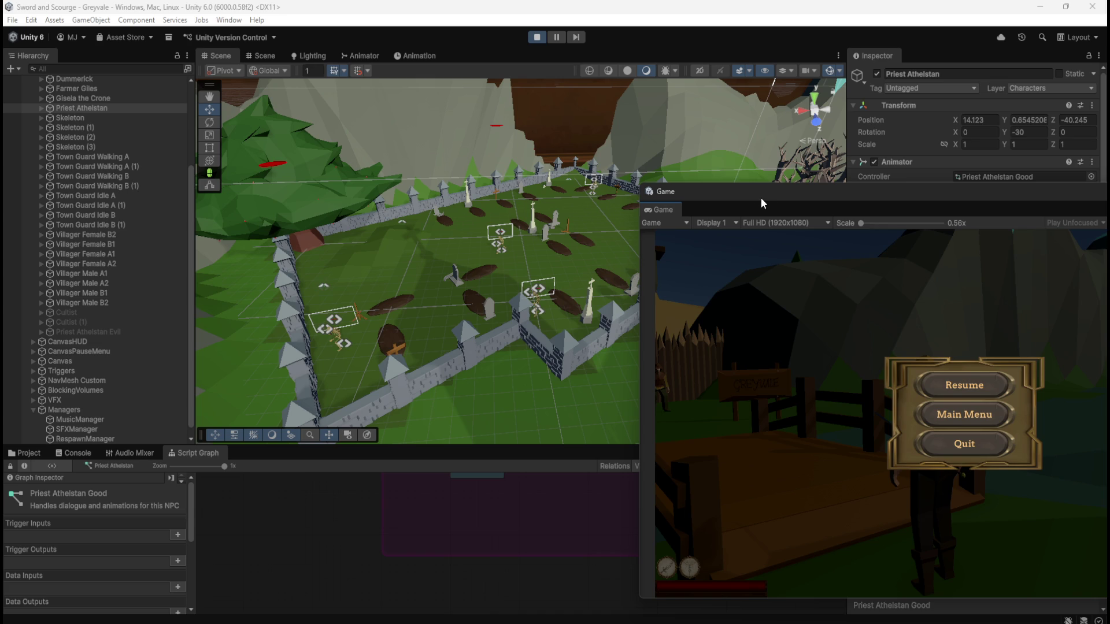
mouse_move(778, 199)
left_mouse_down()
mouse_move(745, 250)
mouse_move(712, 218)
mouse_move(766, 217)
left_mouse_up()
- Slide the floating Game preview off to the screen edge while play continues
mouse_move(824, 212)
left_mouse_down()
mouse_move(980, 186)
mouse_move(957, 197)
mouse_move(1101, 196)
left_mouse_up()
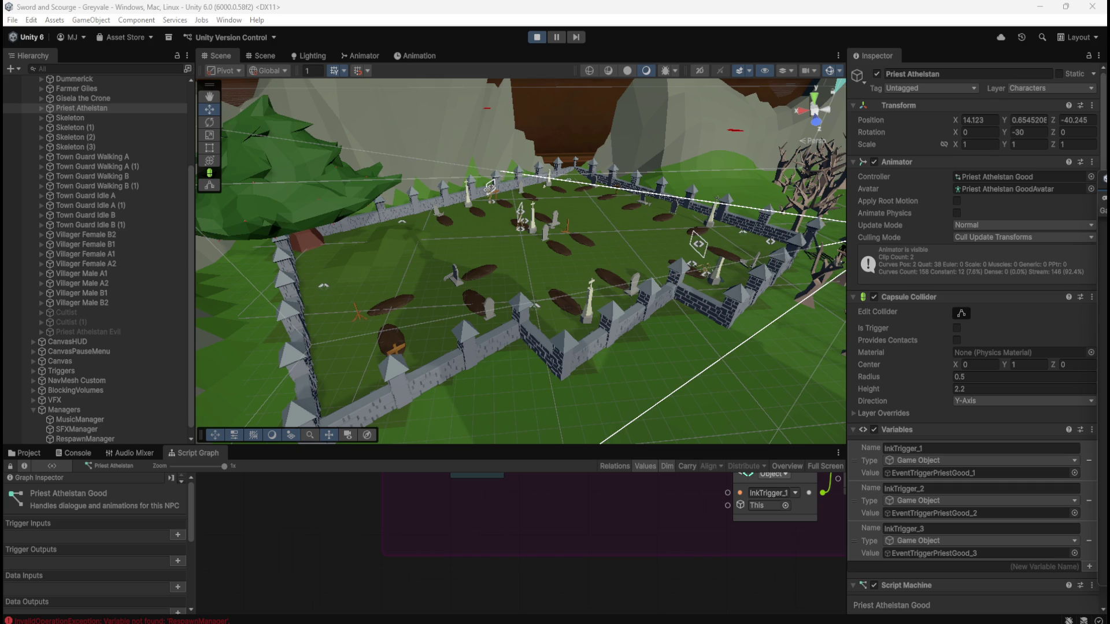
- Stop play mode and check the Skeleton's Object variables include RespawnManager
left_click(538, 34)
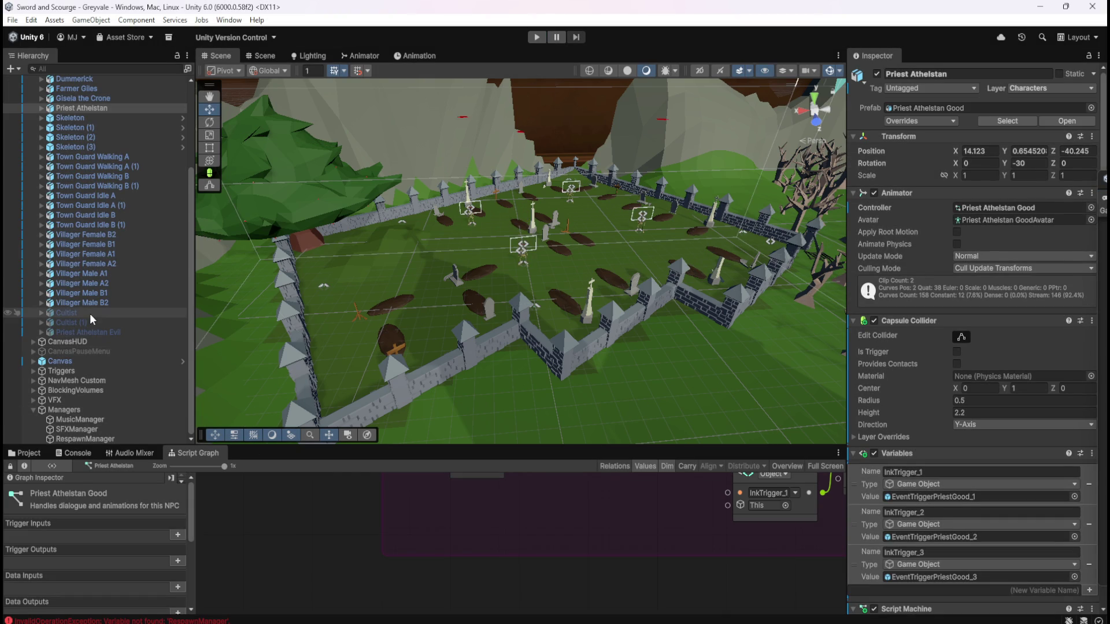
left_click(95, 117)
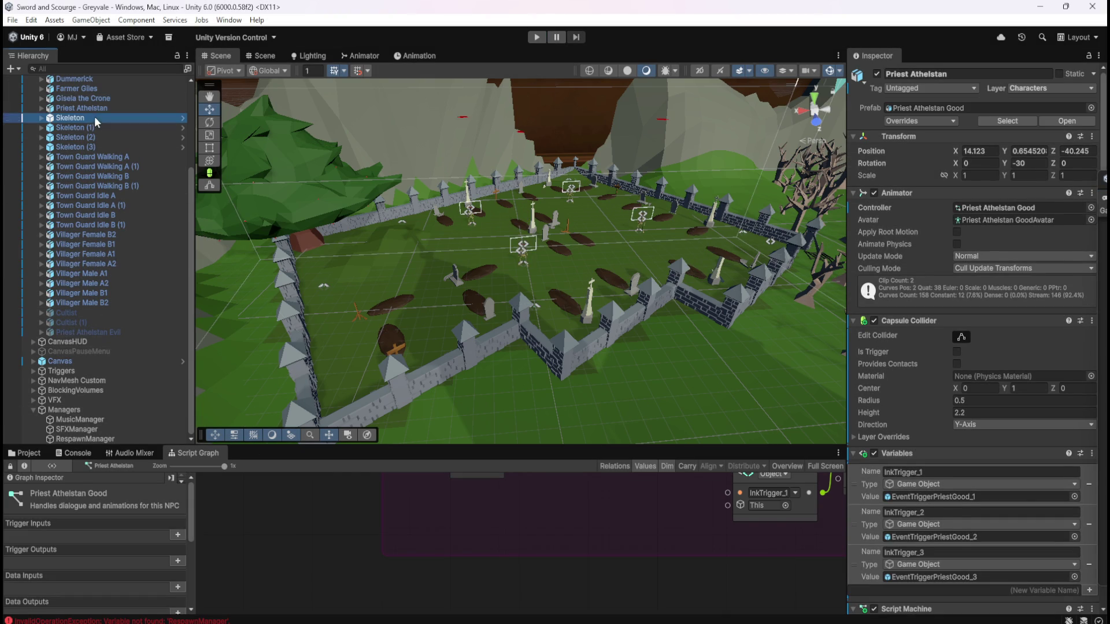
key("shift+space")
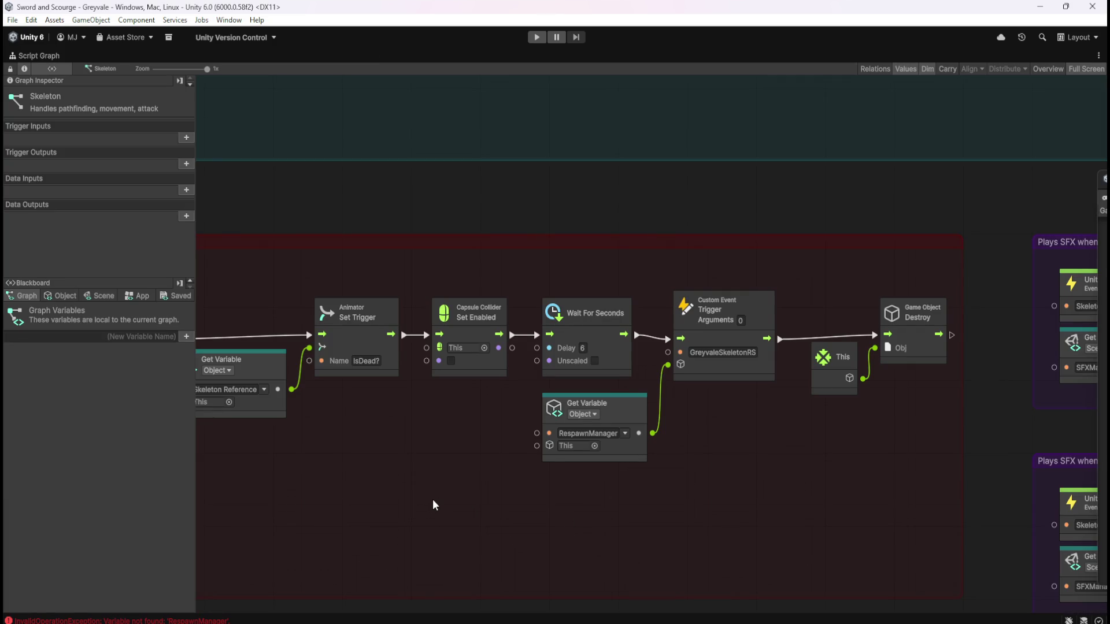
key("shift+space")
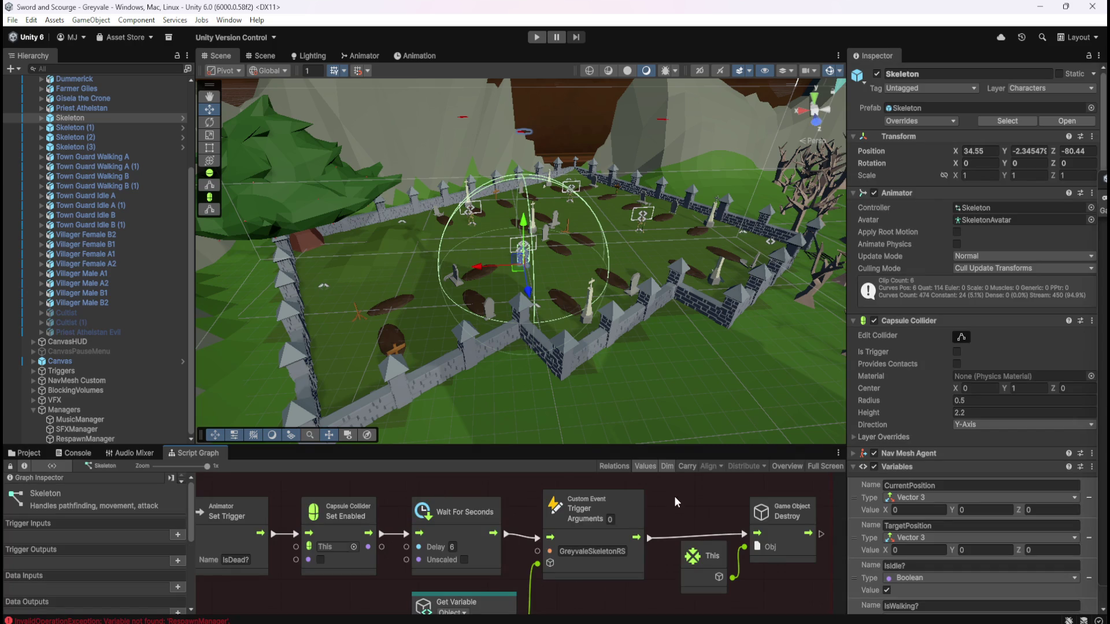
key("shift+space")
left_click(65, 296)
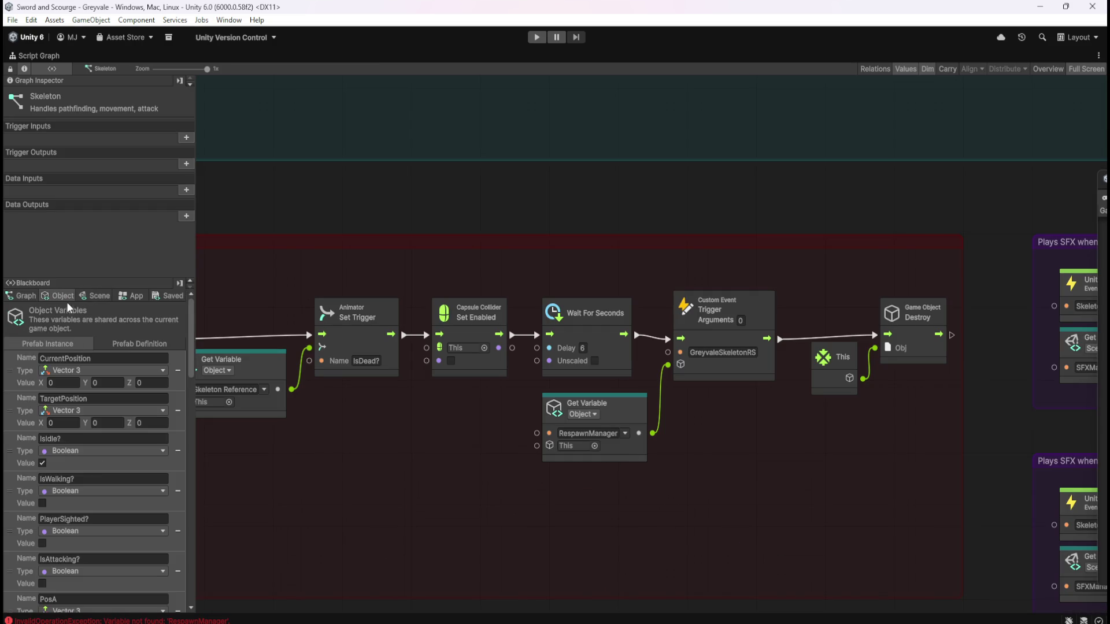
scroll(152, 480, "down", 2)
left_click_drag(192, 411, 203, 600)
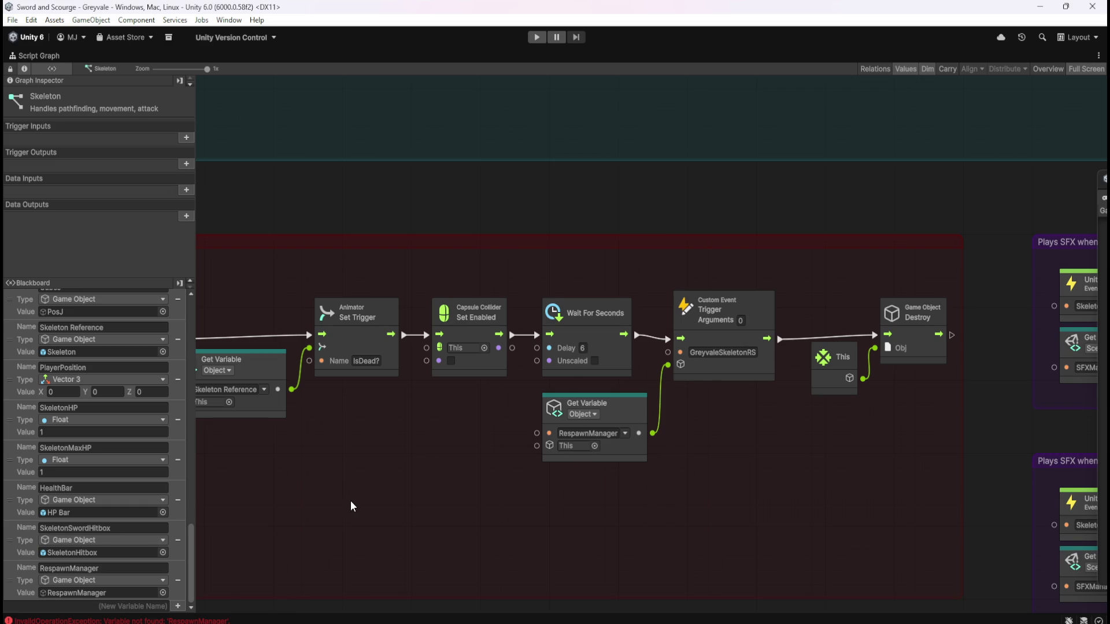
key("shift+space")
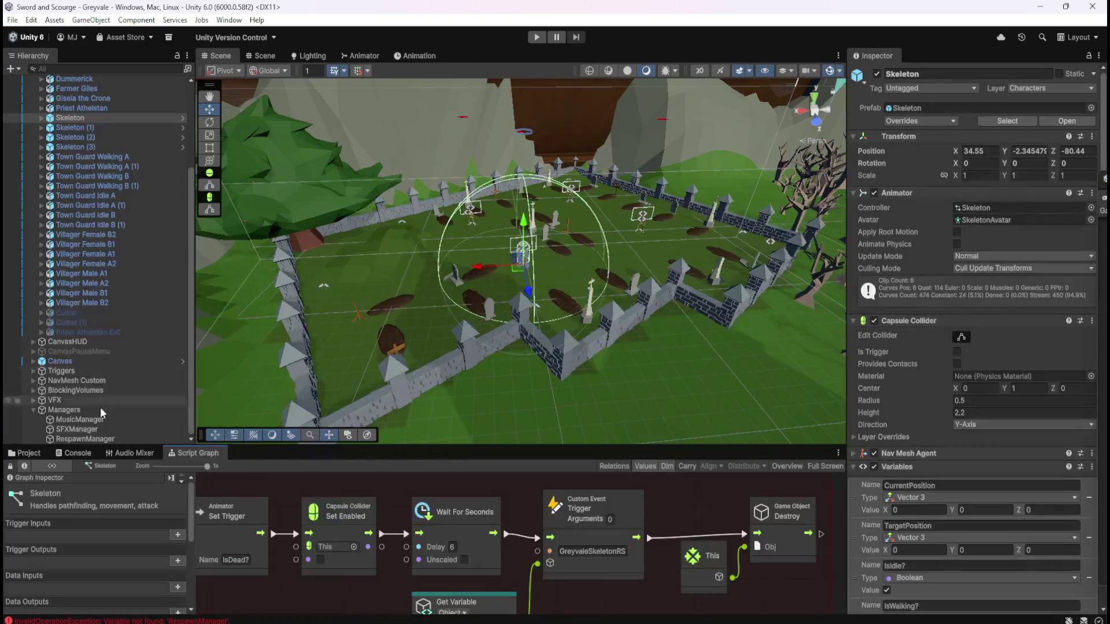
- Frame the RespawnManager and orbit the Scene view around the graveyard
left_click(85, 439)
key("f")
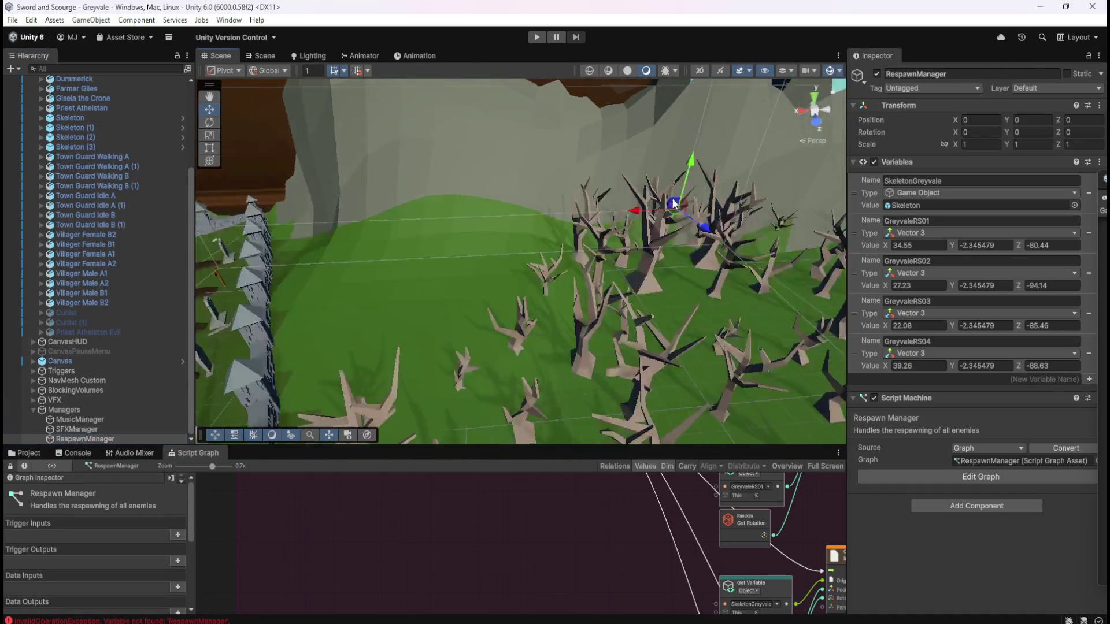
scroll(625, 238, "down", 5)
left_click_drag(615, 259, 773, 258)
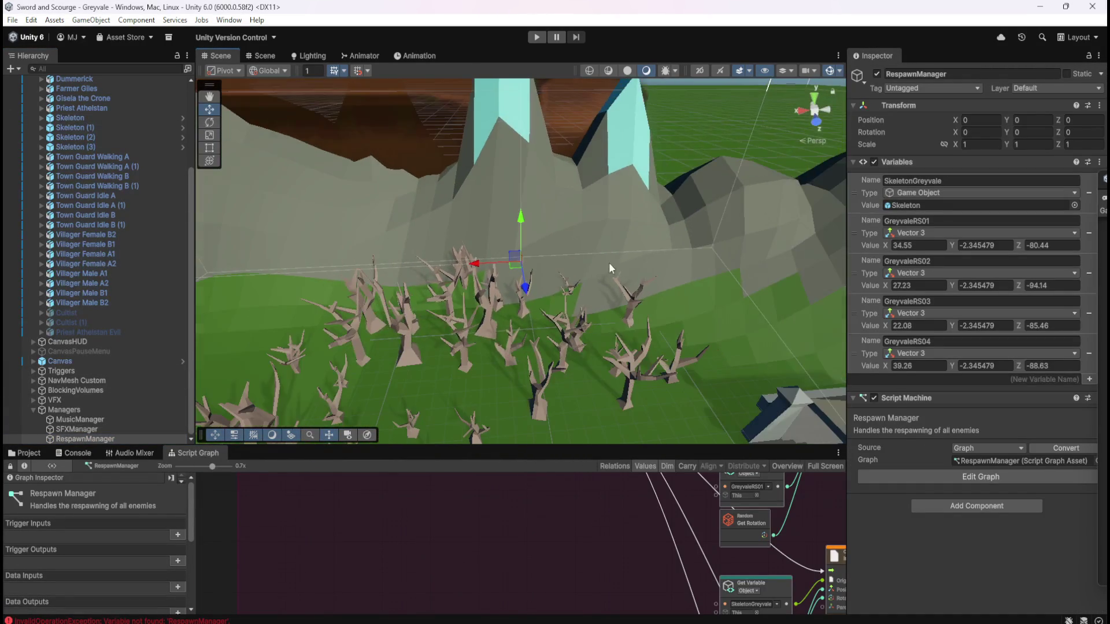
left_click_drag(446, 308, 311, 258)
- Compare Skeleton (1) against the original Skeleton
left_click(109, 127)
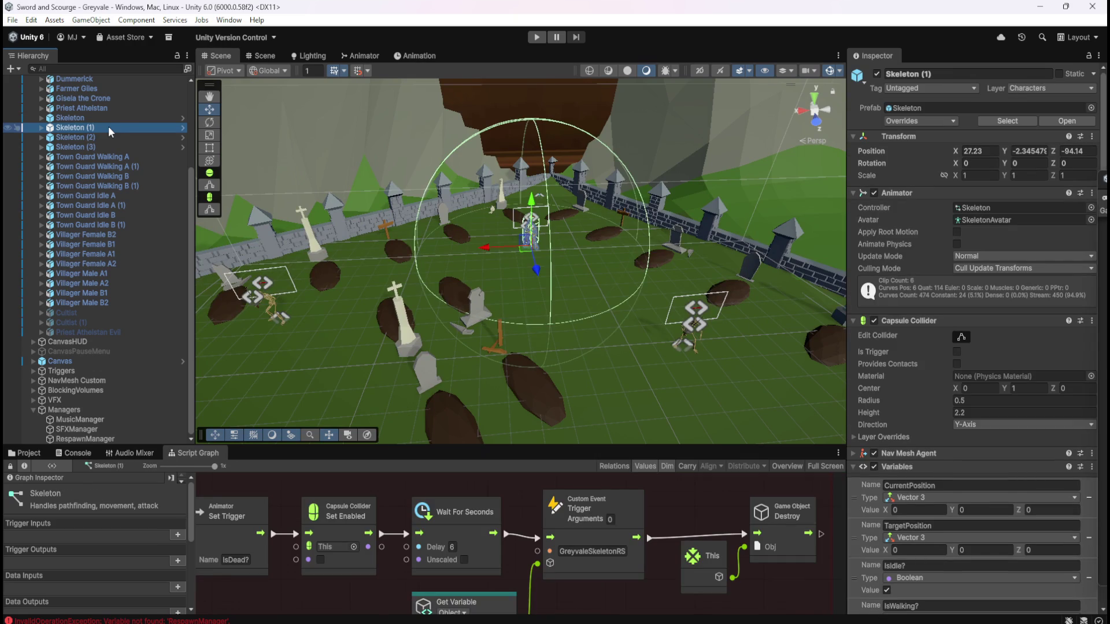
left_click(114, 120)
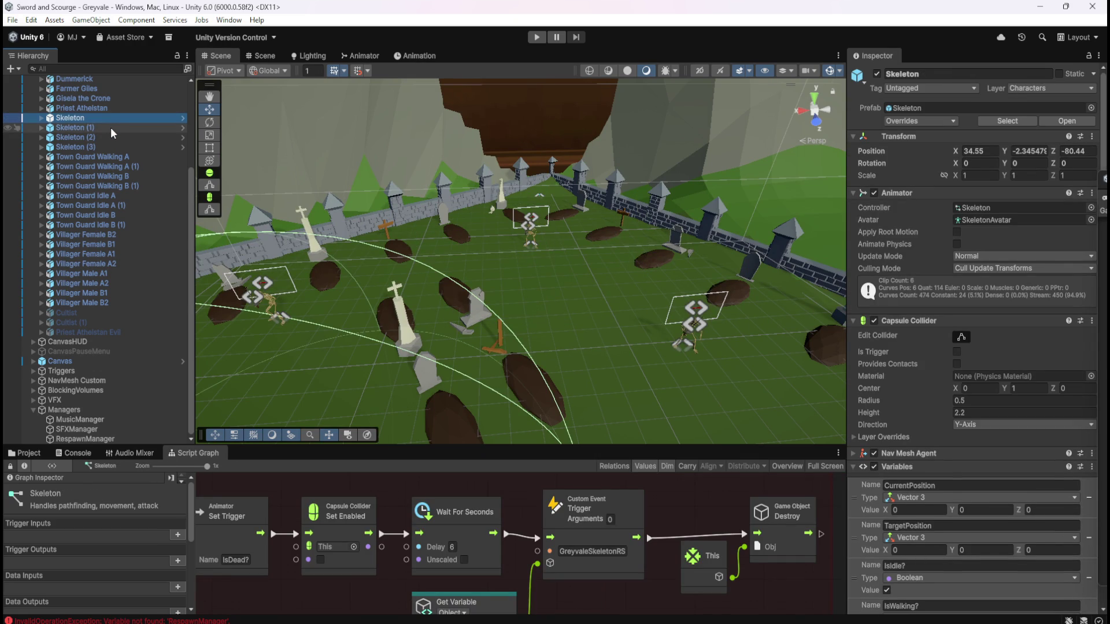
left_click(110, 127)
left_click(114, 118)
left_click(108, 125)
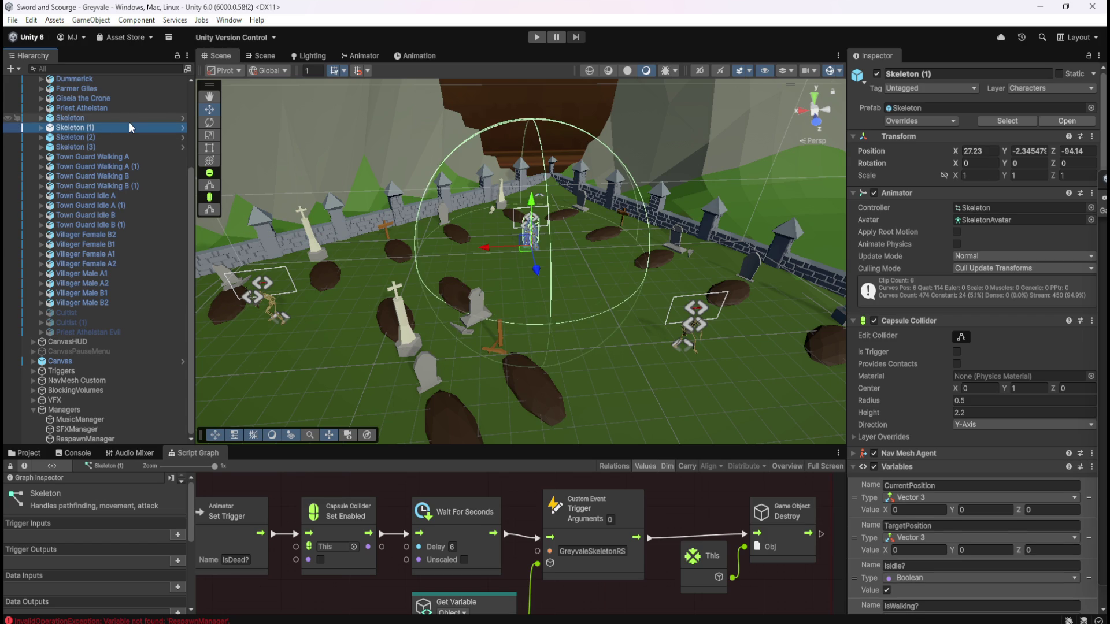
left_click(129, 122)
mouse_move(619, 243)
left_mouse_down()
mouse_move(490, 246)
mouse_move(543, 226)
left_mouse_up()
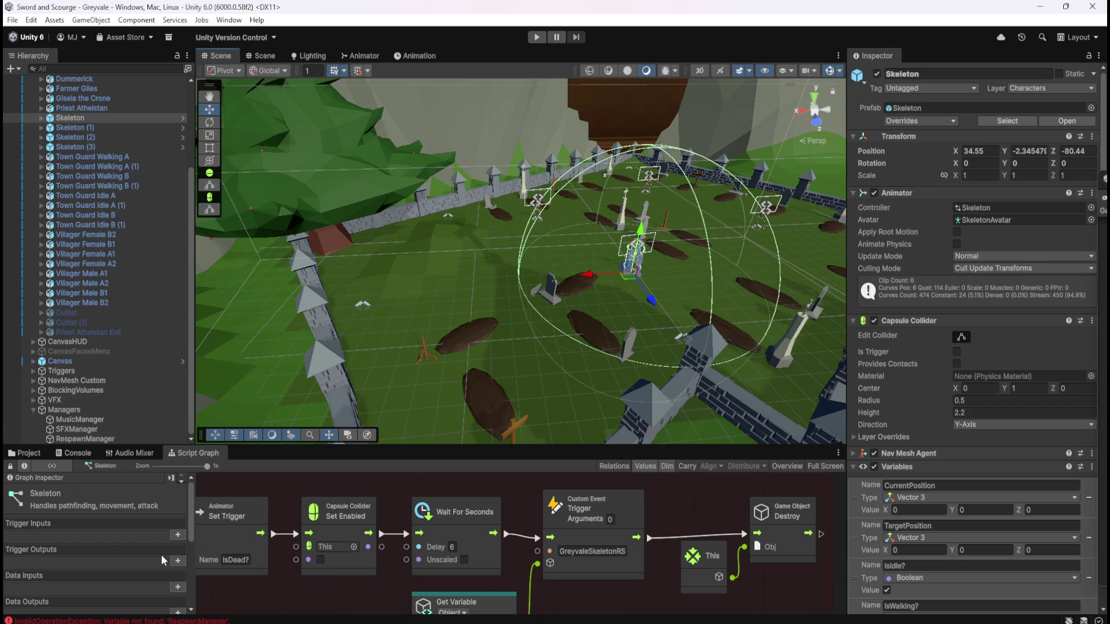
scroll(948, 459, "down", 15)
scroll(948, 459, "down", 8)
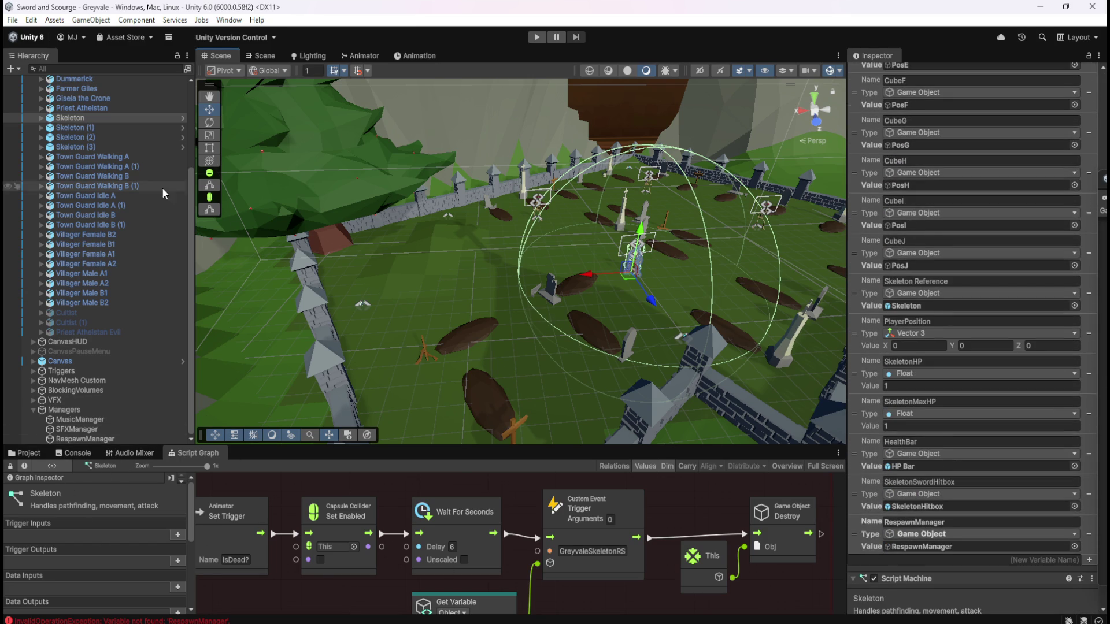
- Step through Skeleton (1), (2) and (3) to compare their variables with the original
left_click(78, 128)
scroll(998, 423, "down", 5)
left_click(93, 137)
left_click(105, 118)
left_click(100, 126)
left_click(96, 136)
left_click(96, 146)
left_click(100, 117)
left_click(90, 127)
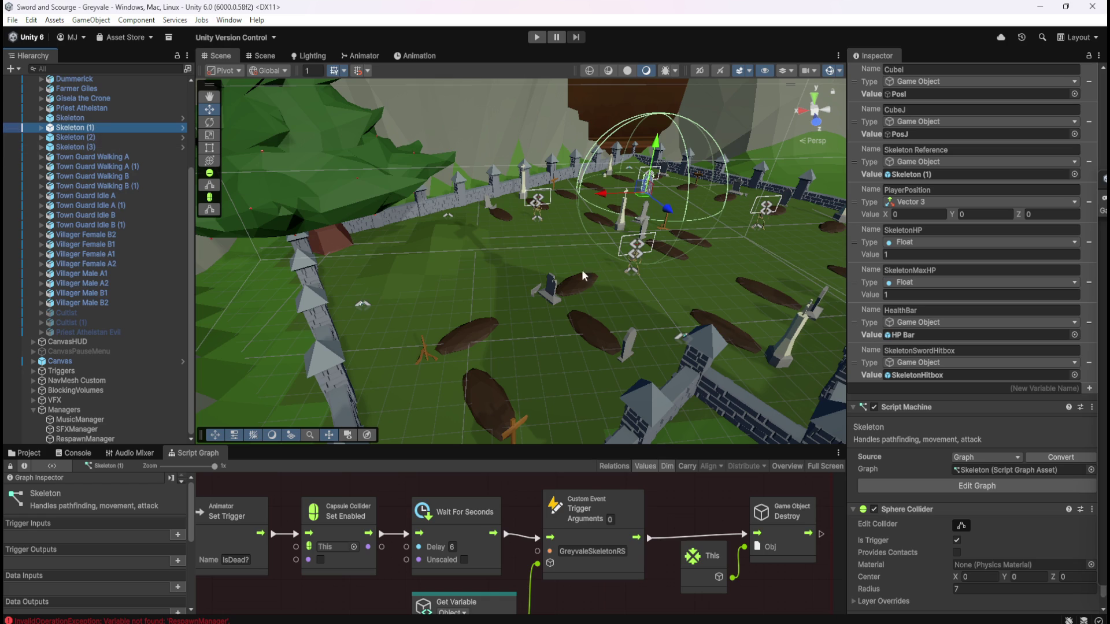
scroll(894, 374, "up", 5)
scroll(894, 374, "up", 15)
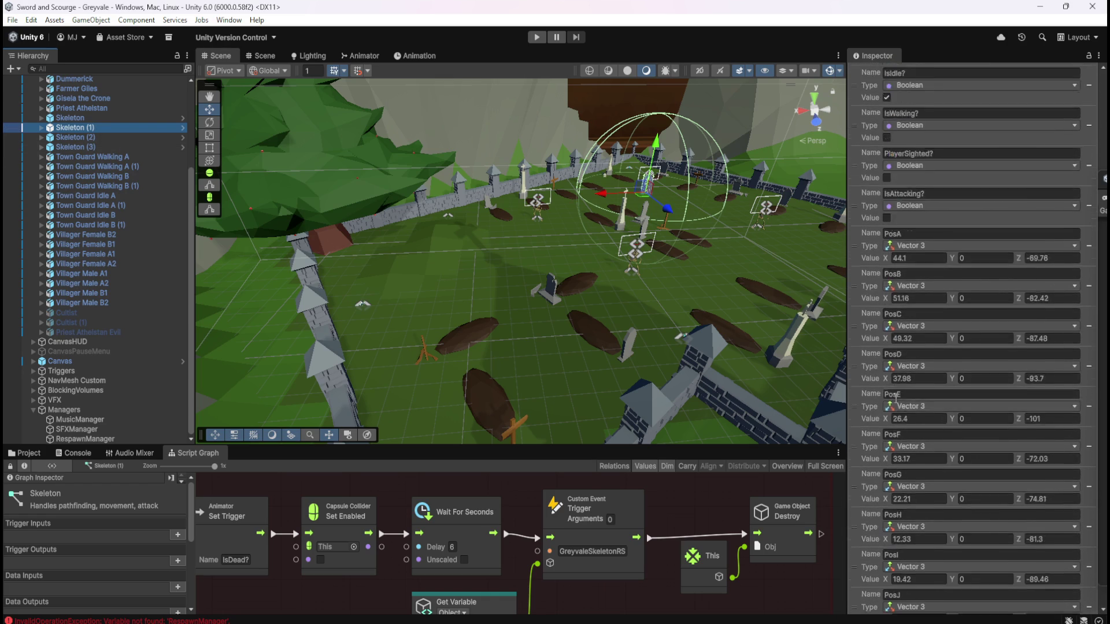
scroll(862, 387, "up", 3)
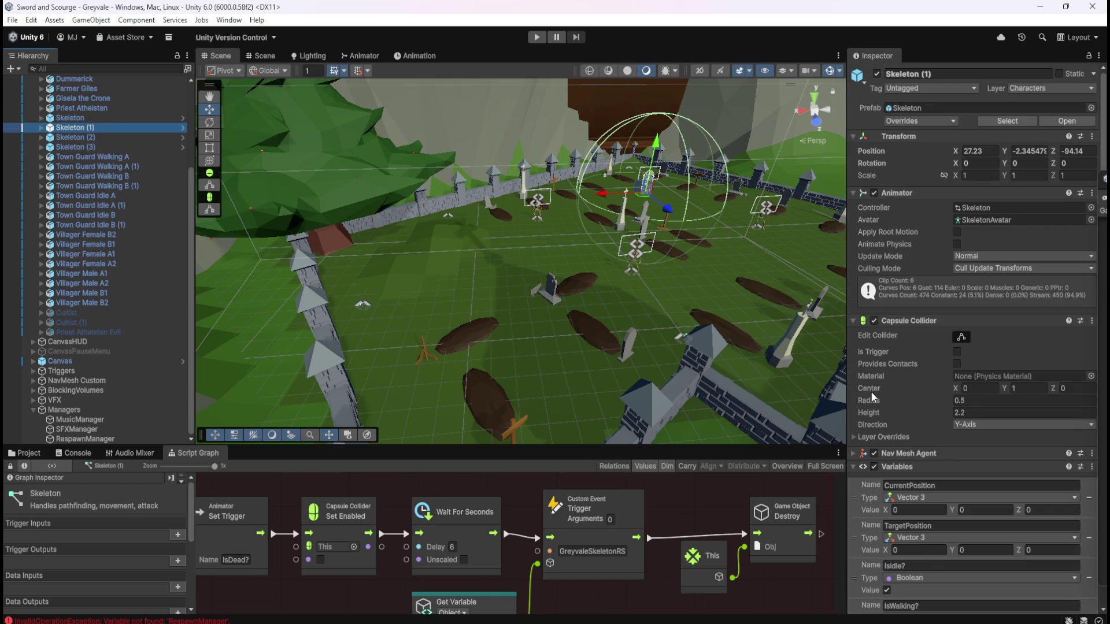
- Switch between the original Skeleton and its copies once more to confirm the differences
left_click(94, 119)
left_click(92, 126)
left_click(97, 117)
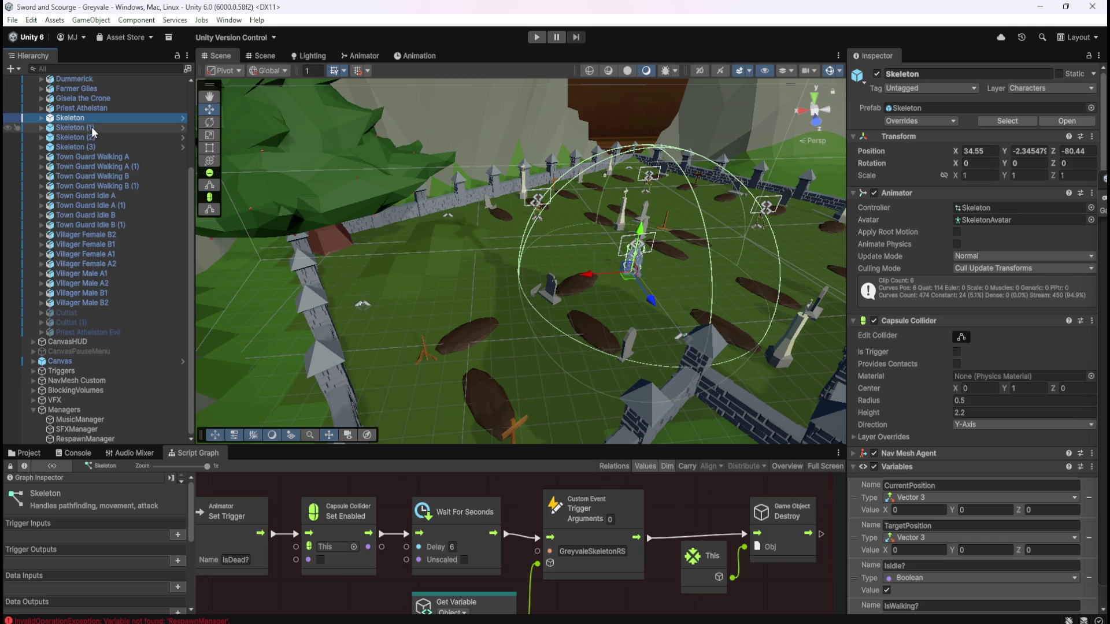
left_click(92, 126)
left_click(97, 117)
left_click(95, 125)
left_click(88, 136)
left_click(94, 125)
left_click(96, 117)
left_click(96, 126)
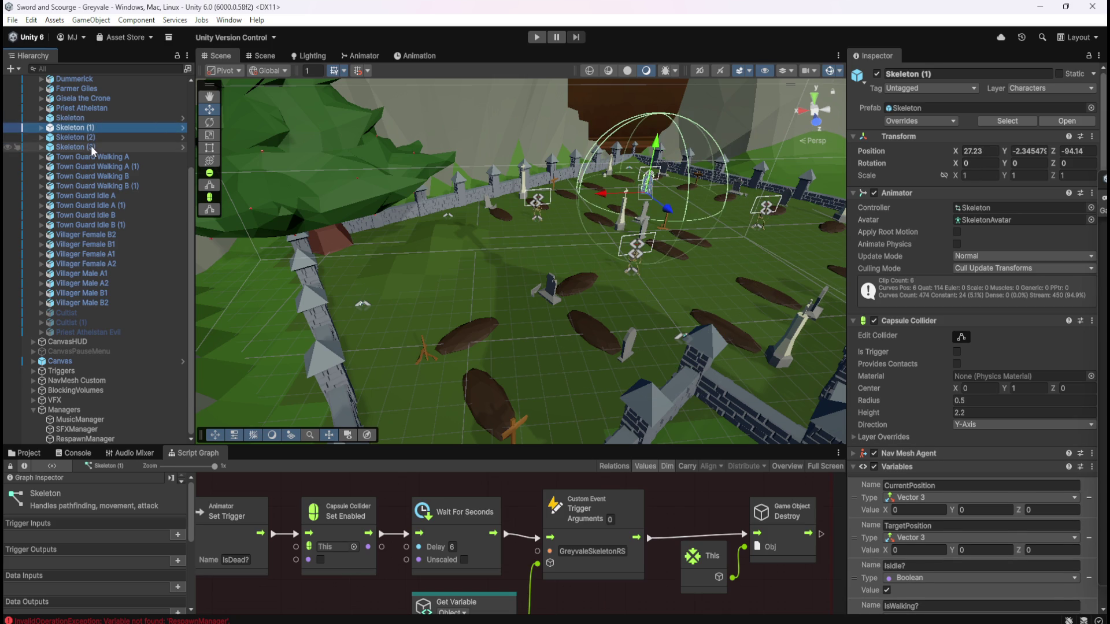
- Delete Skeleton (1) through Skeleton (3) together and save the scene
left_click(91, 146, "shift")
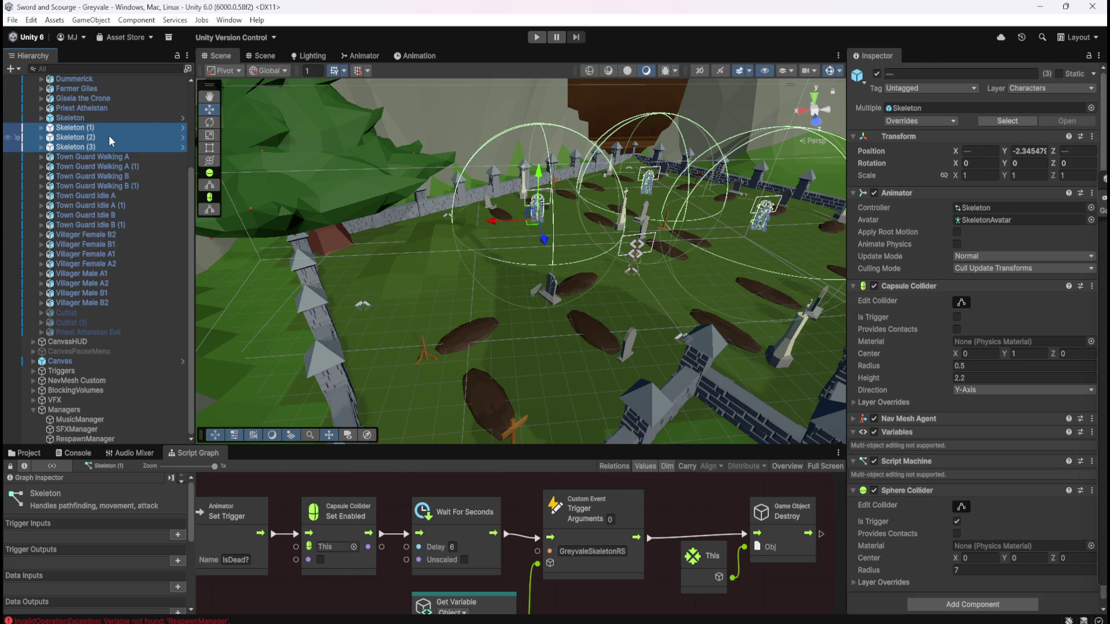
key("Delete")
key("ctrl+s")
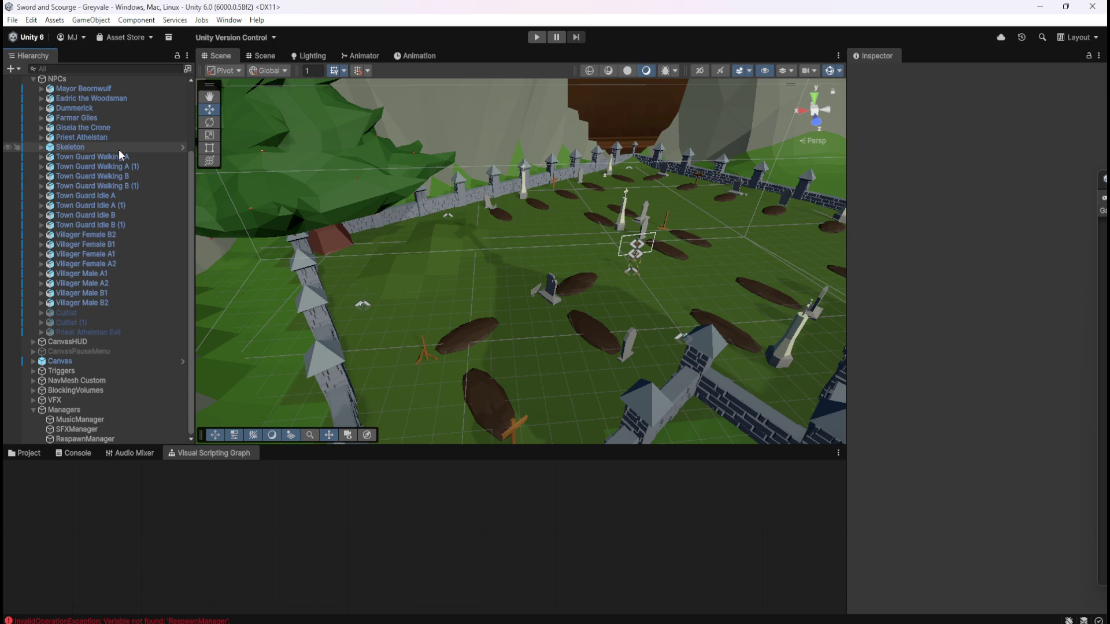
- Duplicate the original Skeleton to create Skeleton (1)
left_click(119, 149)
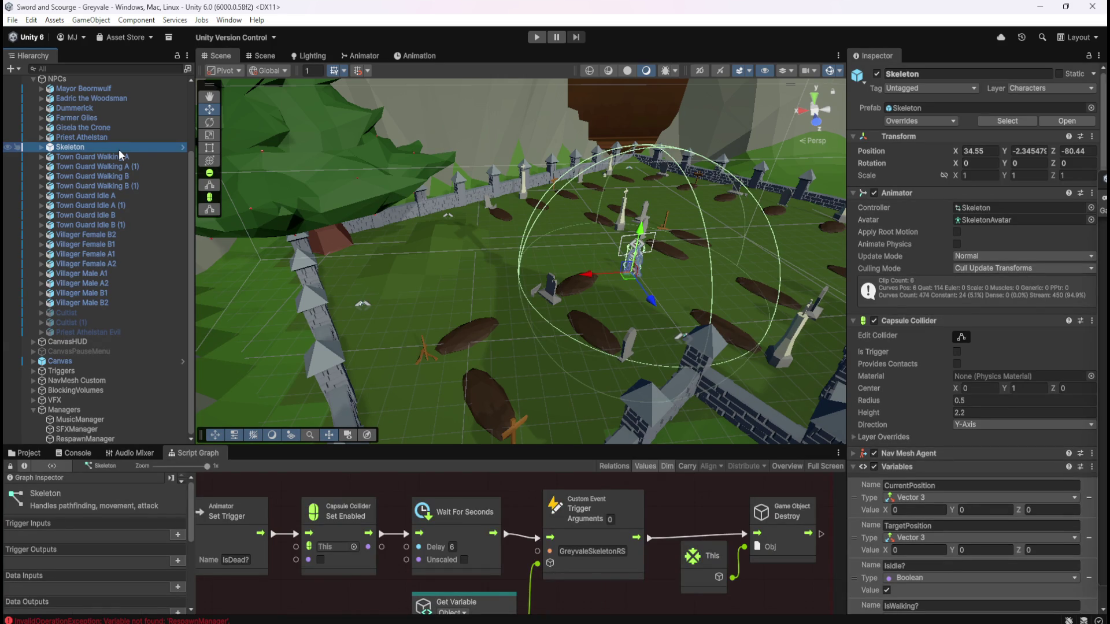
key("ctrl+d")
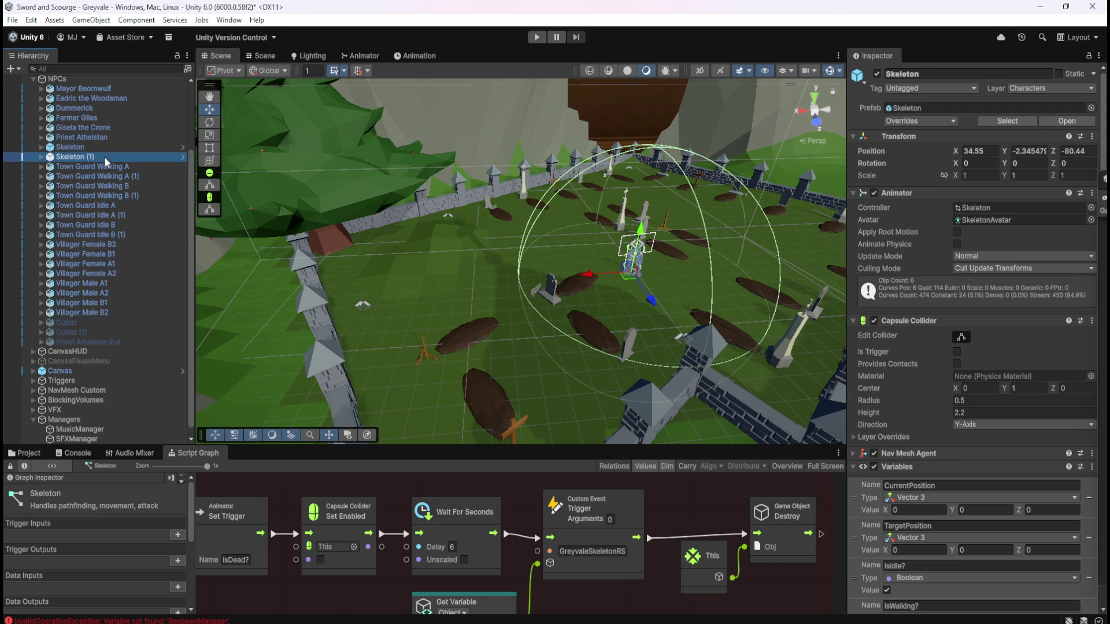
- Move Skeleton (1) to GreyvaleRS02 at X 27.23, Z -94.14
scroll(107, 431, "down", 1)
left_click(101, 438)
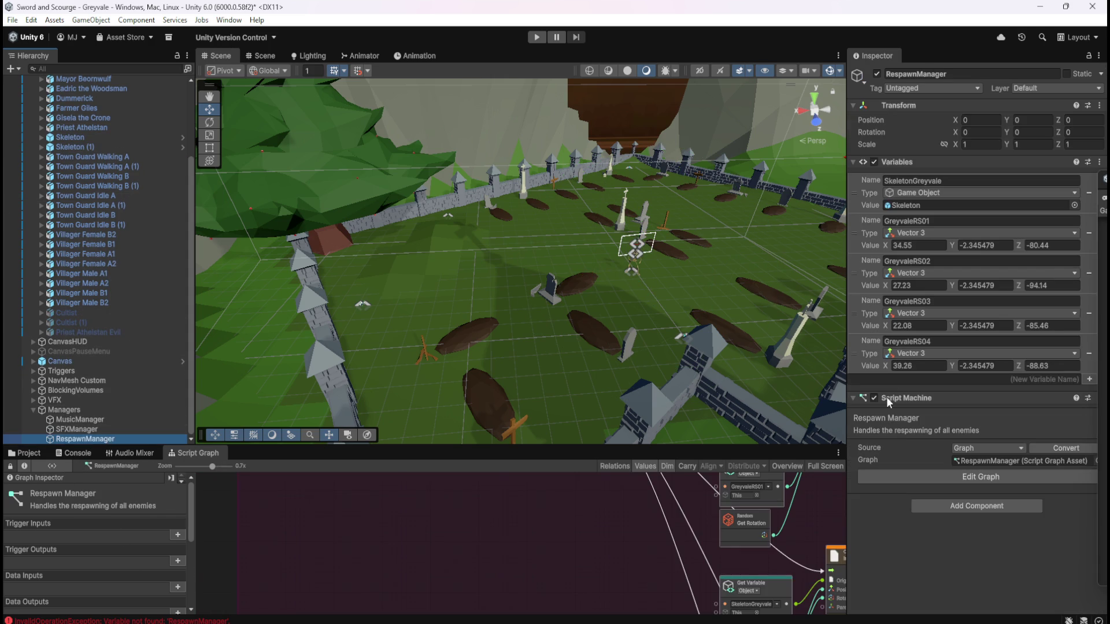
left_click(920, 288)
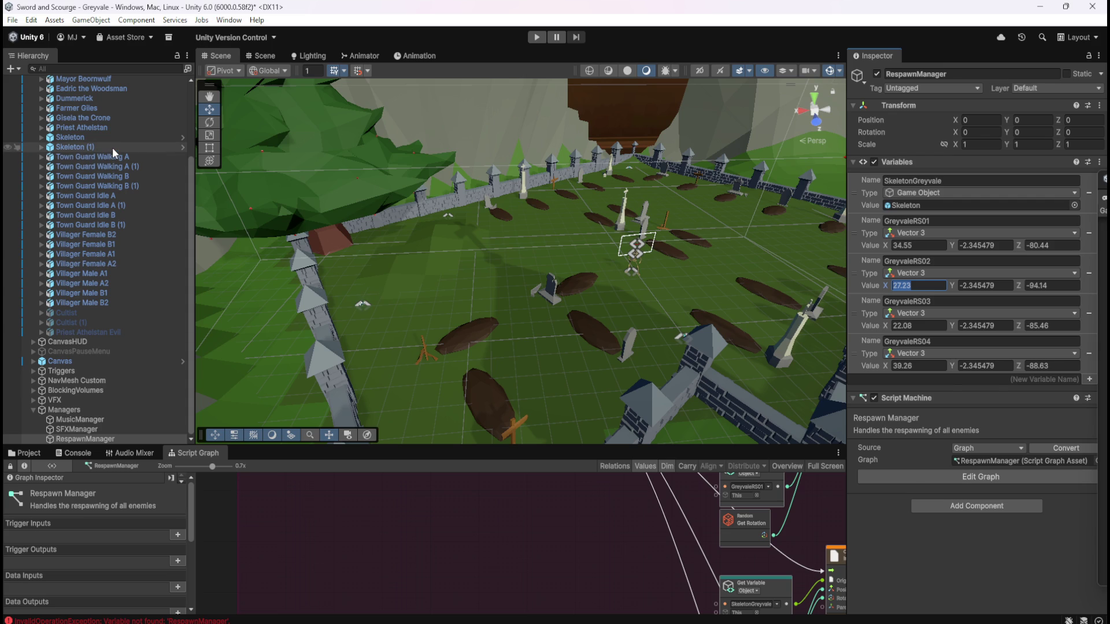
left_click(112, 147)
left_click(979, 151)
type("27.23")
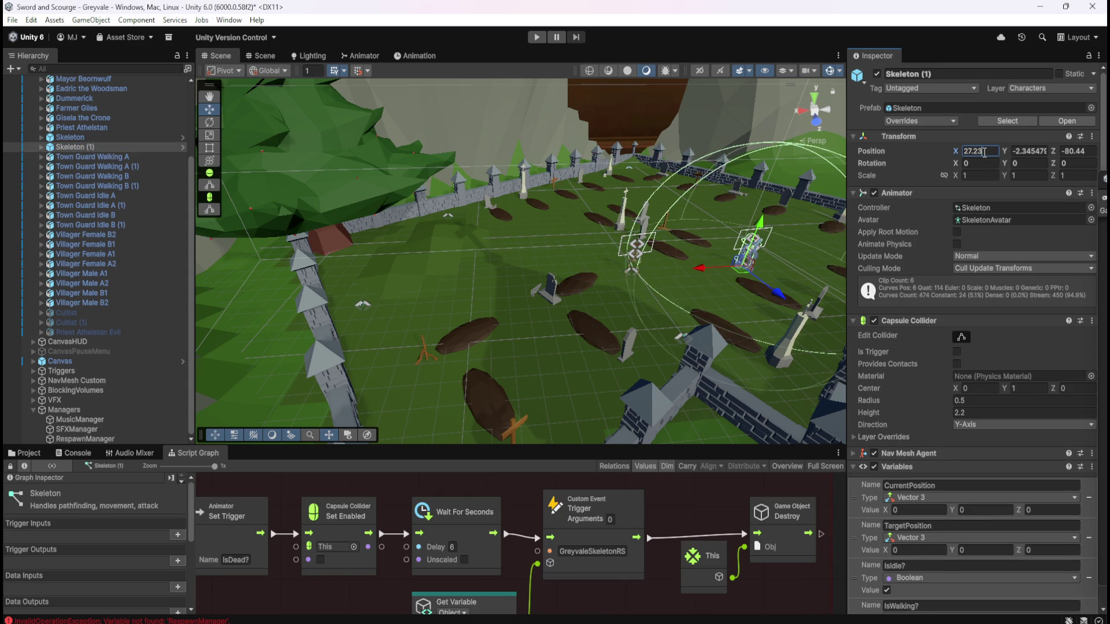
left_click(90, 439)
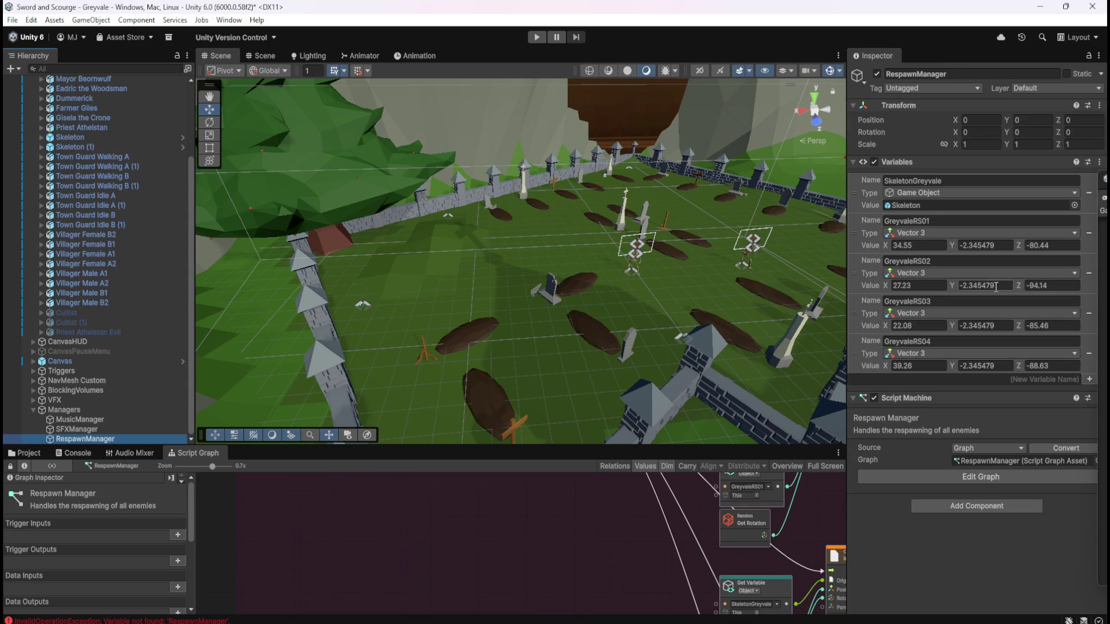
left_click(1051, 286)
double_click(1052, 286)
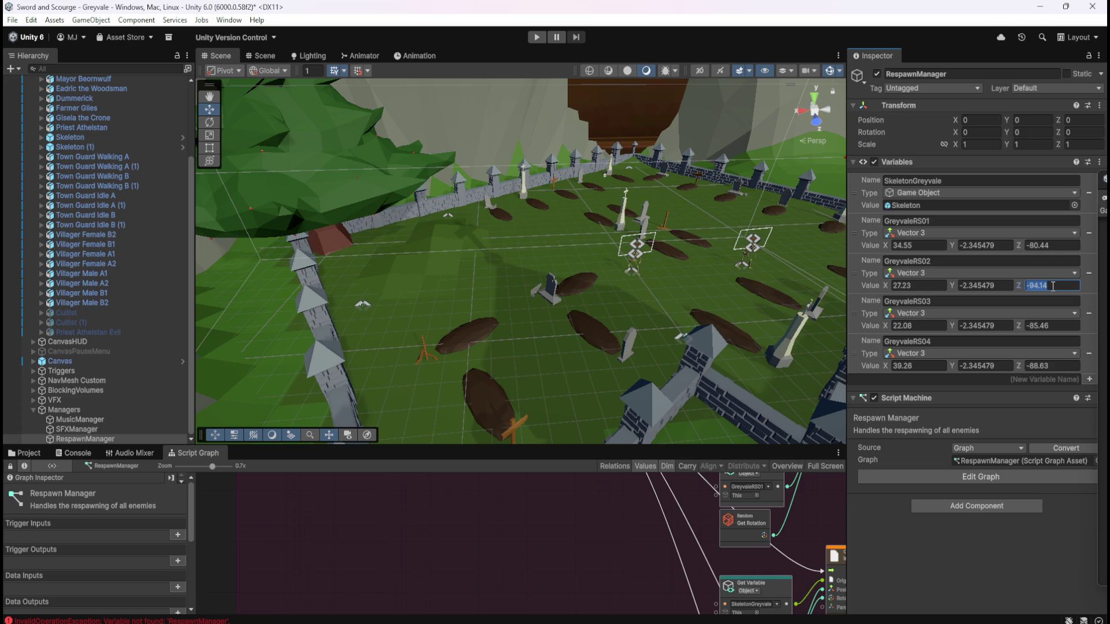
left_click(100, 145)
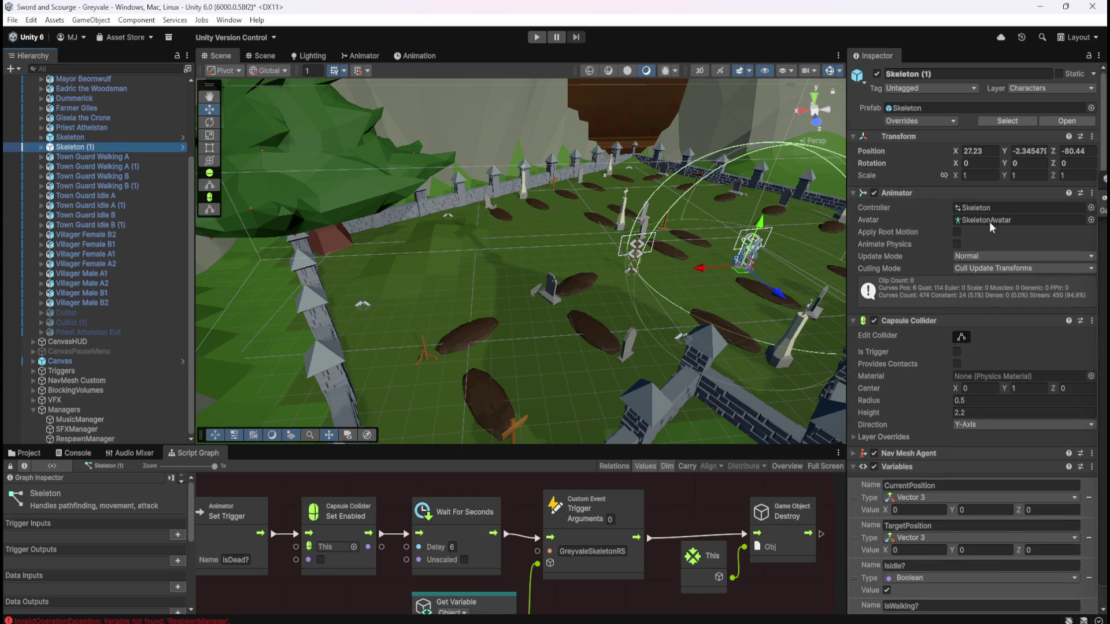
double_click(1067, 151)
type("-94.14")
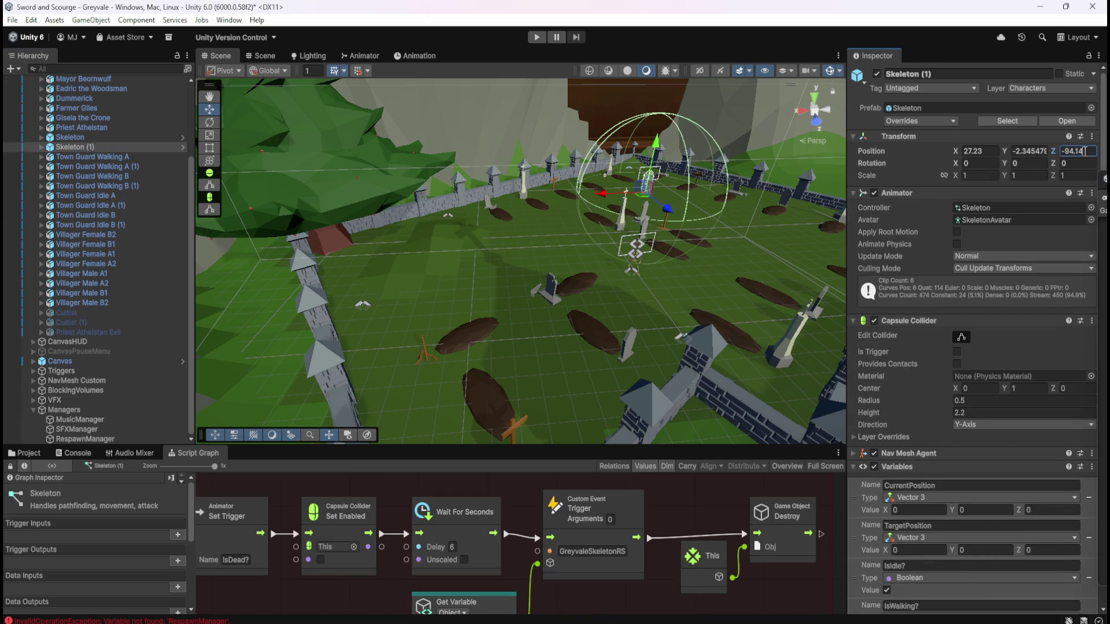
- Duplicate the Skeleton into Skeleton (2) and place it below Skeleton (1) in the Hierarchy
left_click(93, 138)
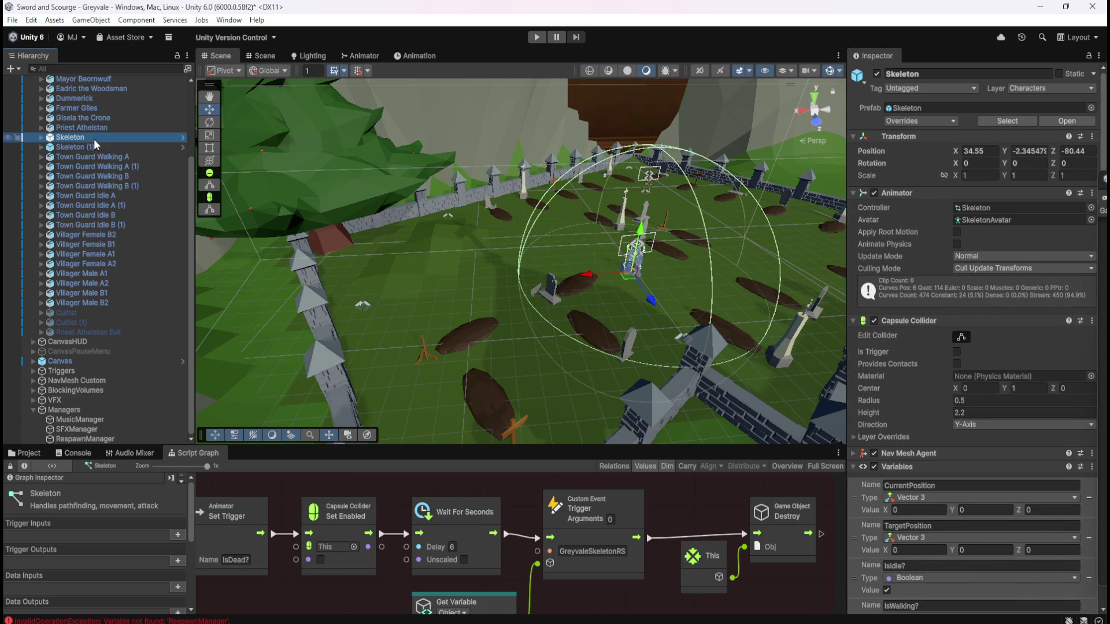
key("ctrl+d")
left_click(96, 157)
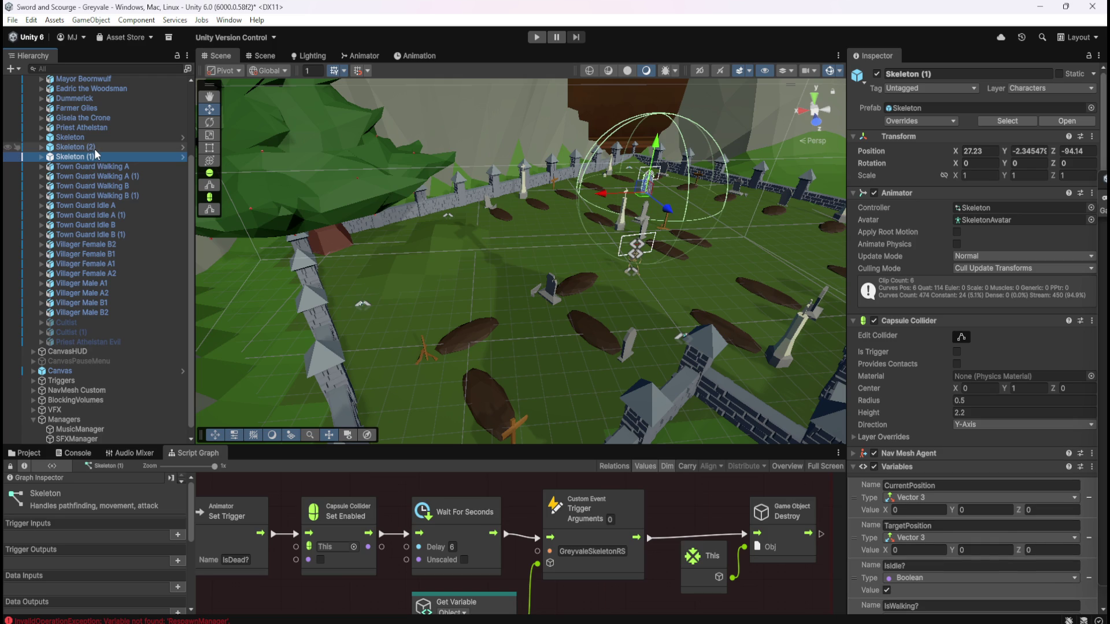
left_click(95, 148)
left_click_drag(88, 144, 84, 168)
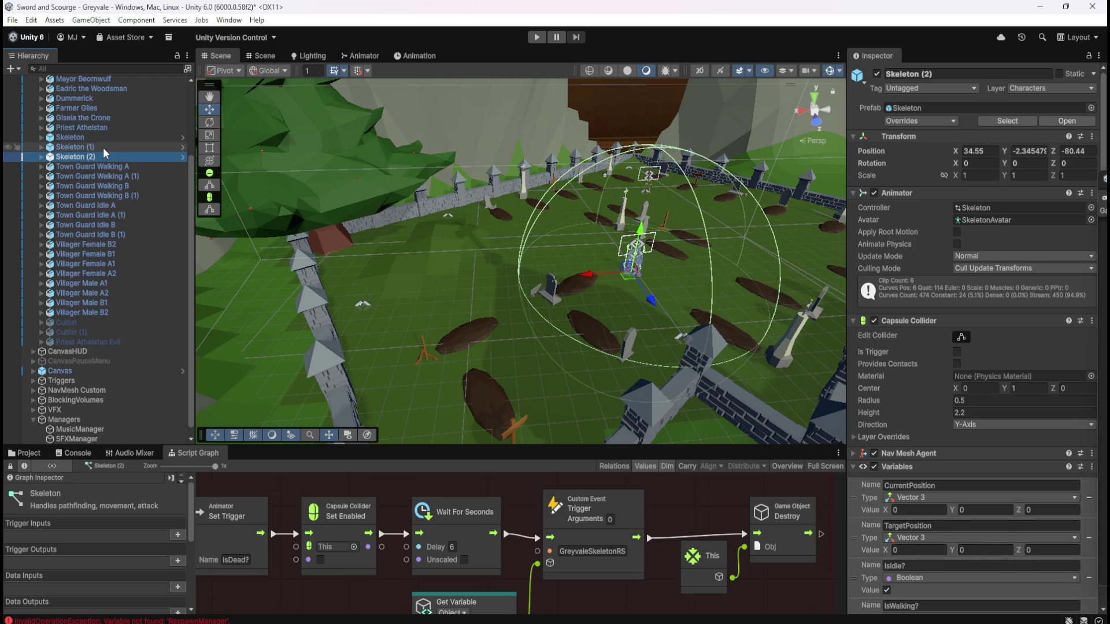
scroll(110, 335, "down", 1)
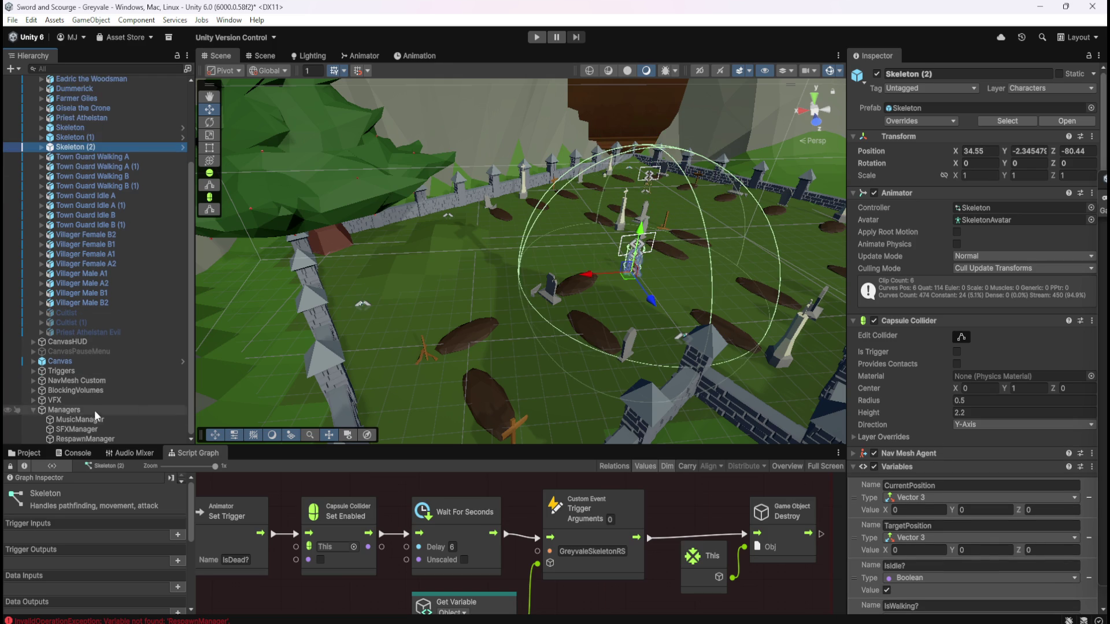
- Move Skeleton (2) to GreyvaleRS03 at X 22.08, Z -85.46
left_click(85, 438)
left_click(919, 325)
left_click(106, 146)
left_click(981, 151)
type("22.08")
key("Return")
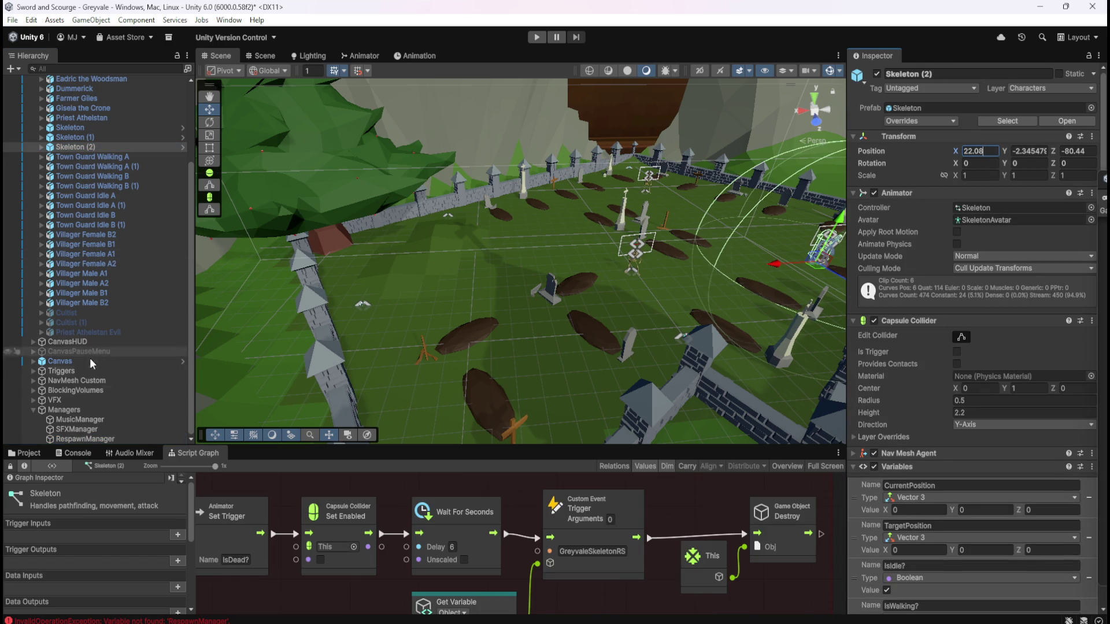
left_click(75, 439)
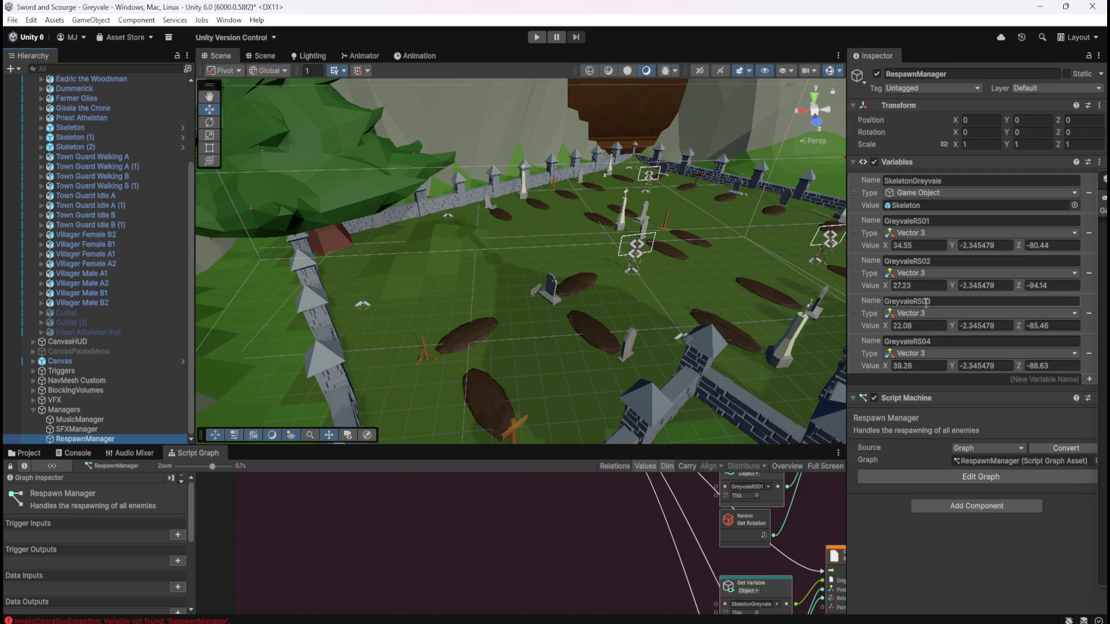
left_click(71, 147)
left_click(1081, 151)
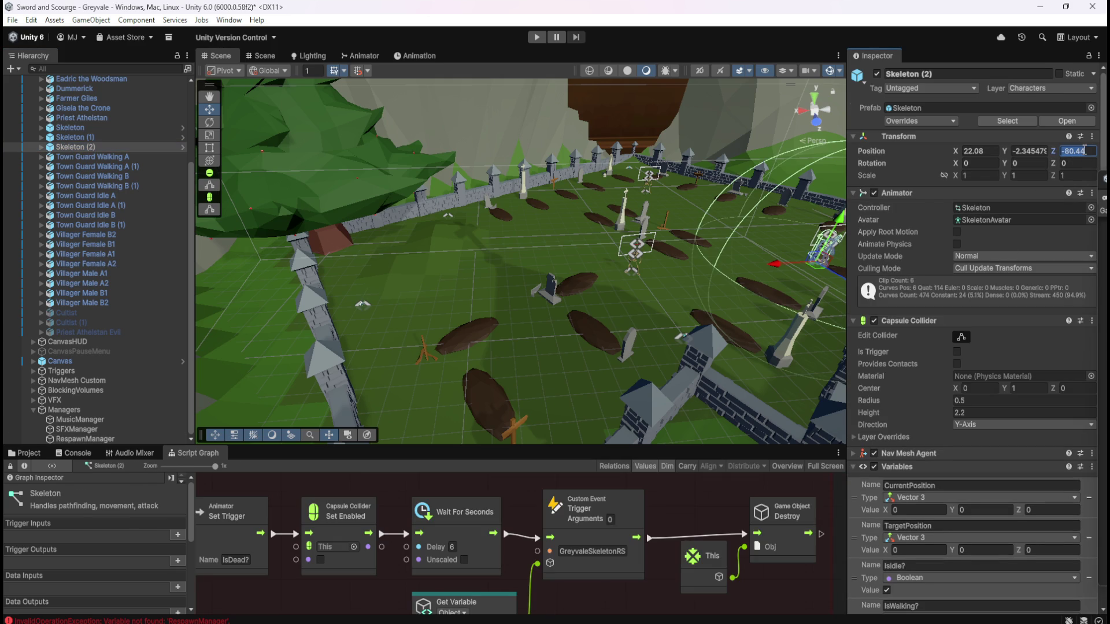
type("-85.46")
left_click(108, 145)
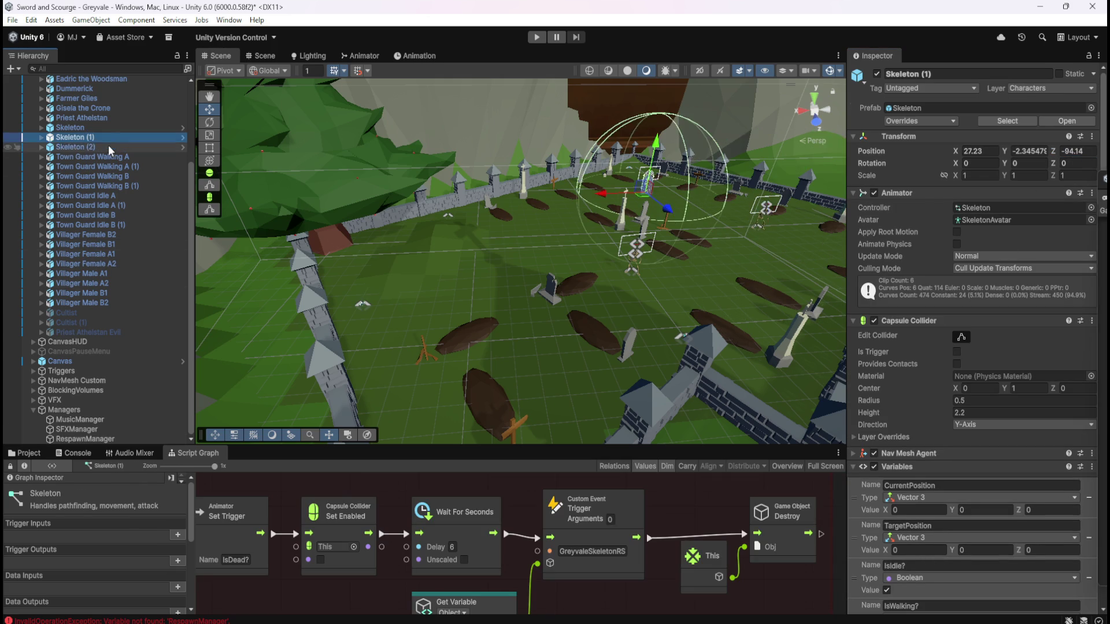
- Duplicate into Skeleton (3) and move it to GreyvaleRS04 at X 39.26, Z -88.63
key("ctrl+d")
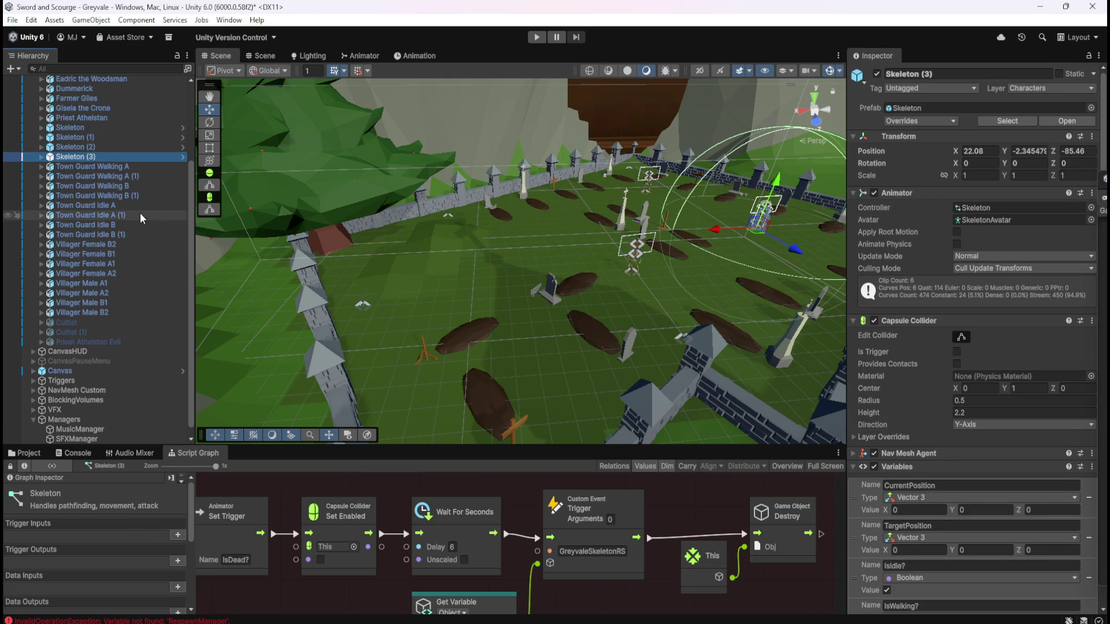
left_click(87, 438)
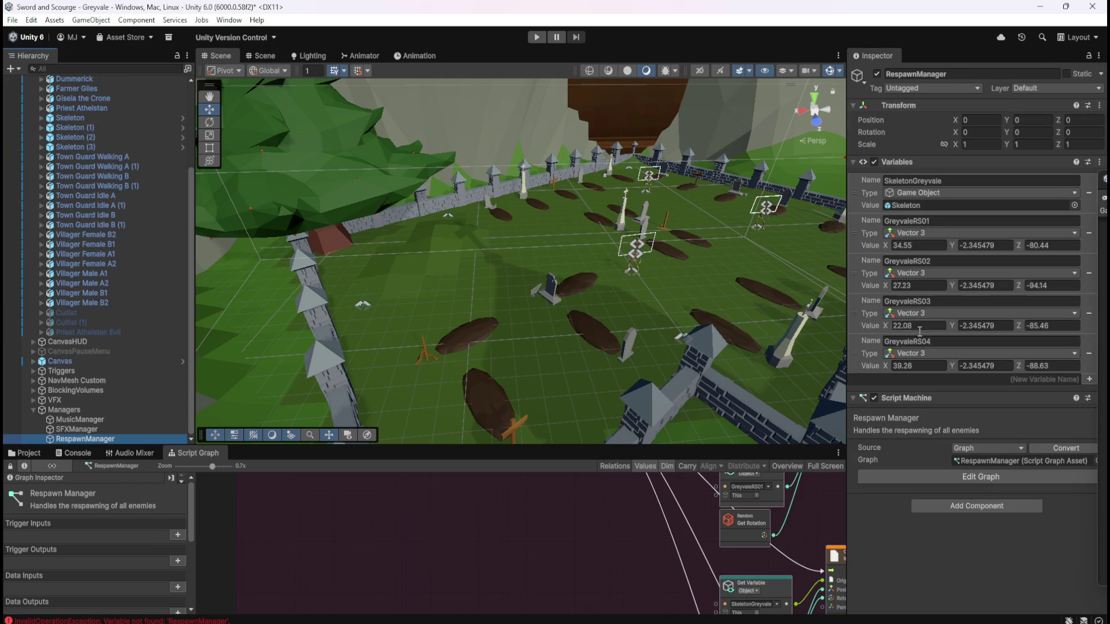
left_click(126, 148)
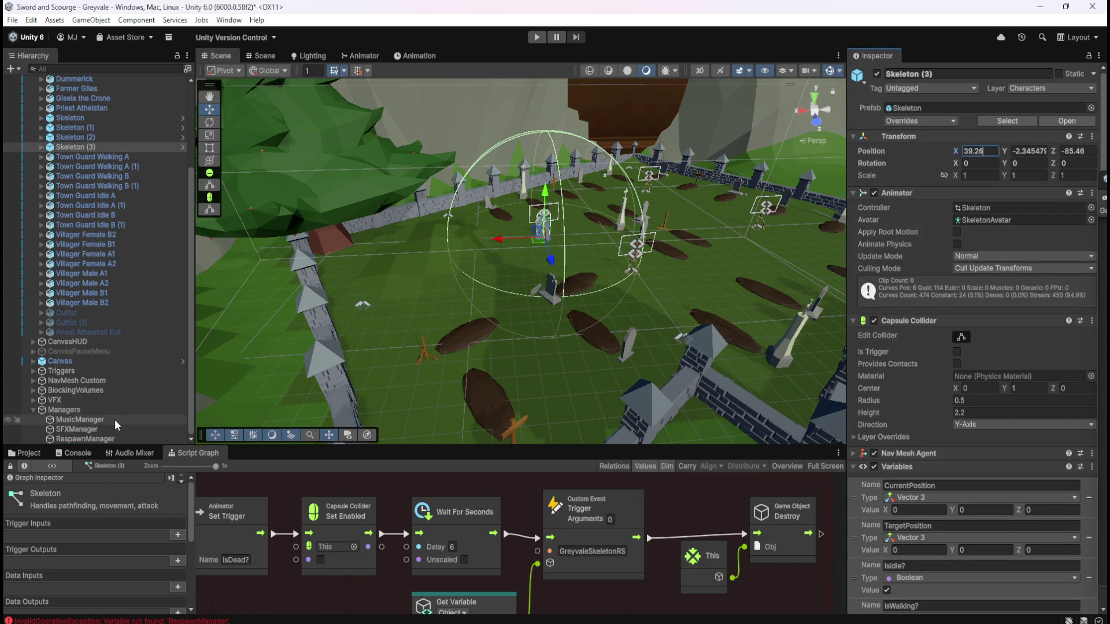
left_click(96, 438)
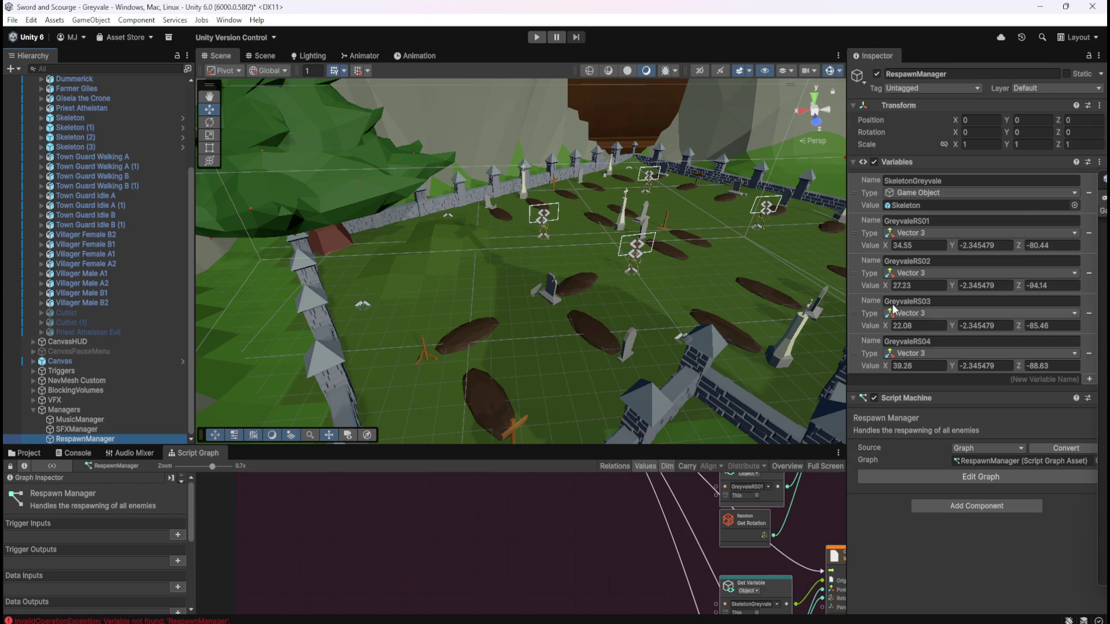
left_click(1044, 366)
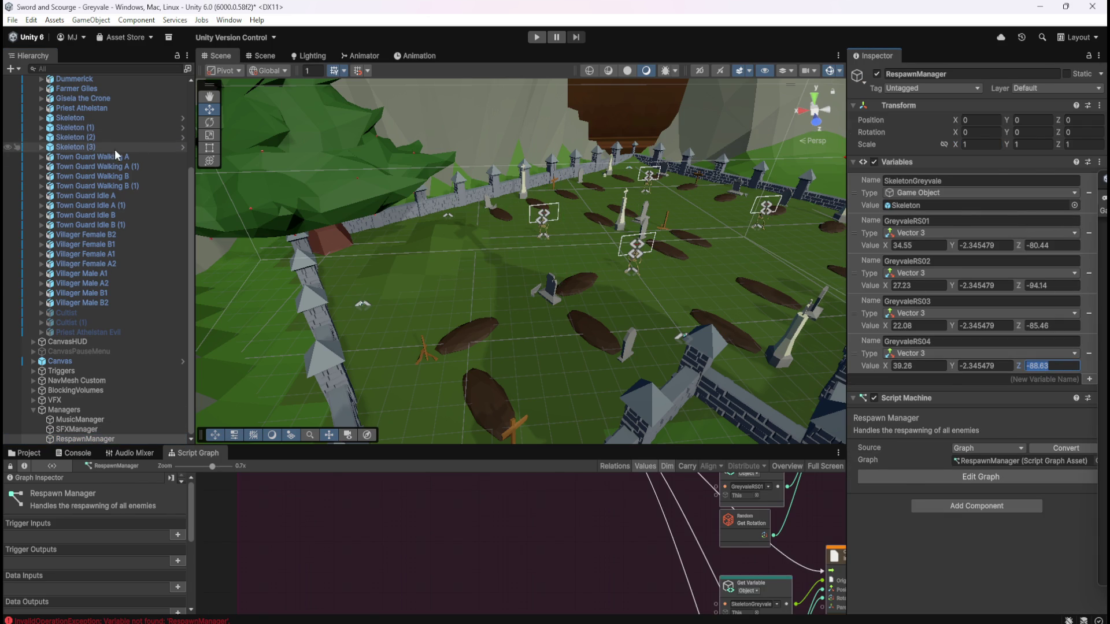
left_click(116, 148)
left_click(1071, 152)
type("-88.63")
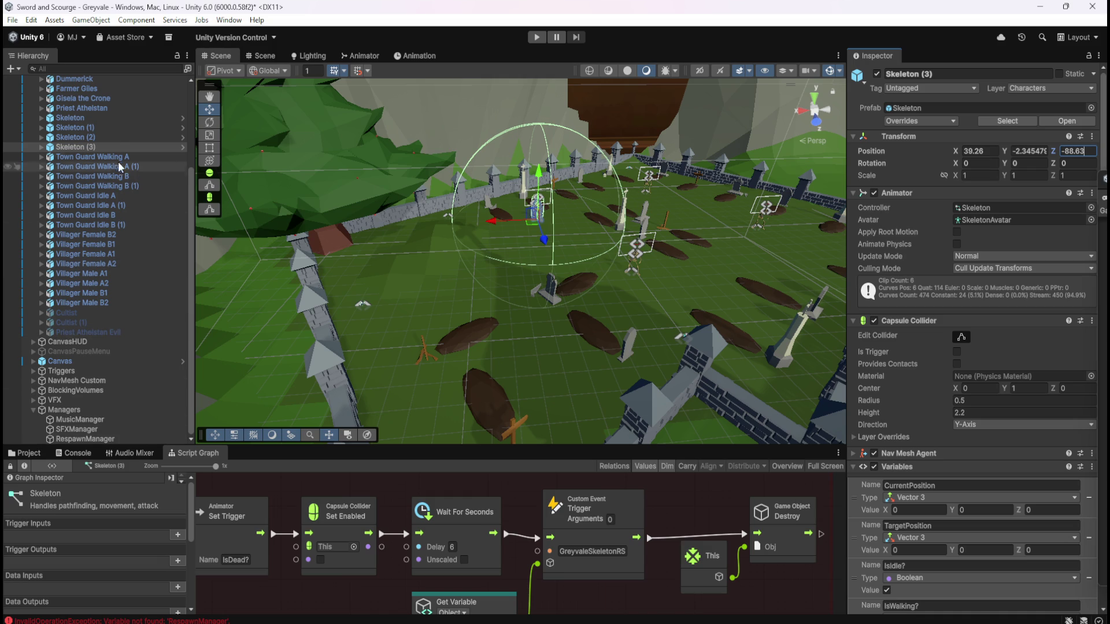
- Show the original Skeleton's blackboard down to its RespawnManager variable, then start a play test
left_click(123, 116)
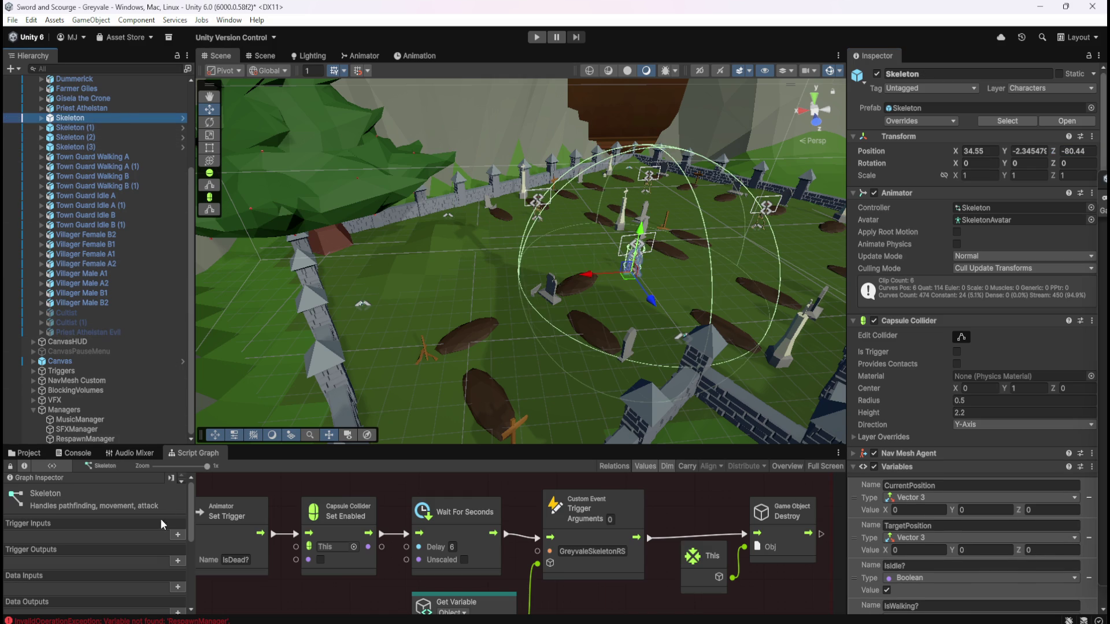
scroll(135, 528, "down", 10)
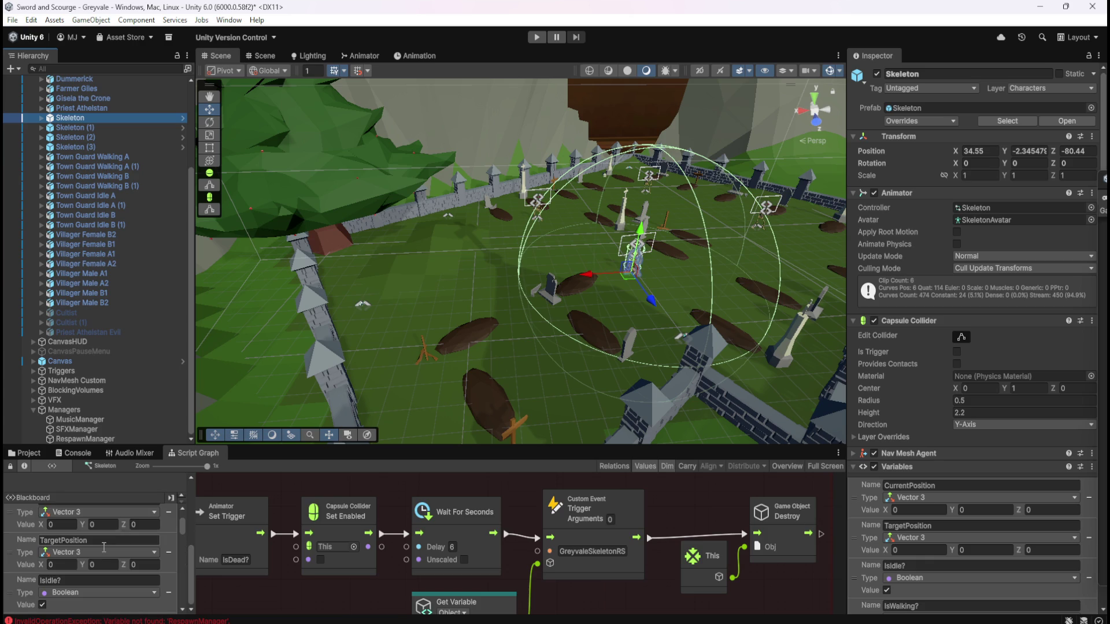
scroll(120, 575, "down", 10)
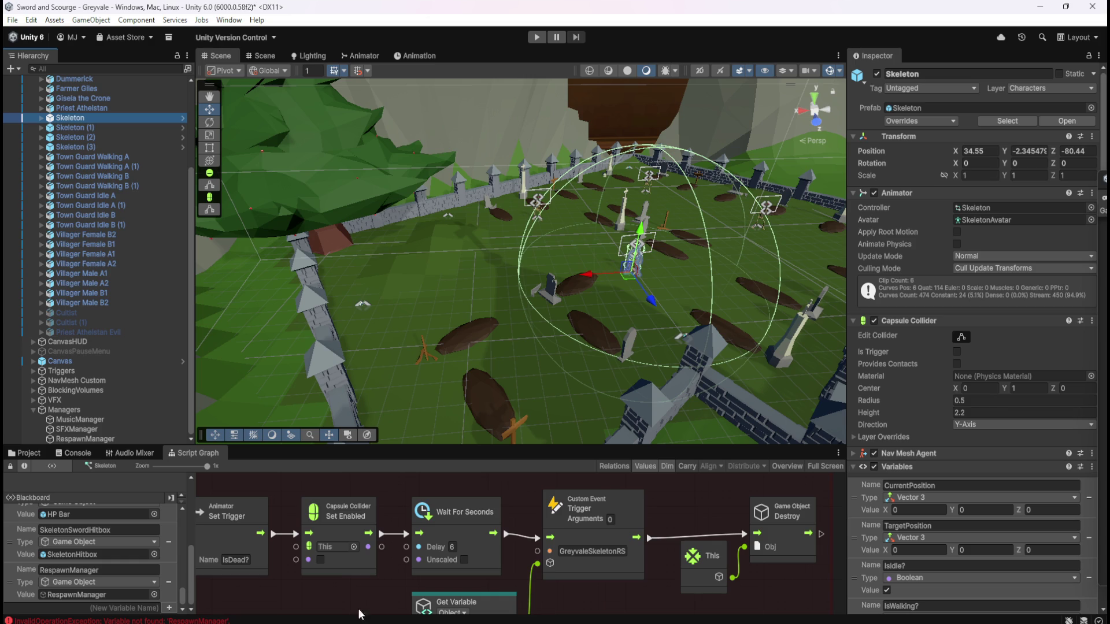
left_click_drag(394, 567, 436, 515)
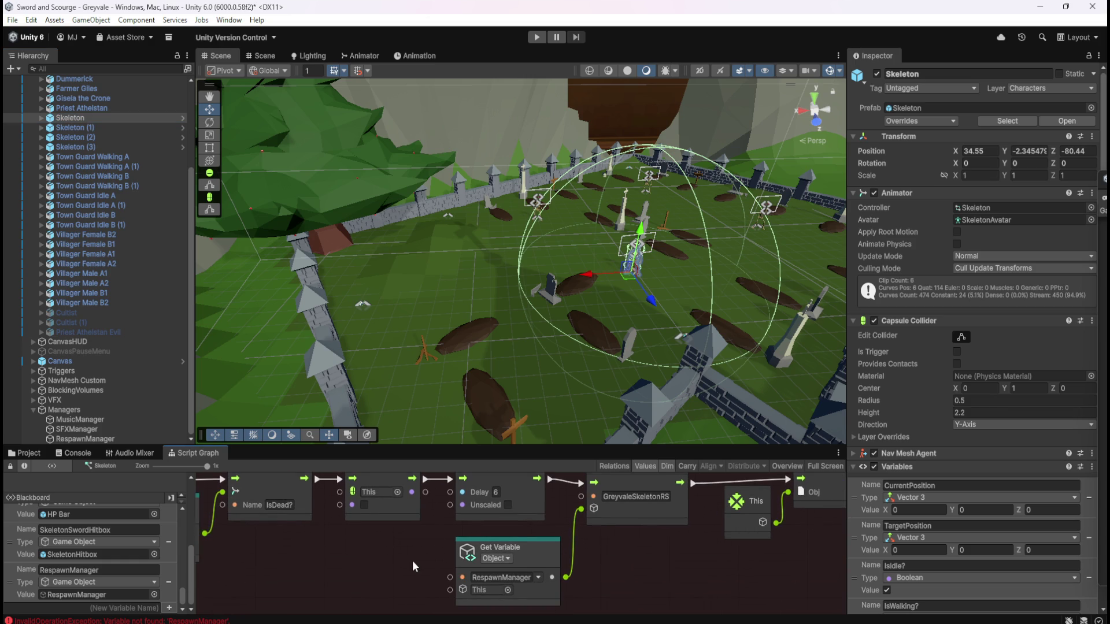
left_click_drag(411, 560, 438, 543)
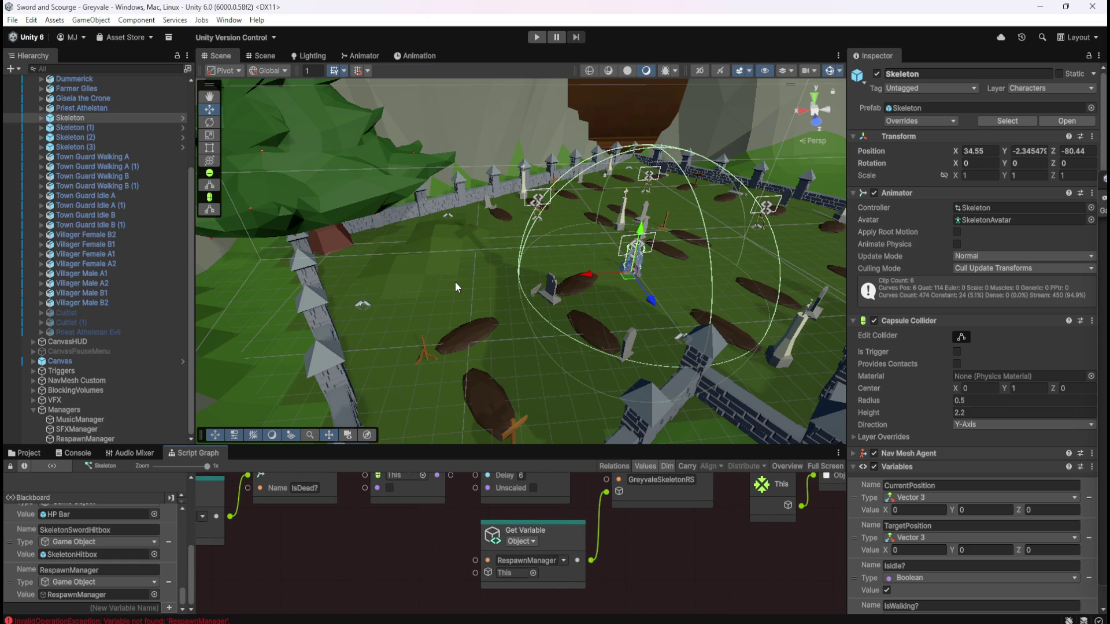
mouse_move(666, 296)
left_mouse_down()
mouse_move(497, 295)
mouse_move(606, 293)
left_mouse_up()
scroll(607, 293, "down", 3)
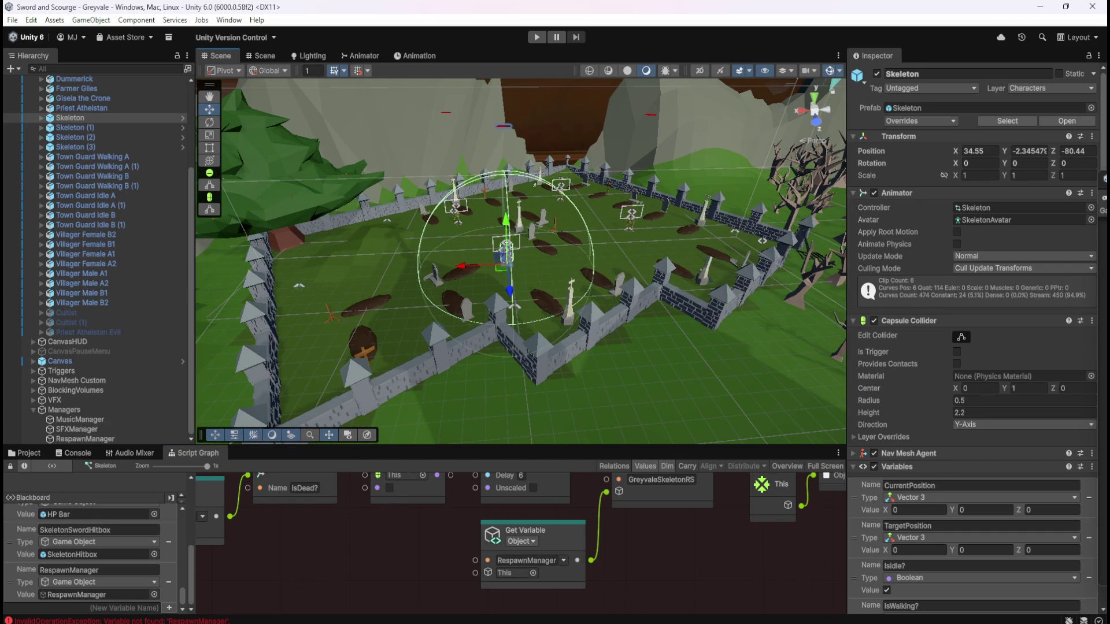
left_click(536, 37)
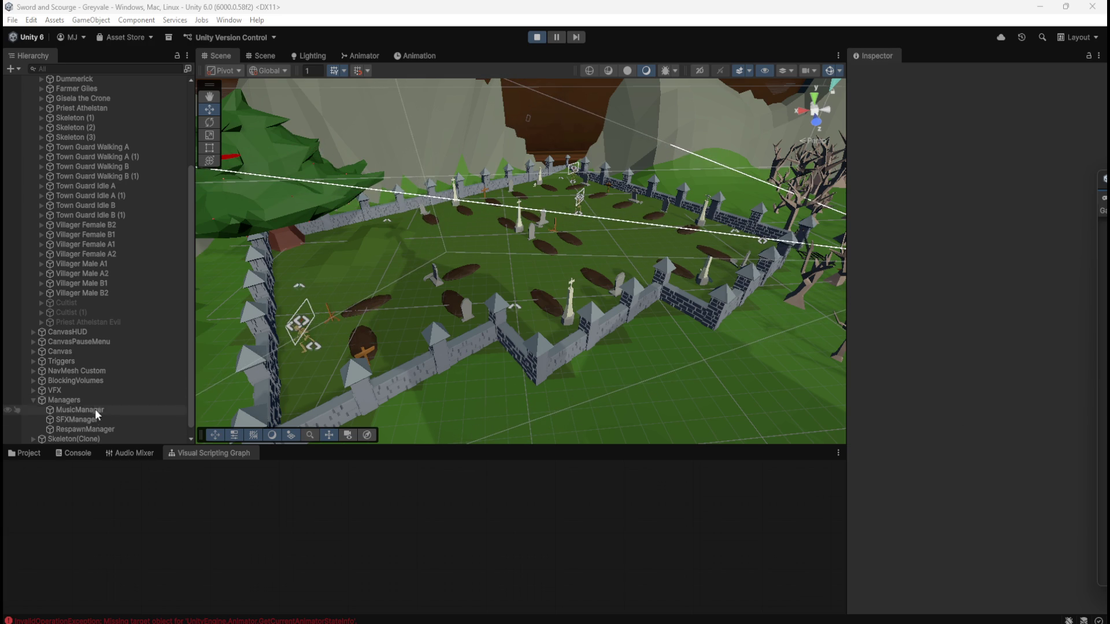
- Frame Skeleton(Clone) and scroll its Object variables to show HealthBar and SkeletonSwordHitbox as None
left_click(85, 439)
key("f")
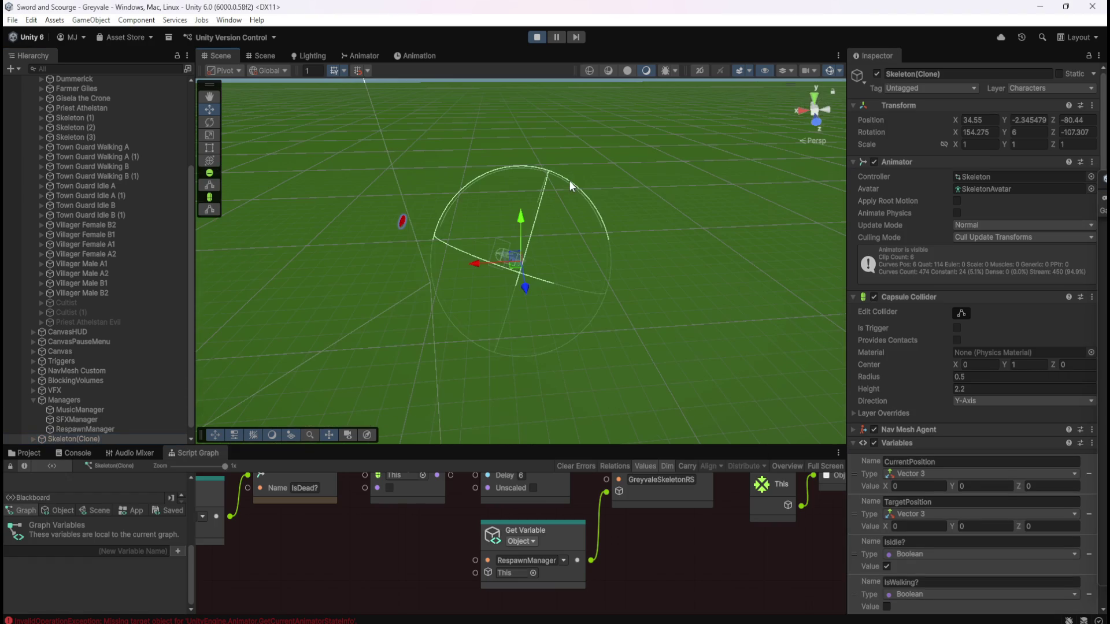
scroll(522, 262, "up", 5)
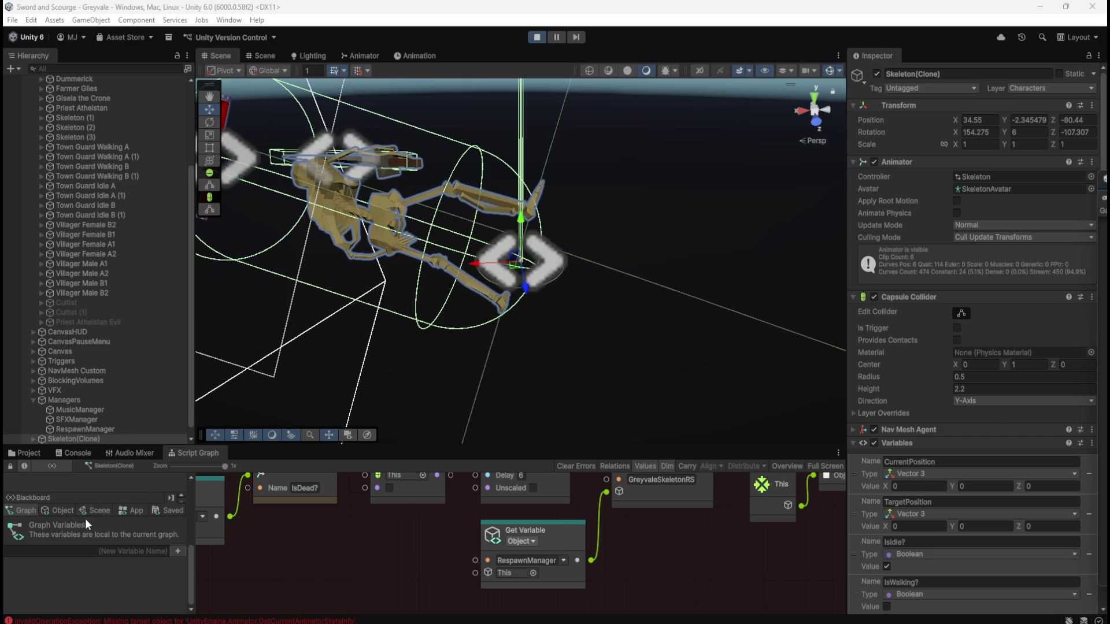
left_click(62, 510)
scroll(130, 541, "down", 5)
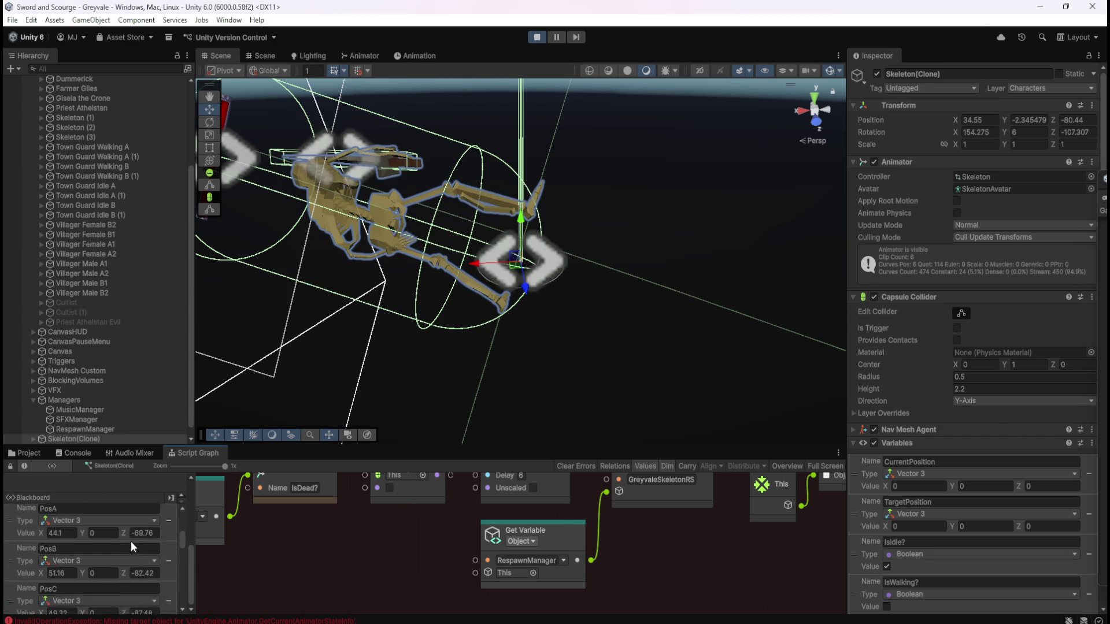
scroll(143, 546, "down", 10)
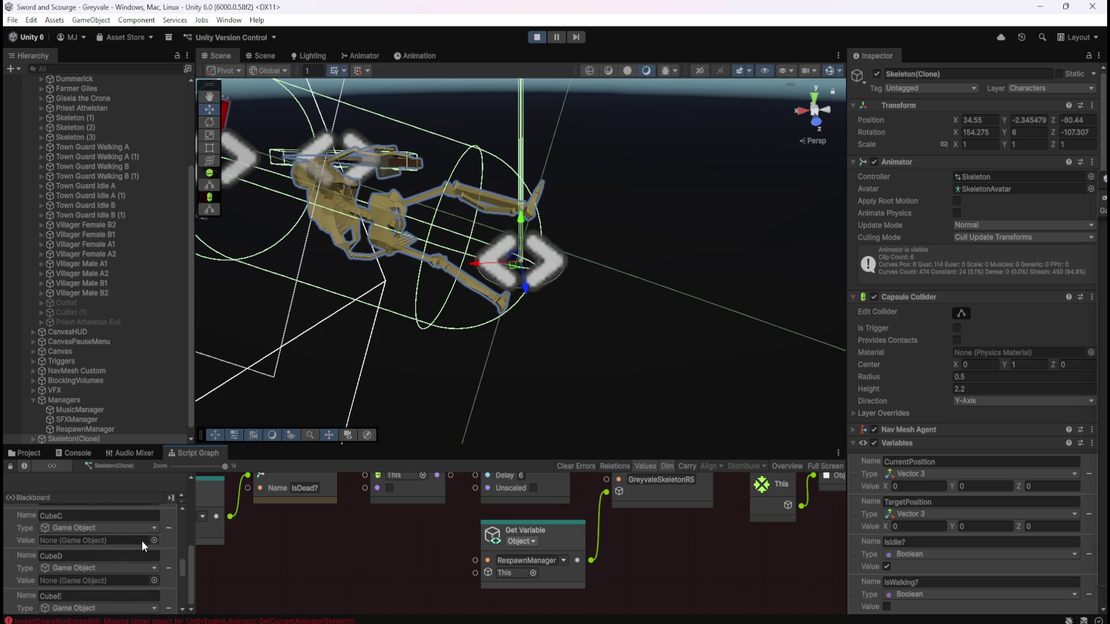
scroll(143, 541, "down", 5)
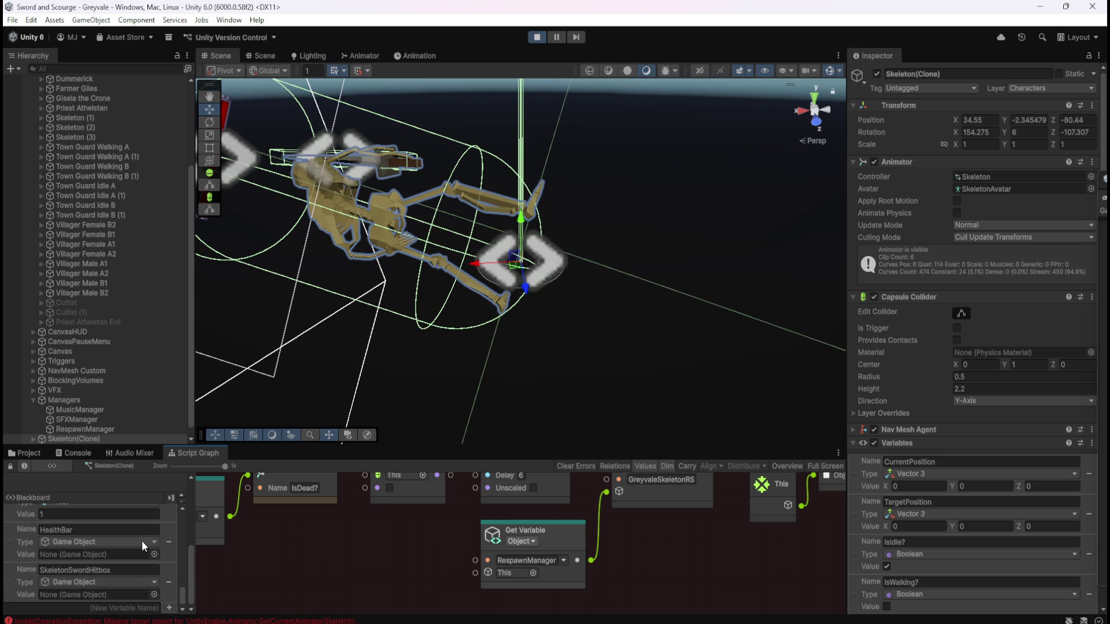